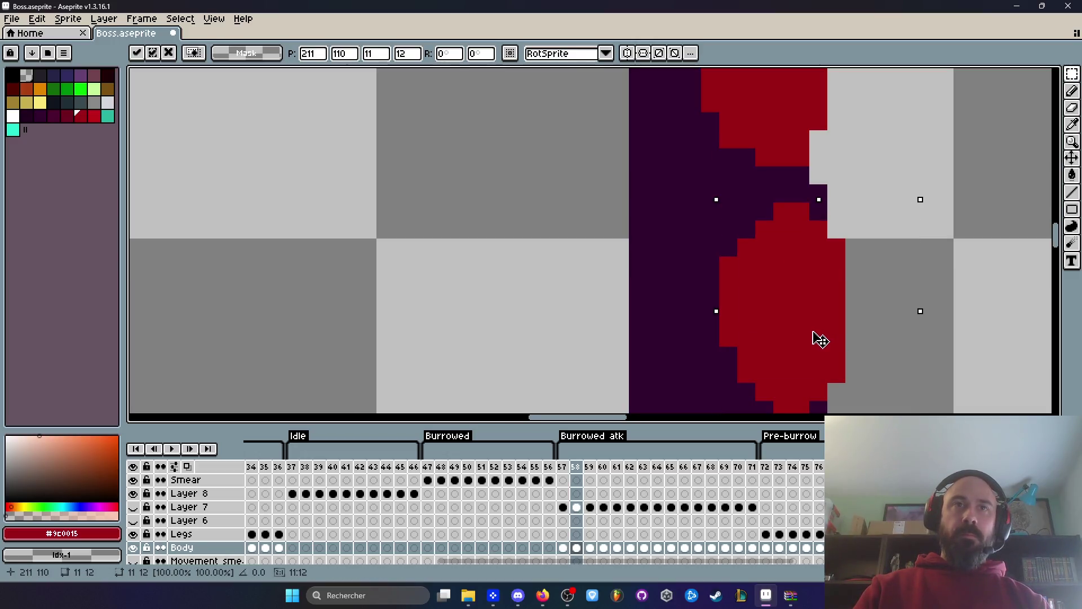
Switch to the pencil and zoom and pan over the curled and straight tentacles.
scroll(814, 331, down, 3)
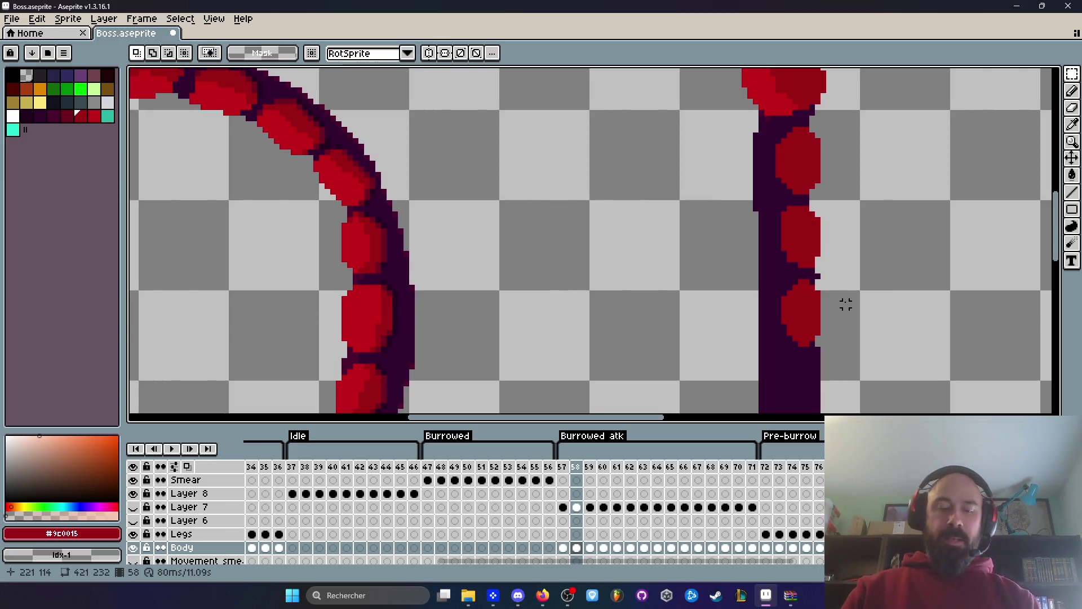
key(b)
scroll(845, 265, up, 3)
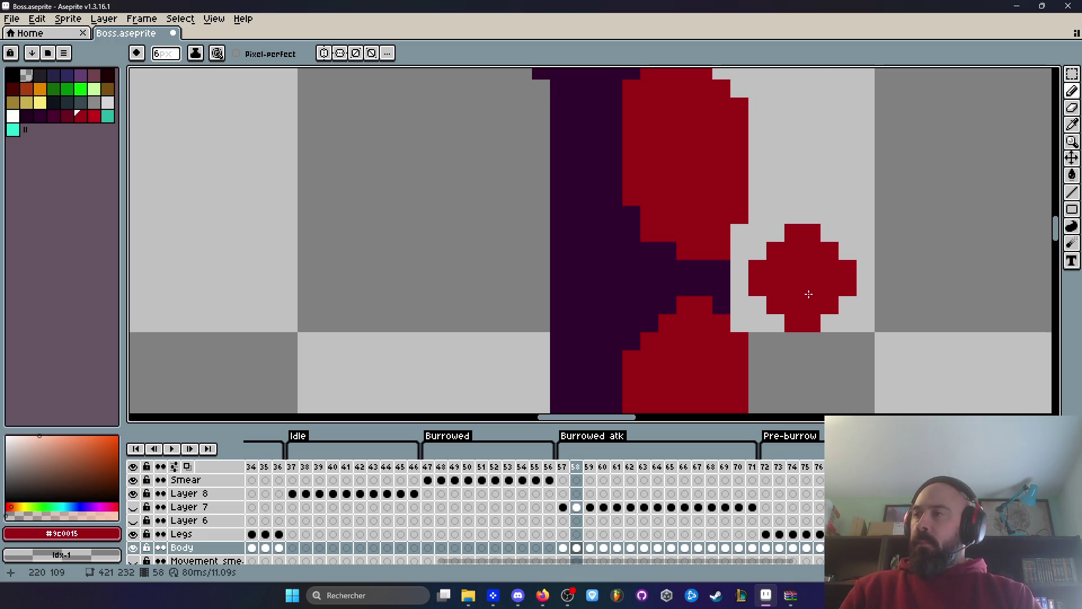
scroll(809, 294, down, 4)
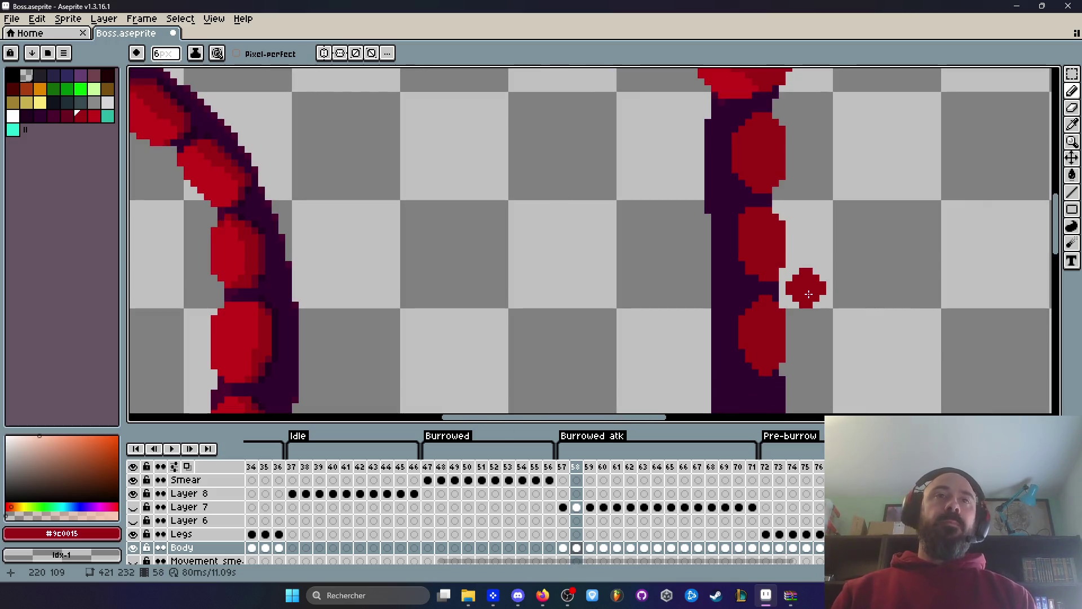
mouse_move(805, 285)
mouse_down()
mouse_move(799, 237)
mouse_move(815, 214)
mouse_up()
scroll(814, 214, down, 2)
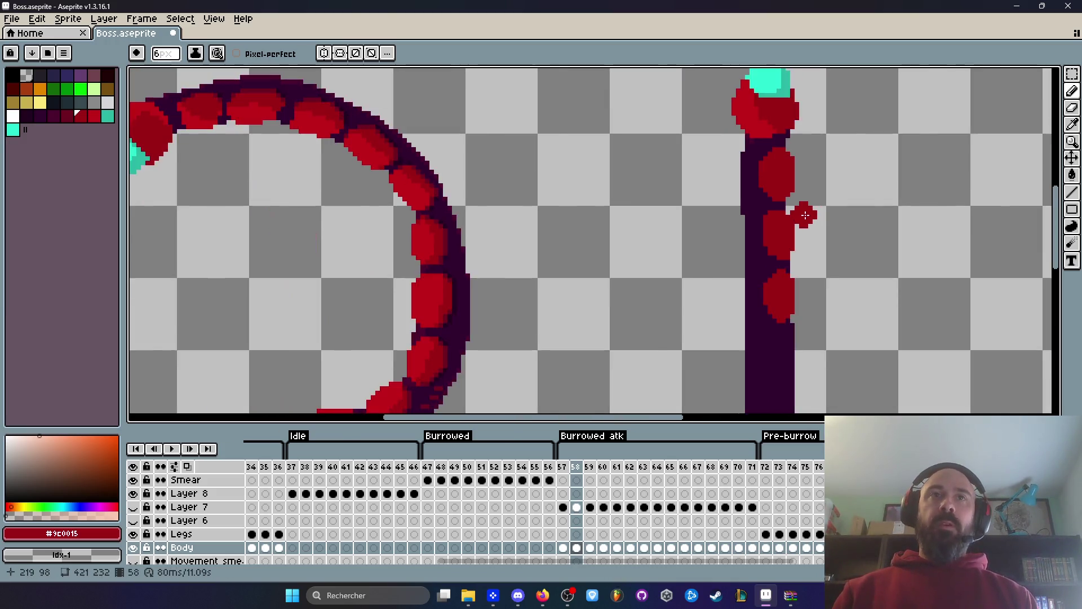
scroll(756, 273, up, 3)
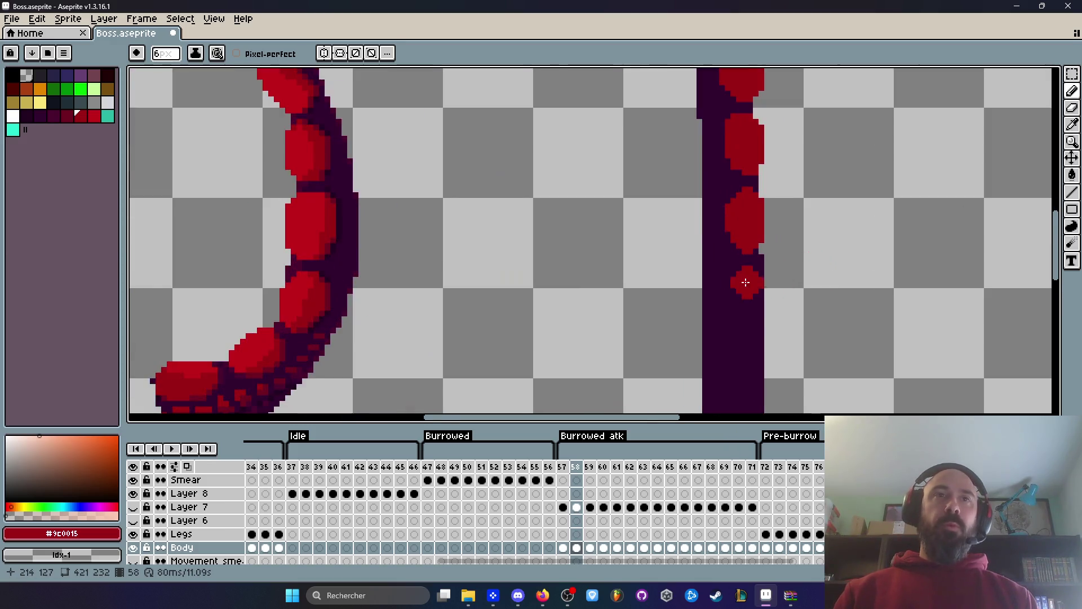
scroll(760, 280, down, 2)
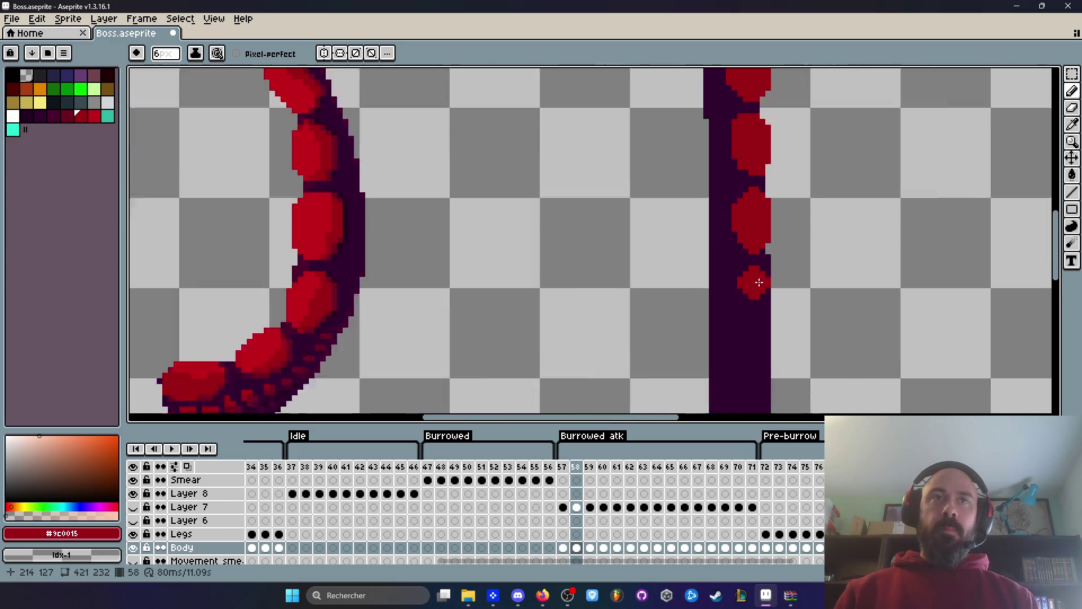
Bring the KAON: Fragmented Core Steam store window to the front from the taskbar.
click(716, 595)
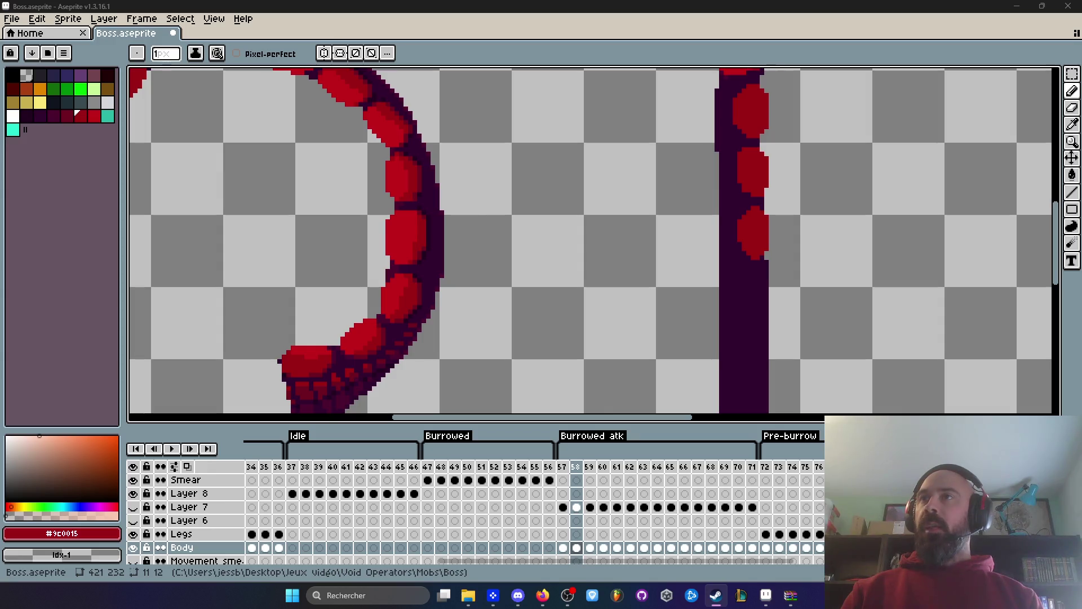
click(716, 596)
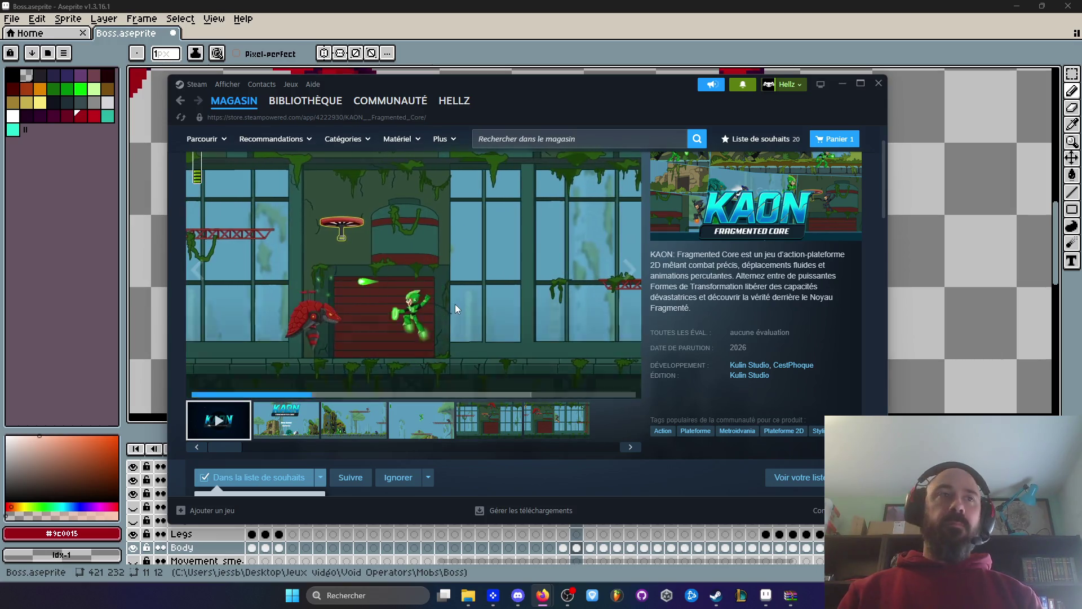
Unmute the KAON trailer, rewind it to 0:00, and play it fullscreen.
click(217, 393)
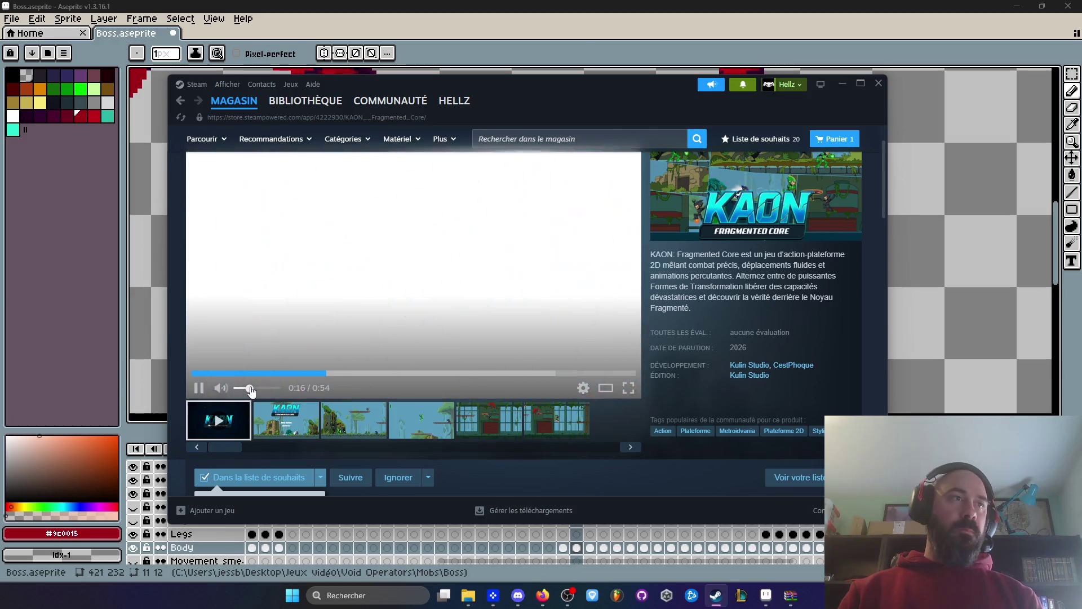
drag(154, 386, 169, 384)
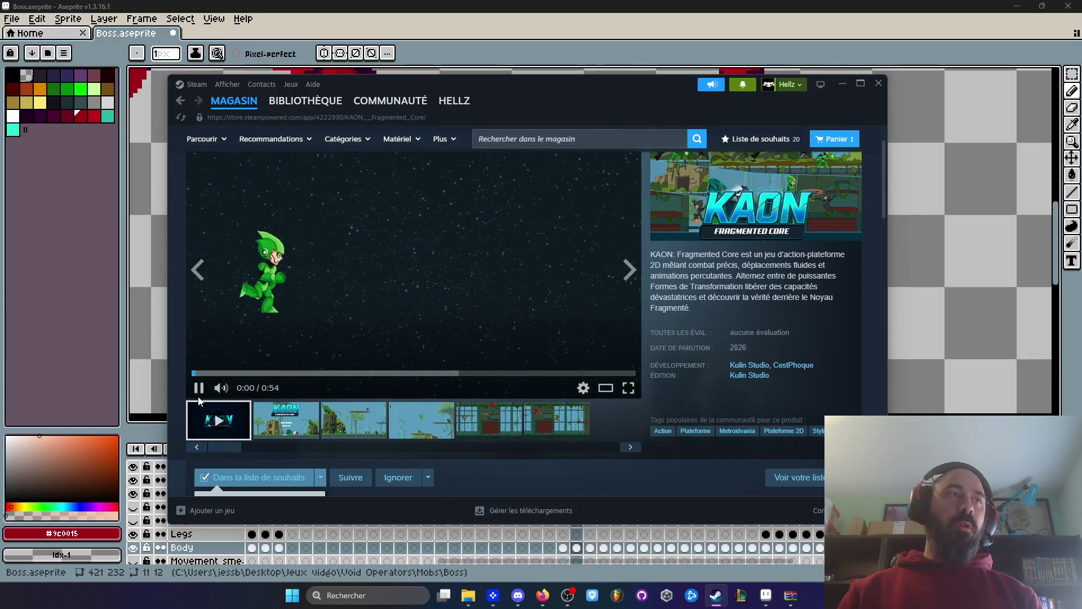
click(200, 388)
click(191, 375)
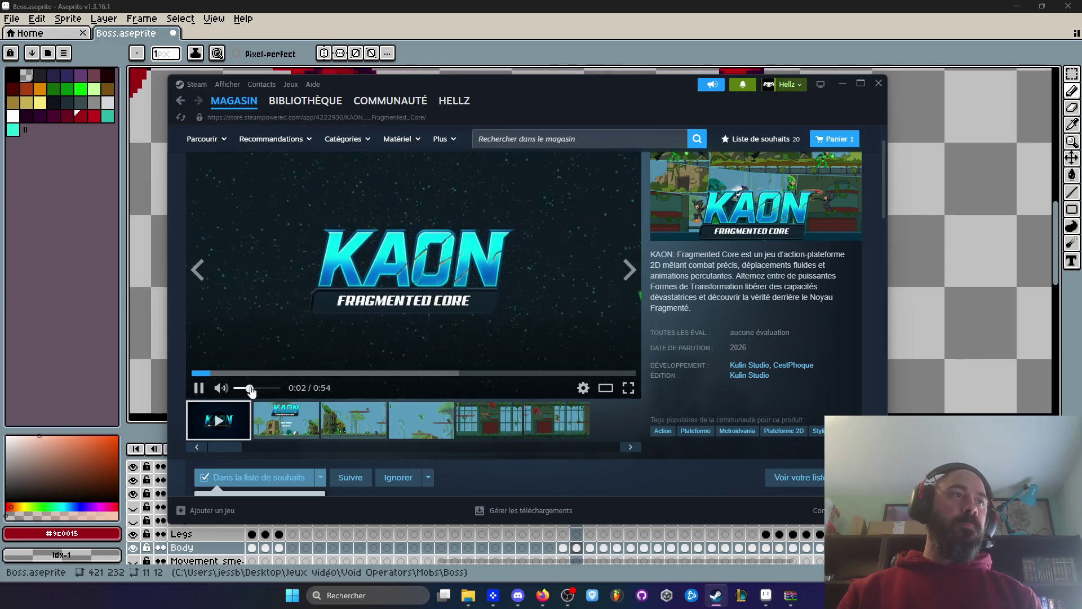
click(631, 387)
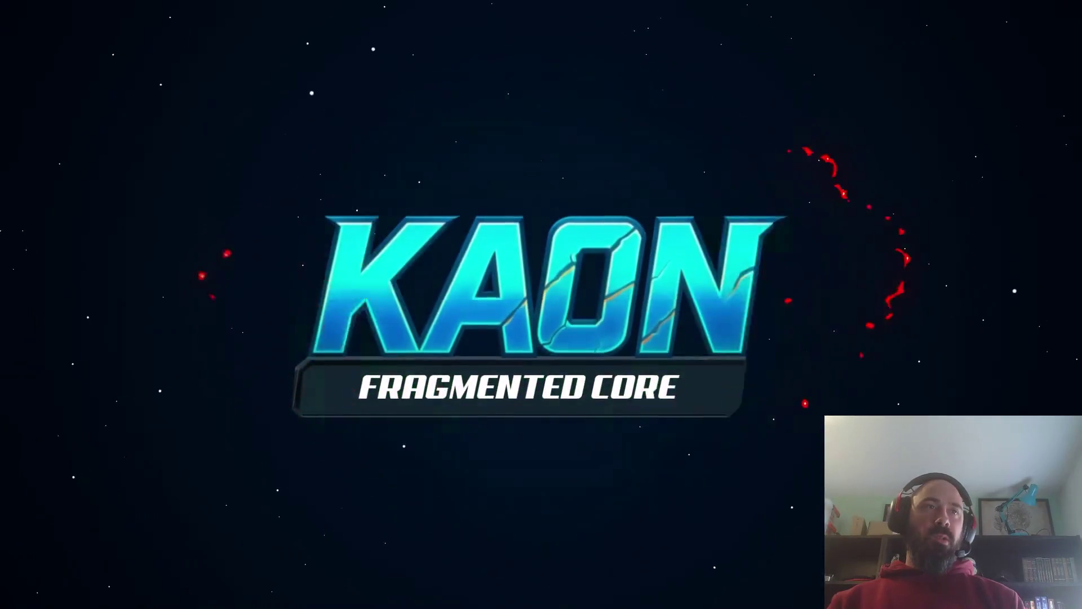
Exit the fullscreen trailer, shift the Steam window, minimize it, and zoom the tentacle canvas.
mouse_move(590, 342)
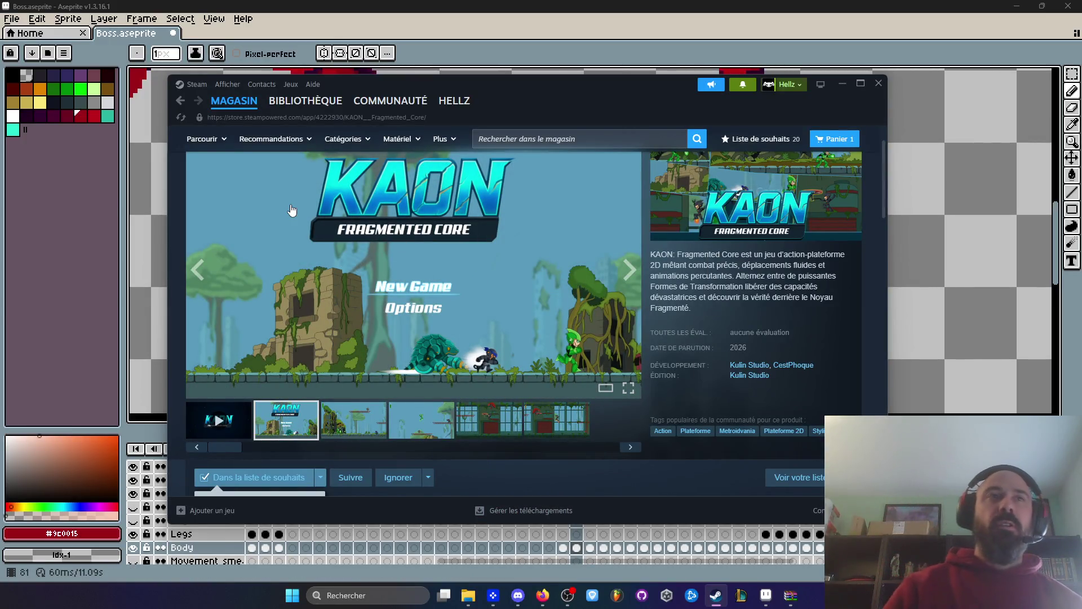
drag(512, 92, 526, 69)
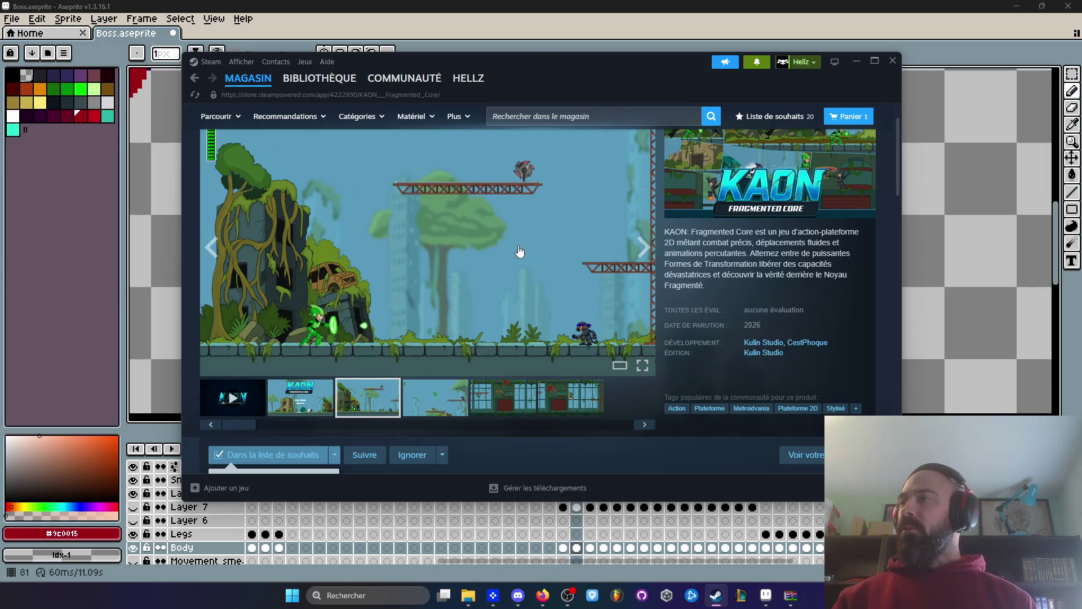
click(857, 59)
scroll(720, 193, down, 3)
scroll(720, 193, up, 2)
scroll(720, 193, down, 2)
scroll(720, 203, up, 3)
Paint a new red segment below the existing ones on the straight tentacle's body.
key(i)
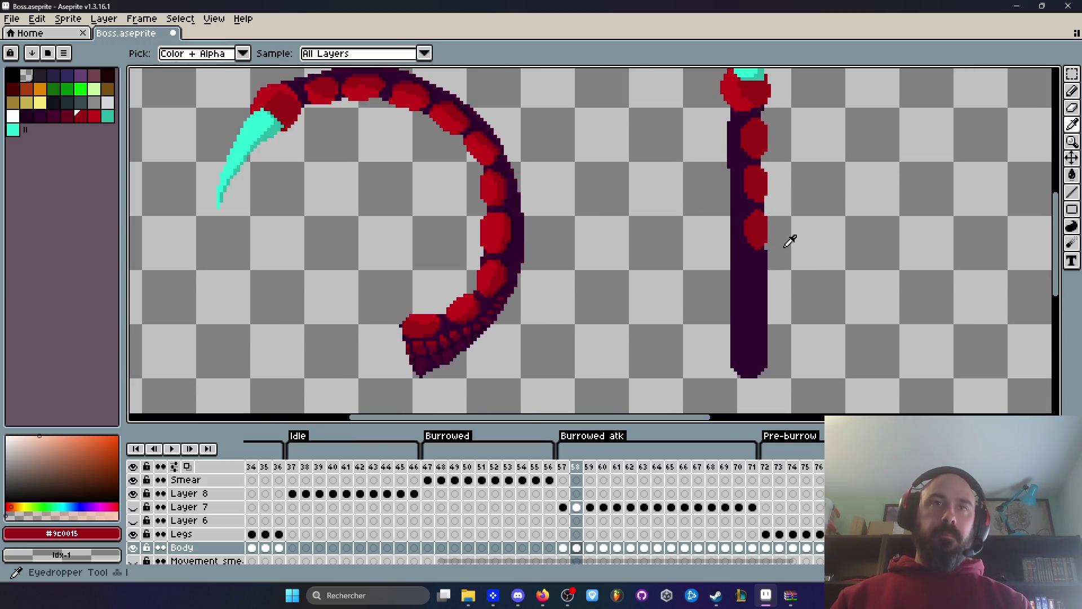
key(b)
scroll(764, 264, up, 2)
click(763, 264)
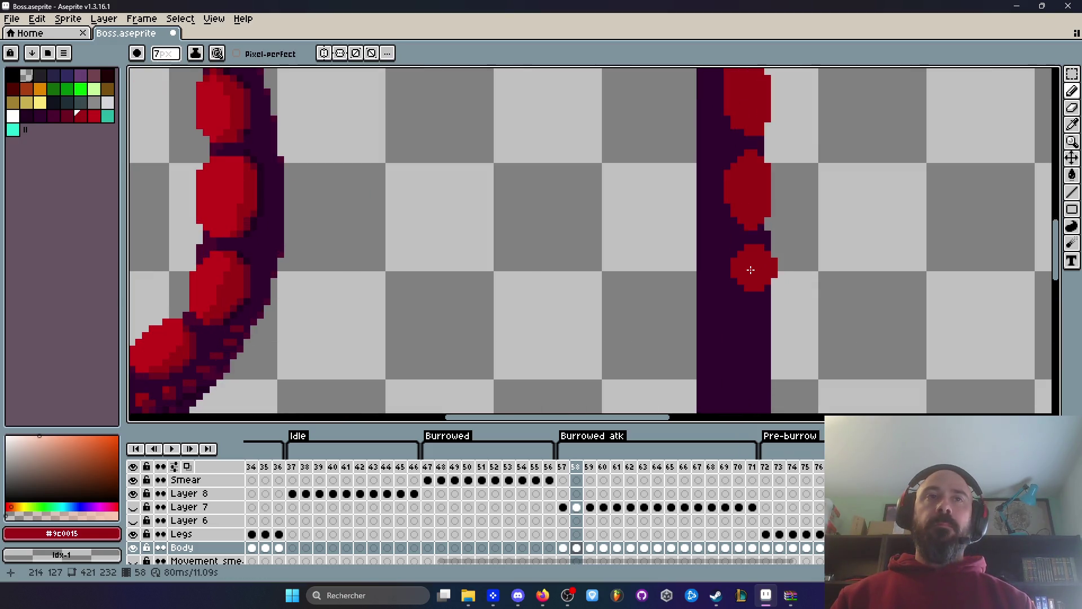
click(755, 294)
scroll(755, 285, down, 2)
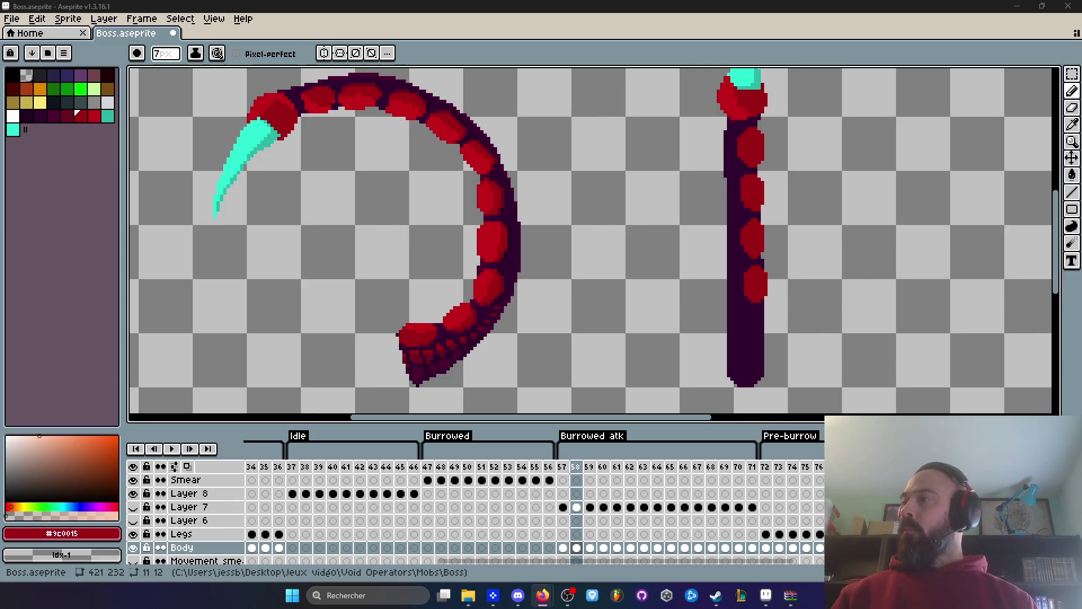
scroll(764, 324, up, 2)
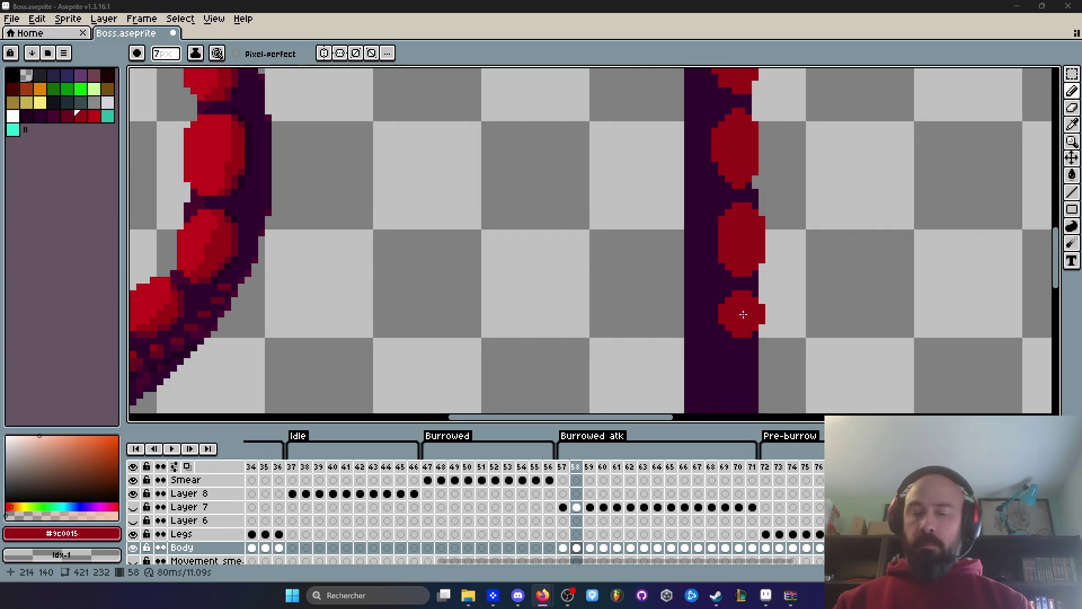
scroll(743, 314, up, 2)
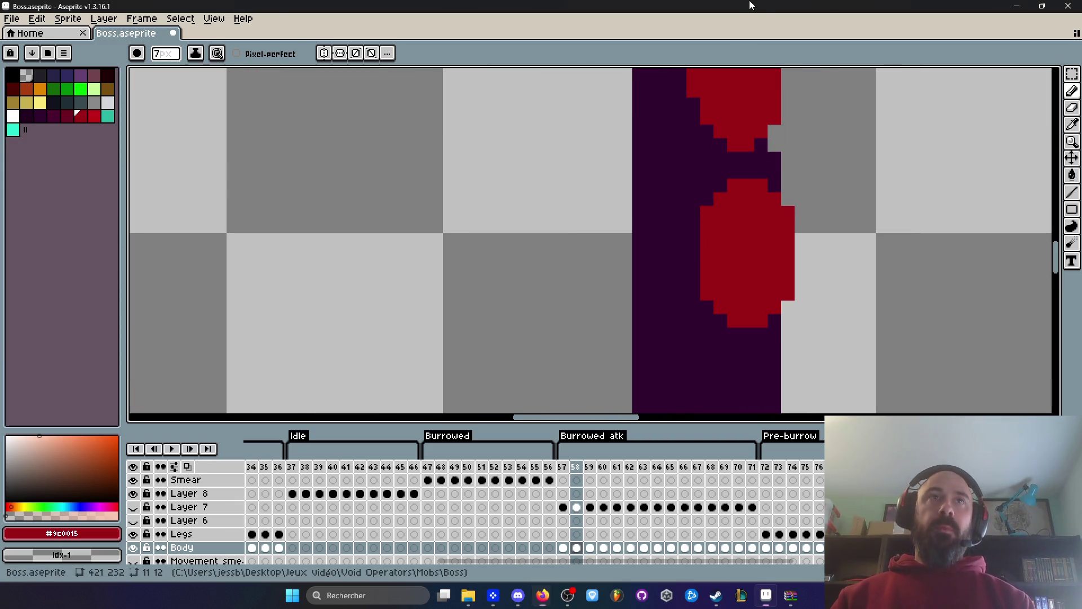
Marquee-select the newly painted red segment.
key(m)
scroll(739, 220, down, 2)
scroll(739, 219, up, 2)
mouse_move(719, 191)
mouse_down()
mouse_move(844, 369)
mouse_move(833, 358)
mouse_up()
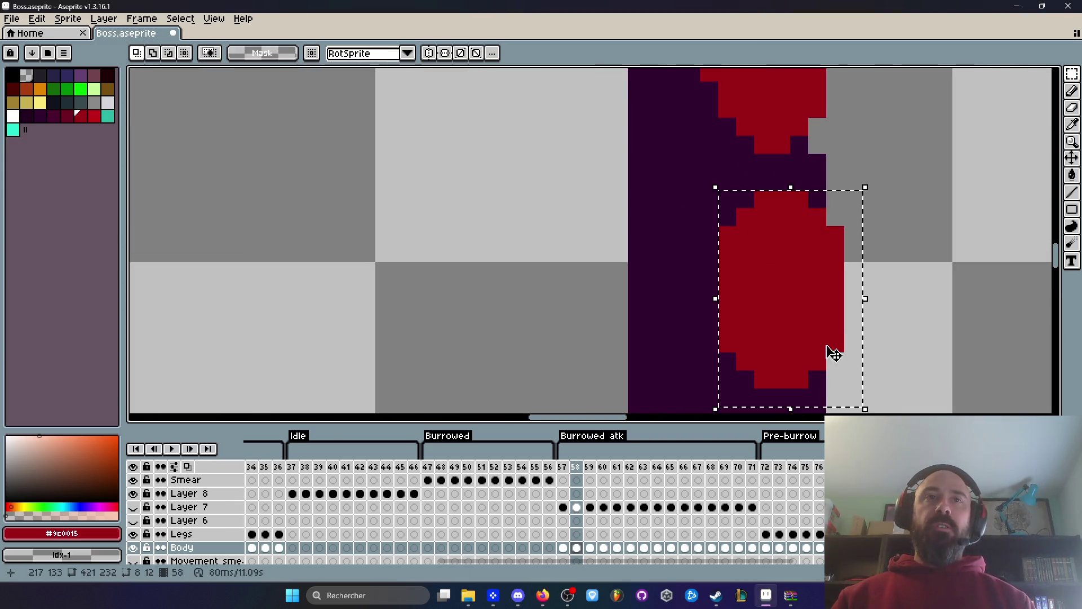
Move the new red segment into place and pan to show the whole straight tentacle.
click(817, 338)
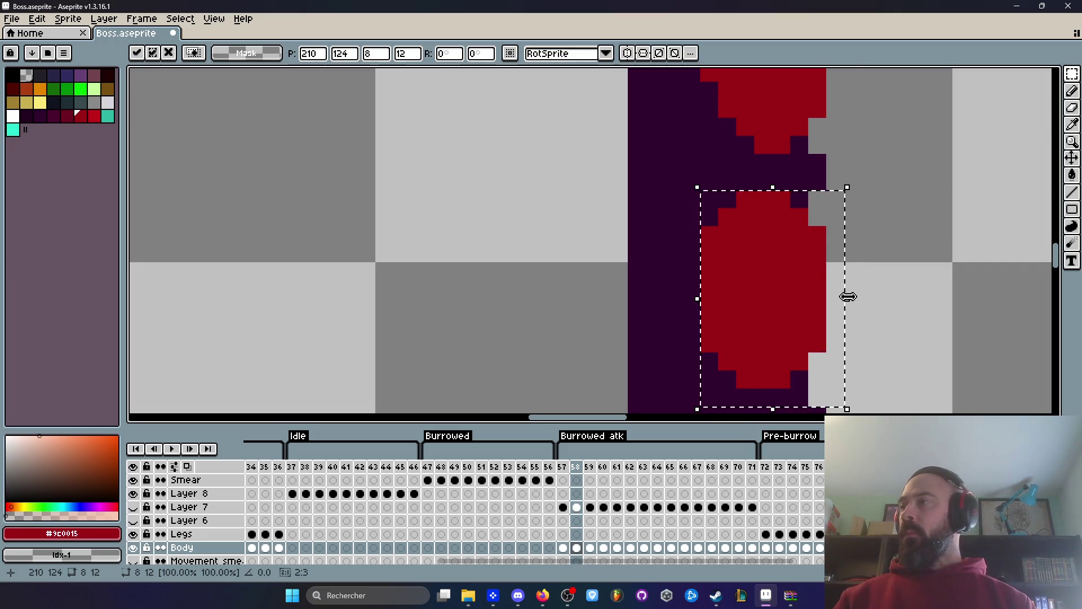
scroll(845, 295, down, 2)
key(space)
drag(913, 302, 903, 231)
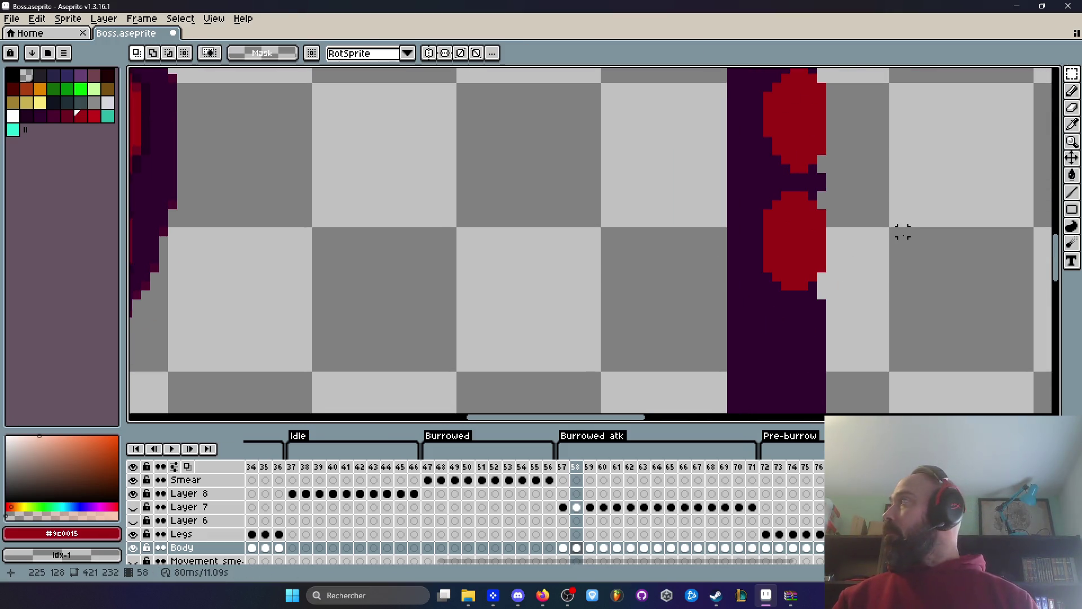
scroll(840, 259, down, 2)
key(space)
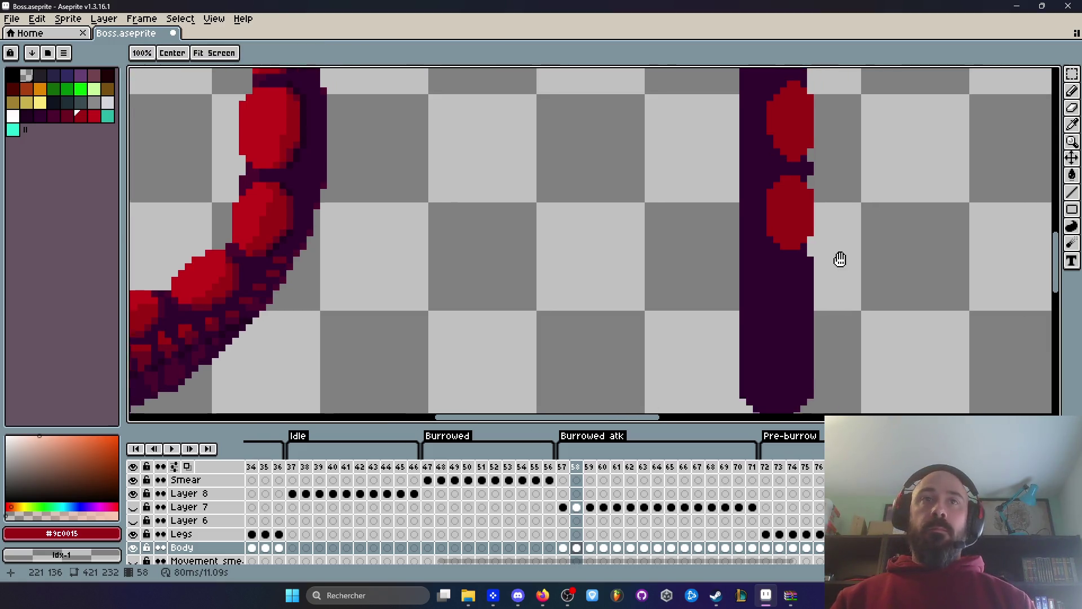
scroll(840, 259, down, 2)
mouse_move(840, 259)
mouse_down()
mouse_move(838, 292)
mouse_move(840, 244)
mouse_move(769, 167)
mouse_up()
scroll(770, 167, up, 2)
Select the straight tentacle's claw tip, move it, and commit the move.
mouse_move(722, 91)
mouse_down()
mouse_move(882, 329)
mouse_move(889, 363)
mouse_move(814, 234)
mouse_up()
key(space)
scroll(812, 228, down, 1)
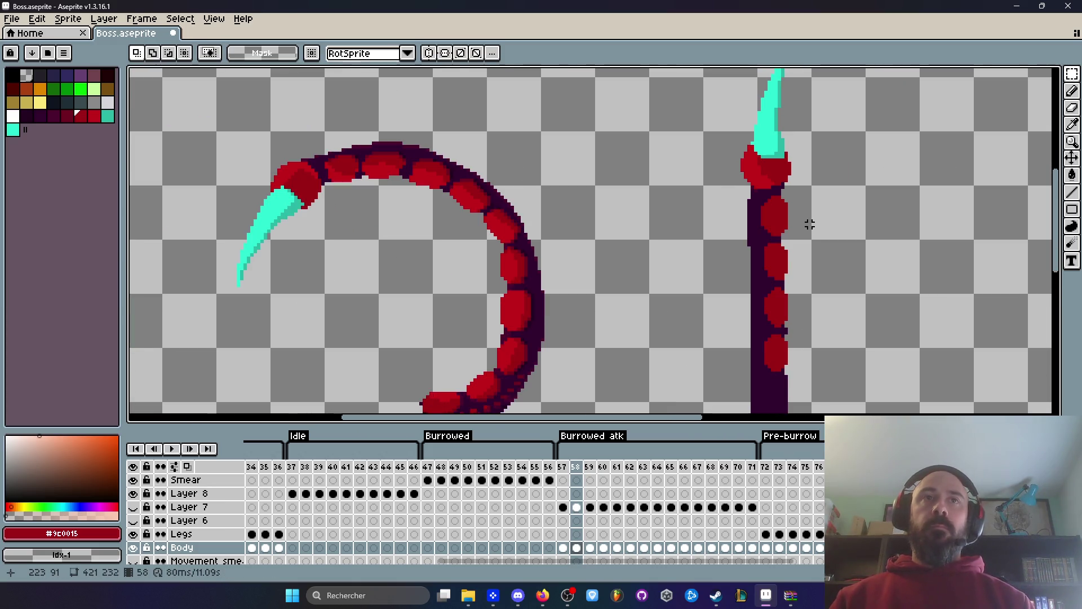
mouse_move(711, 92)
mouse_down()
mouse_move(806, 205)
mouse_move(848, 347)
mouse_move(797, 343)
mouse_move(763, 324)
mouse_up()
scroll(769, 326, up, 1)
click(770, 326)
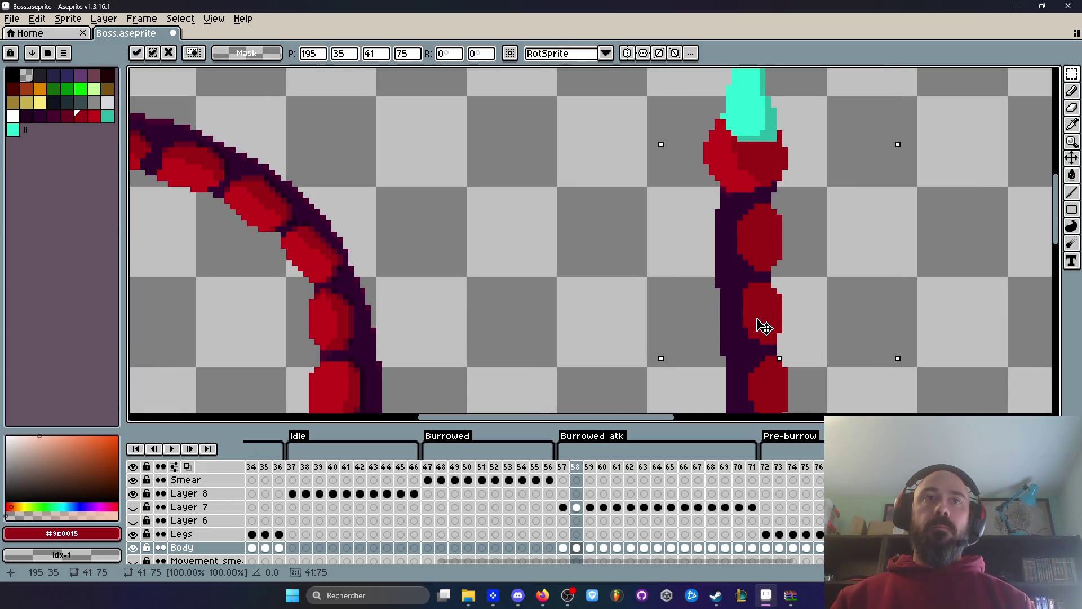
key(Return)
Select and reposition the straight tentacle's upper body.
scroll(758, 315, down, 2)
click(709, 146)
drag(708, 146, 839, 366)
scroll(765, 363, up, 1)
scroll(768, 341, up, 1)
click(768, 341)
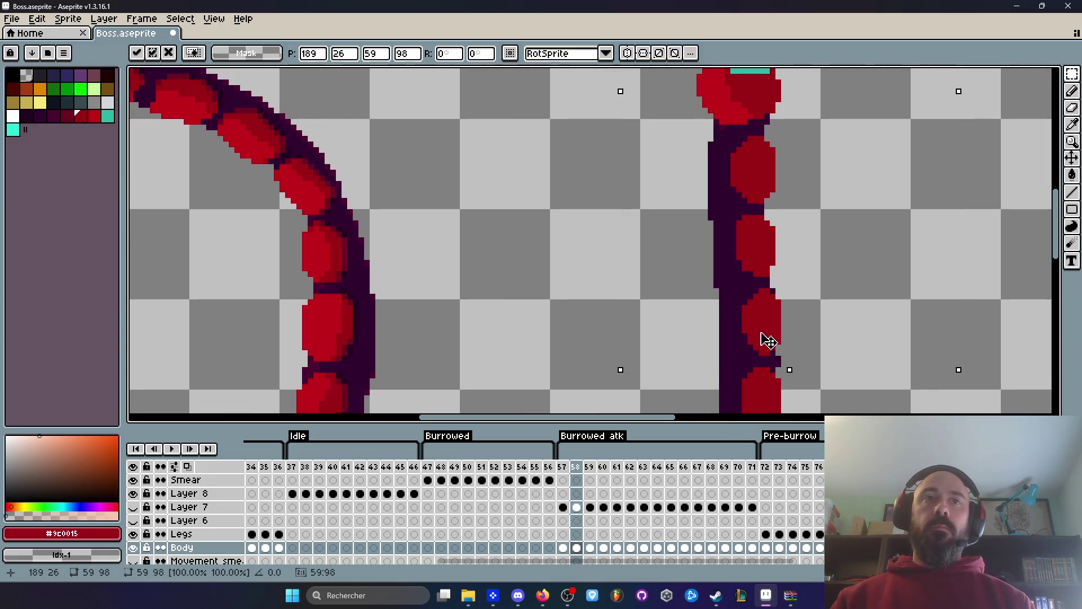
scroll(756, 338, down, 2)
Select and shift the whole straight tentacle, then bring the Steam store page back.
mouse_move(685, 126)
mouse_down()
mouse_move(694, 169)
mouse_move(834, 349)
mouse_move(834, 373)
mouse_up()
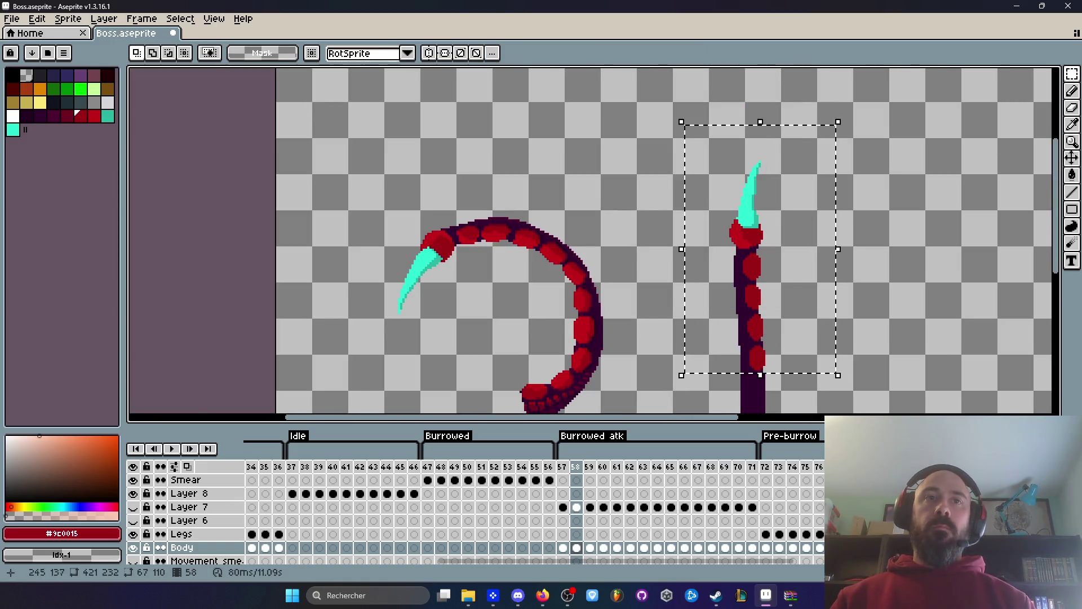
scroll(756, 338, up, 1)
click(755, 341)
click(853, 334)
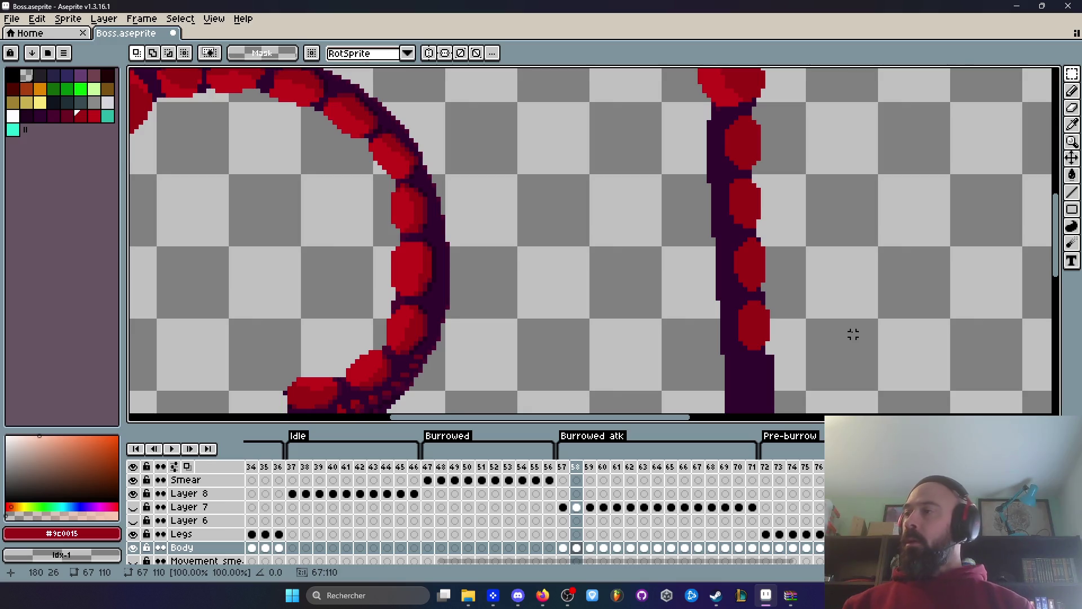
click(714, 596)
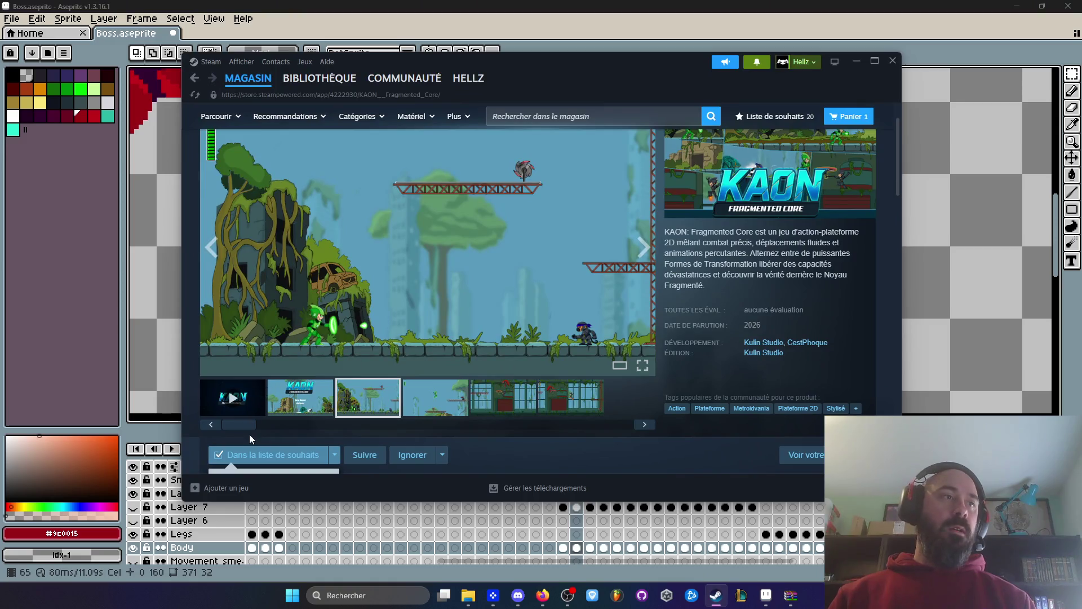
Scrub the KAON trailer between 0:24 and near its end, then set it playing.
click(229, 405)
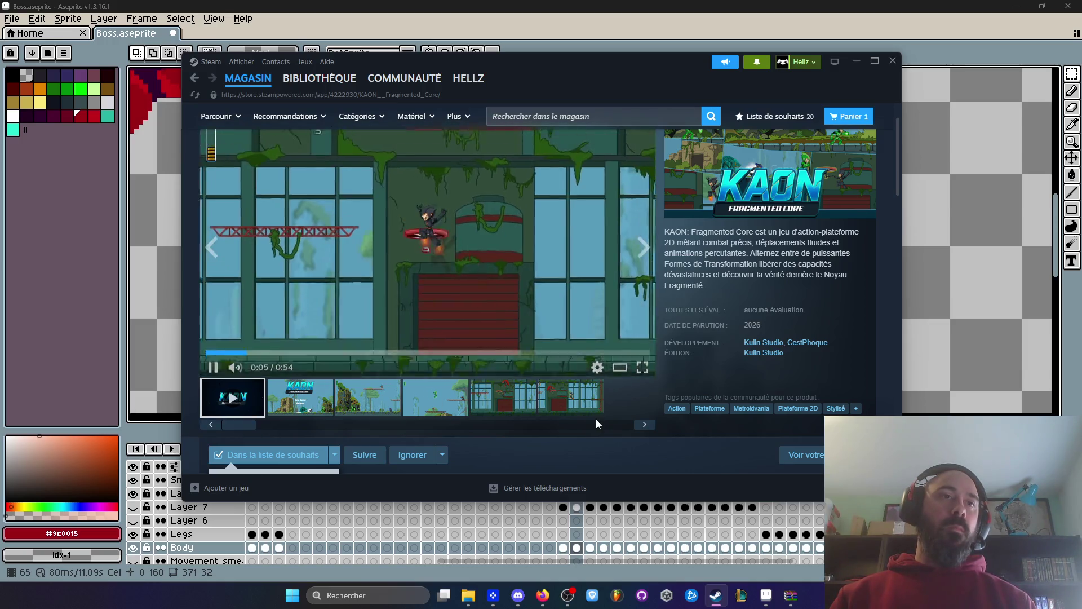
click(594, 350)
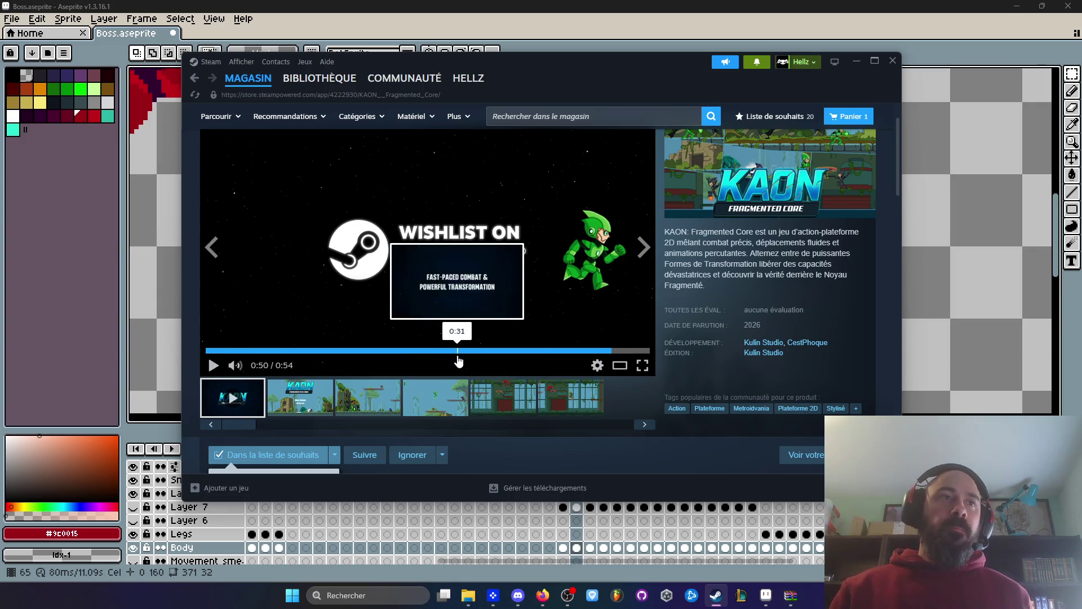
click(458, 350)
click(494, 351)
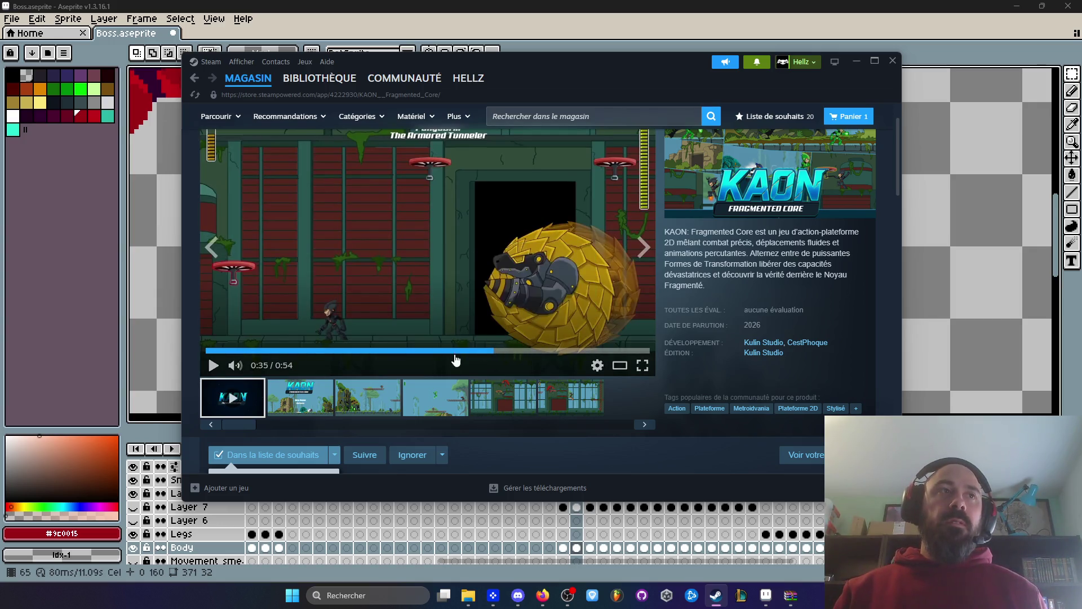
click(454, 354)
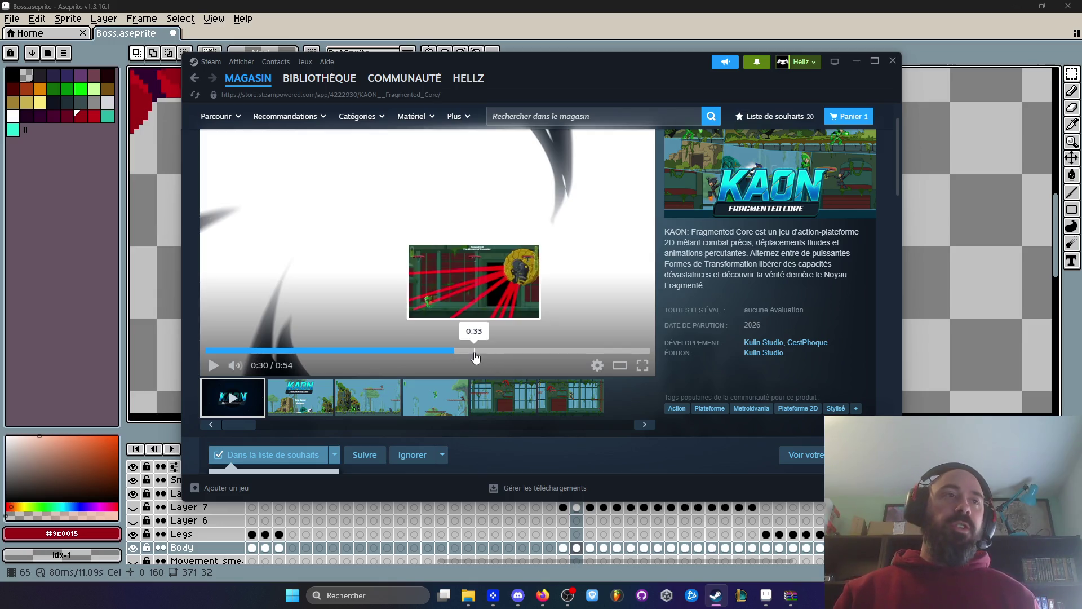
click(474, 351)
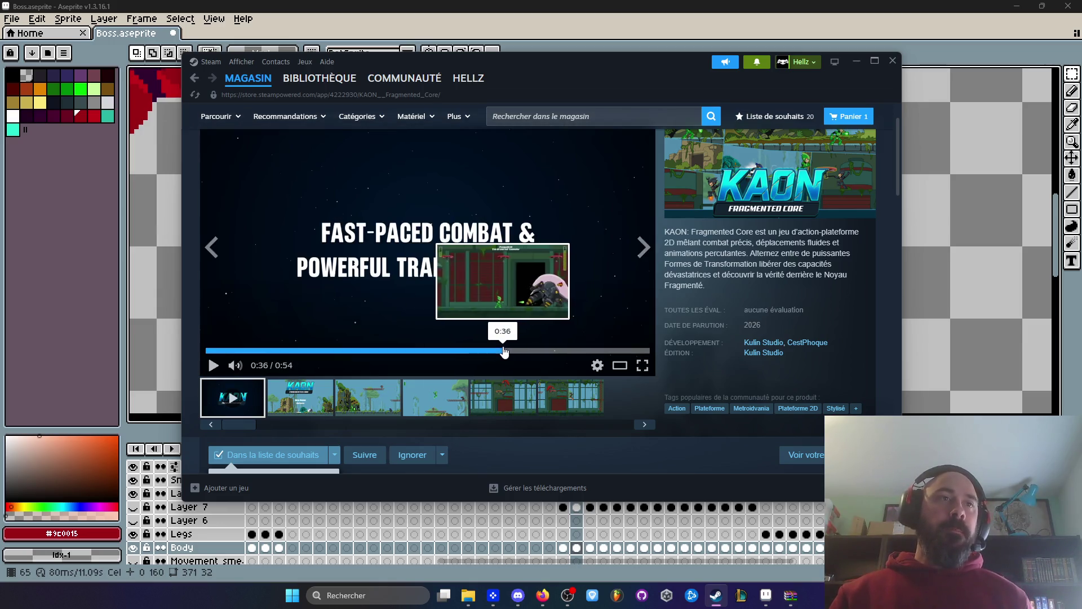
click(528, 351)
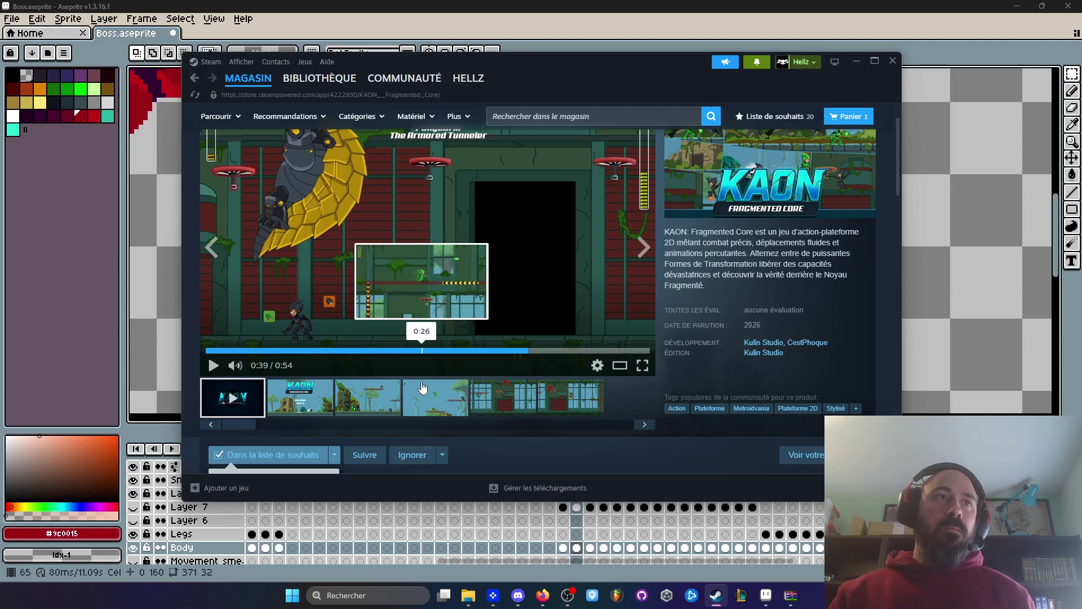
click(404, 352)
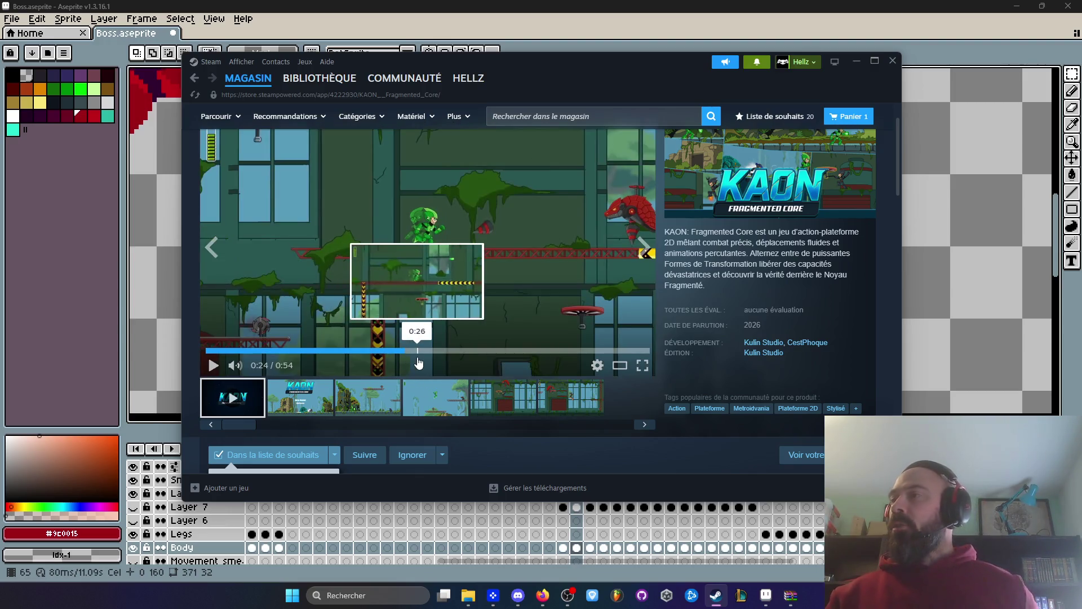
click(213, 366)
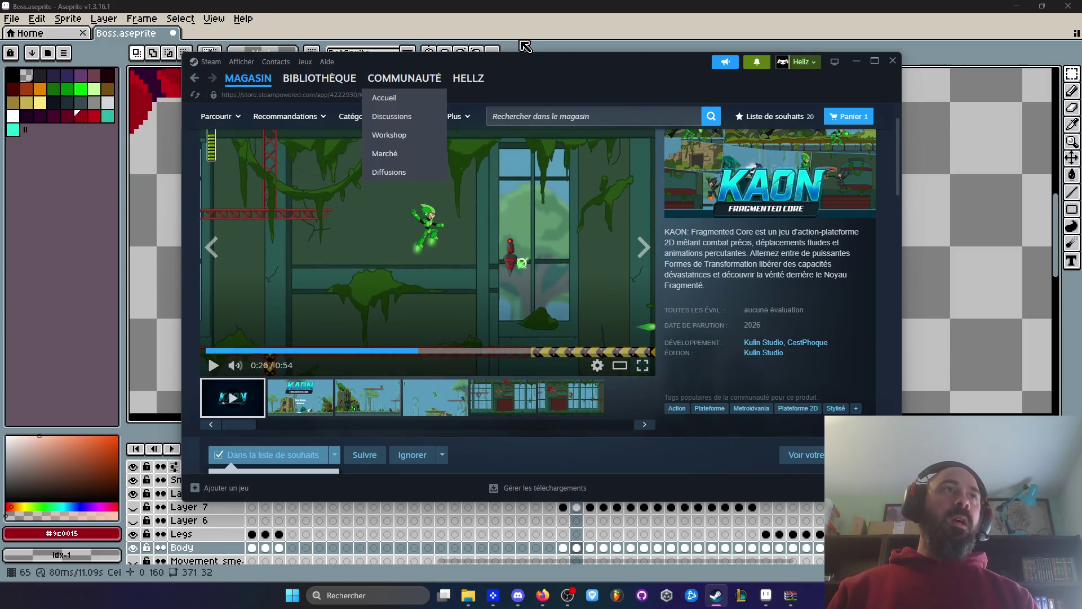
Switch back to Boss.aseprite in Aseprite with Alt+Tab.
key(alt+Tab)
scroll(573, 213, down, 3)
scroll(706, 231, up, 2)
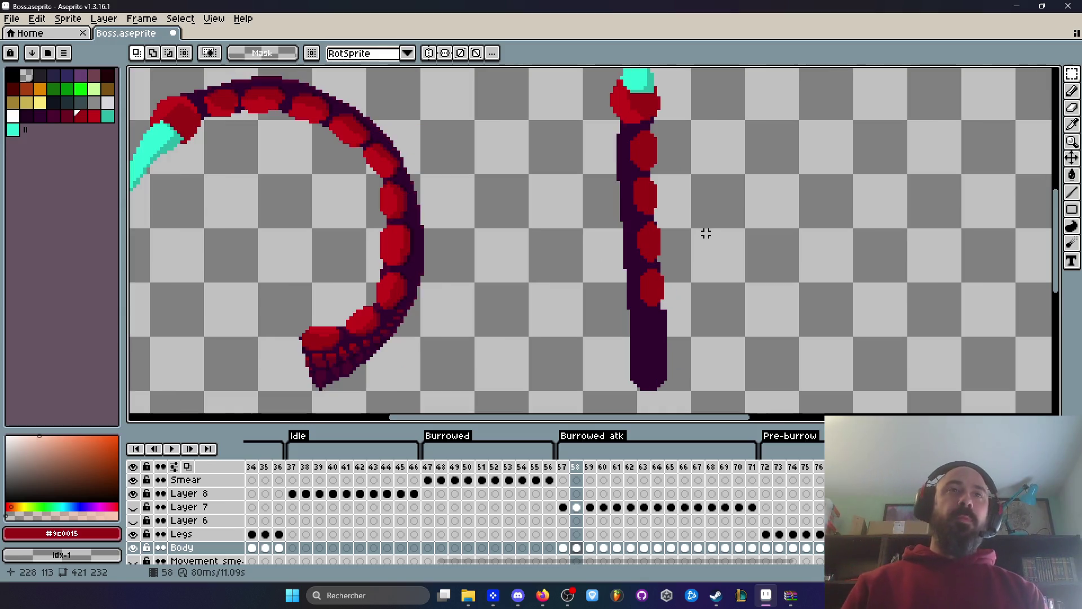
Try enlarging the lower red segment, undo it, and shrink the pencil to one pixel.
key(i)
scroll(655, 276, up, 2)
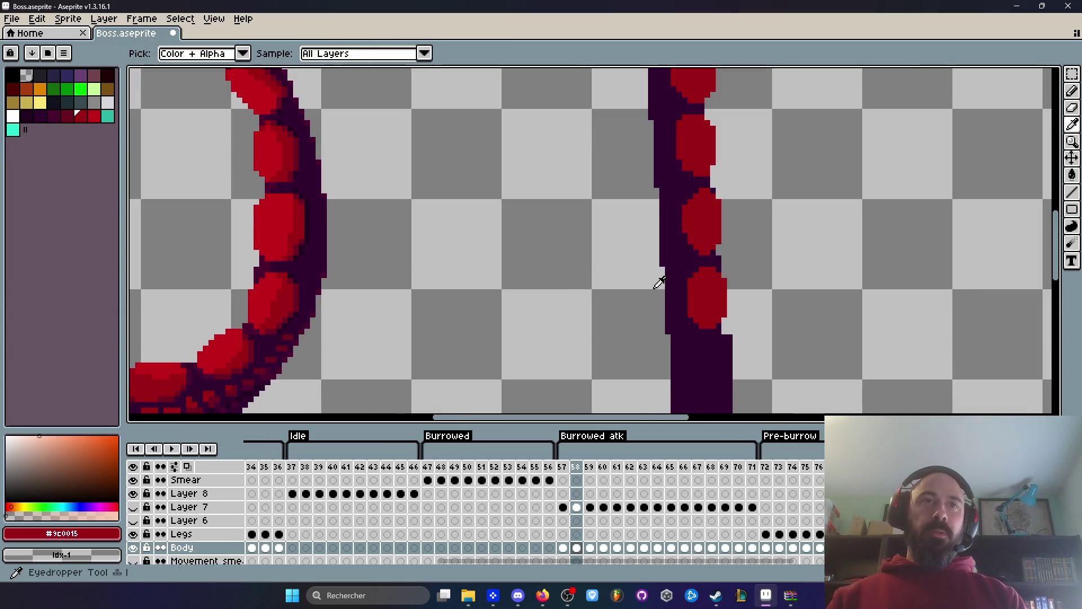
scroll(744, 280, up, 1)
key(b)
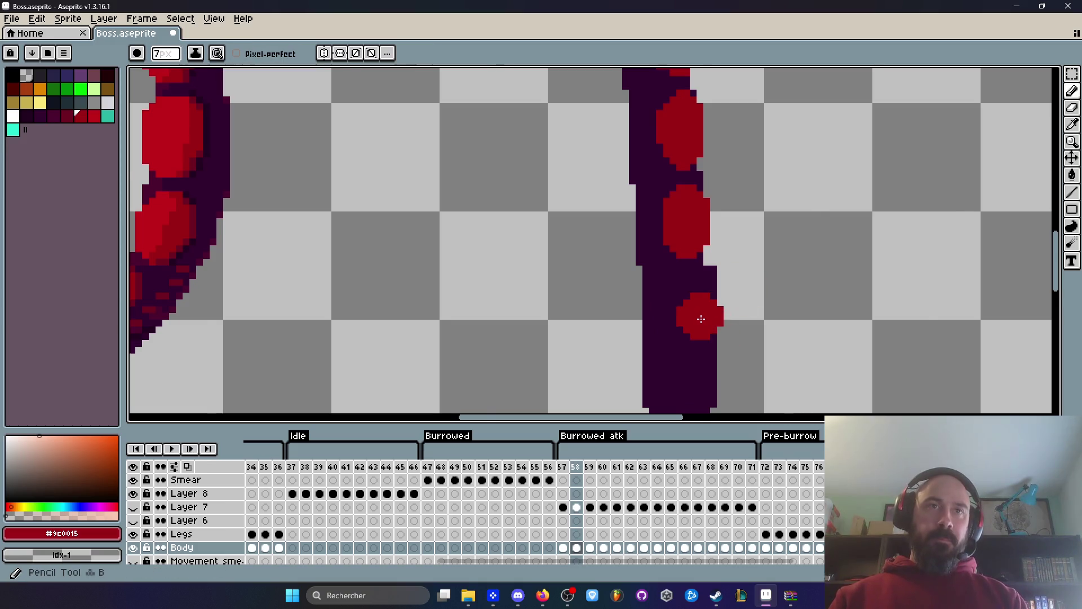
scroll(699, 307, up, 1)
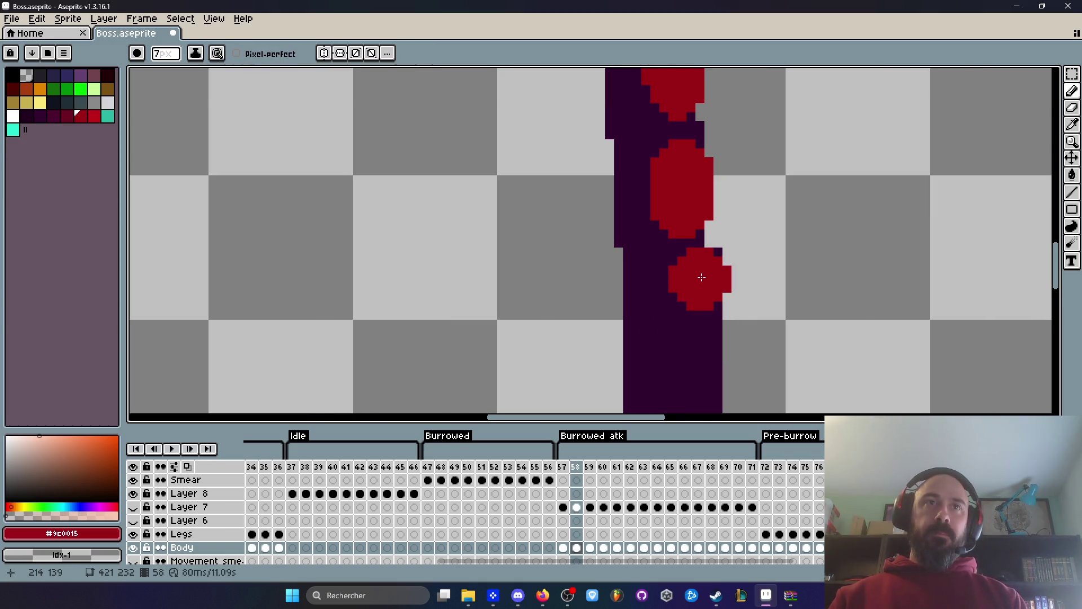
mouse_move(702, 279)
mouse_down()
mouse_move(705, 312)
mouse_move(737, 287)
mouse_up()
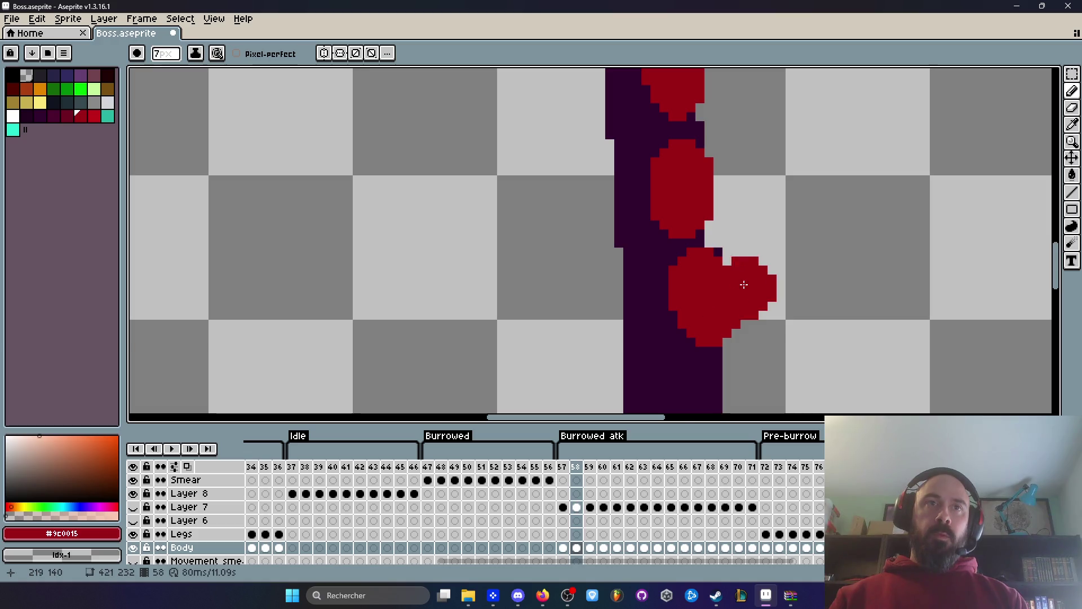
scroll(736, 287, up, 1)
scroll(741, 338, down, 3)
scroll(731, 281, up, 1)
key(ctrl+z)
scroll(727, 282, up, 1)
scroll(742, 273, down, 1)
key(minus)
key(minus)
key(minus)
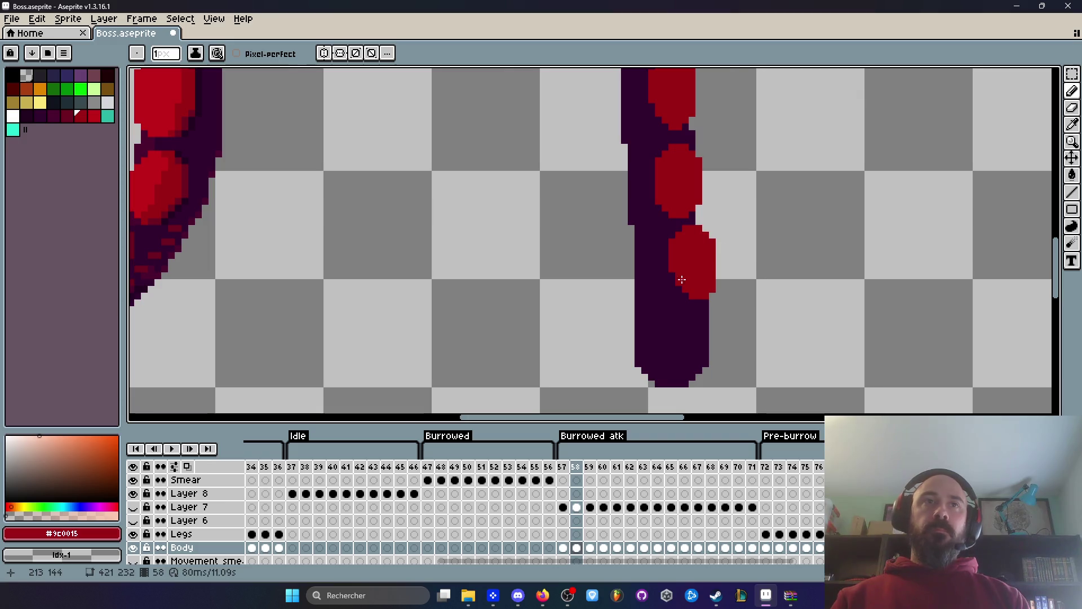
scroll(693, 273, down, 3)
scroll(705, 266, up, 2)
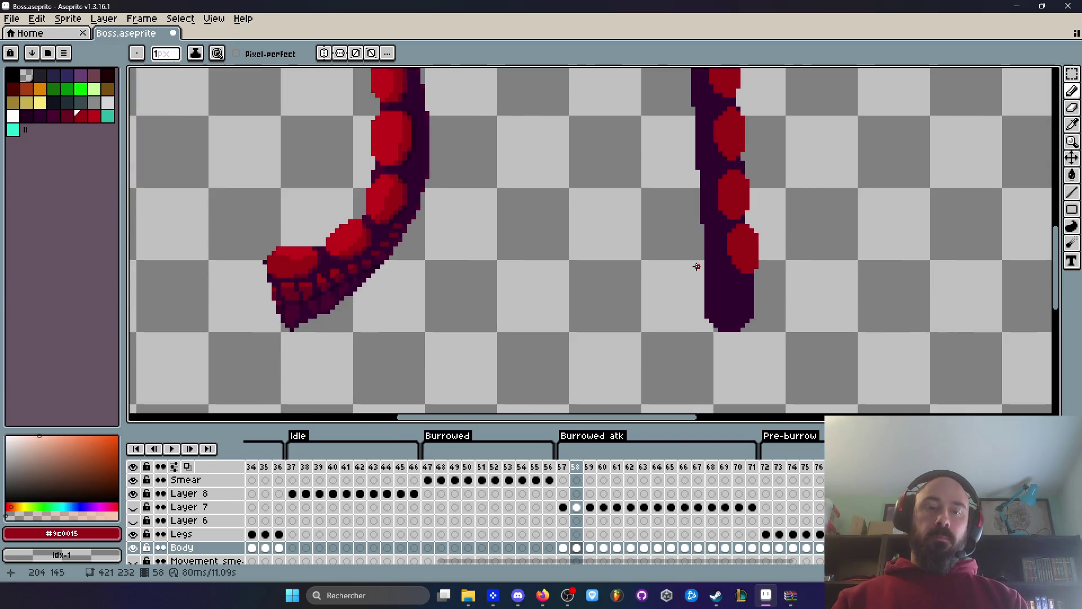
Marquee the lower red segment, nudge it right, and deselect.
key(m)
scroll(691, 224, up, 2)
mouse_move(680, 213)
mouse_down()
mouse_move(809, 278)
mouse_move(812, 297)
mouse_up()
key(Right)
scroll(824, 249, down, 2)
key(ctrl+d)
scroll(824, 249, down, 2)
Repaint the red segment near the straight tentacle's bottom, undoing a misplaced stroke.
drag(789, 285, 763, 318)
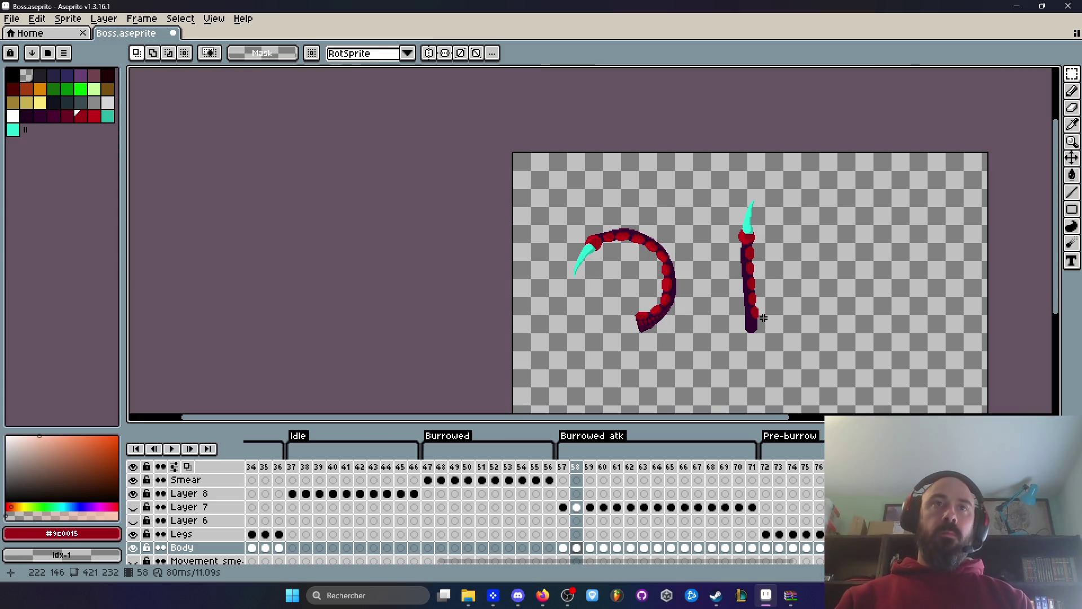
scroll(733, 304, up, 5)
drag(712, 351, 617, 350)
scroll(615, 350, up, 1)
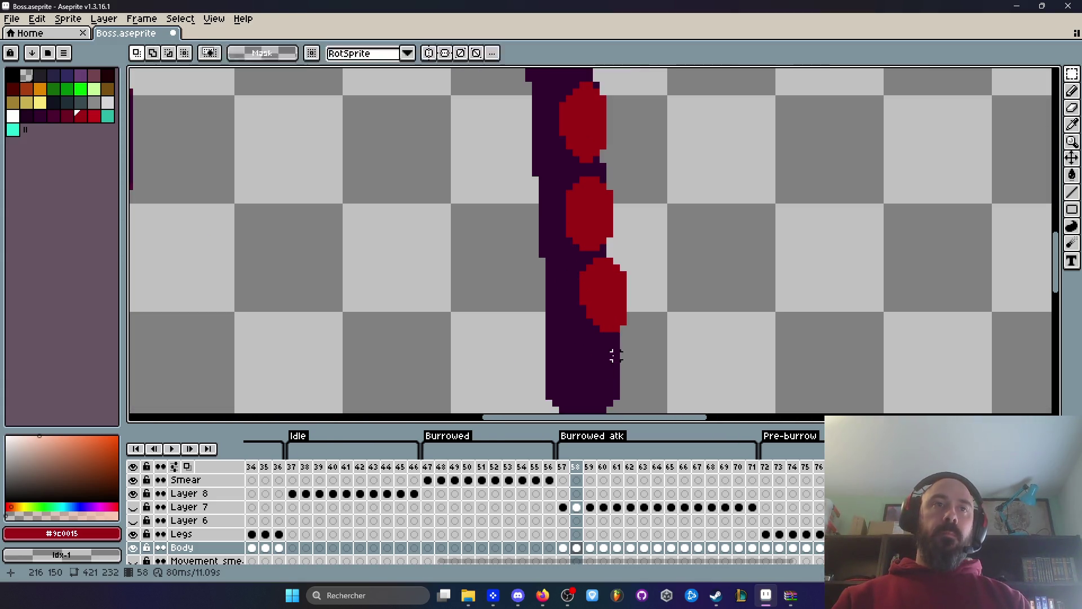
scroll(621, 367, up, 2)
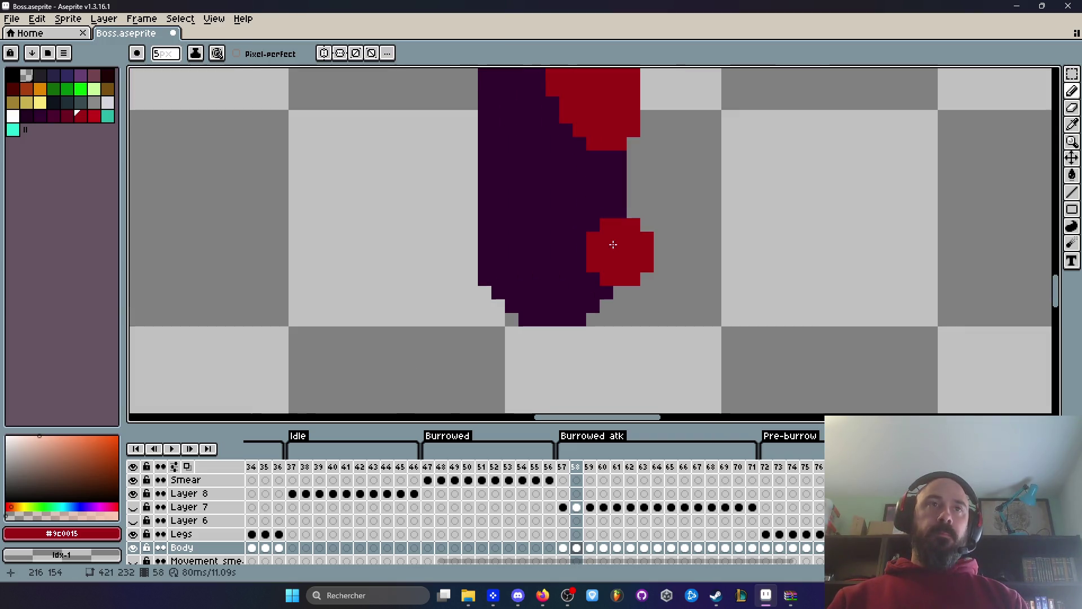
mouse_move(614, 201)
mouse_down()
mouse_move(614, 228)
mouse_move(592, 201)
mouse_move(605, 285)
mouse_up()
click(541, 227)
key(ctrl+z)
mouse_move(587, 217)
mouse_down()
mouse_move(577, 211)
mouse_move(583, 244)
mouse_up()
scroll(700, 253, down, 6)
scroll(686, 243, down, 3)
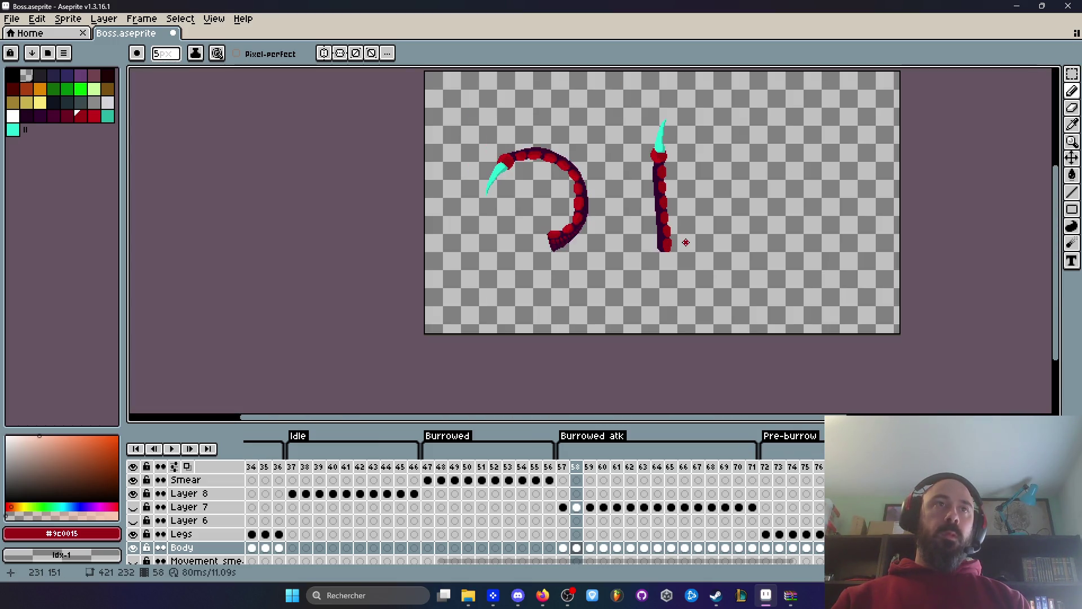
scroll(686, 243, up, 5)
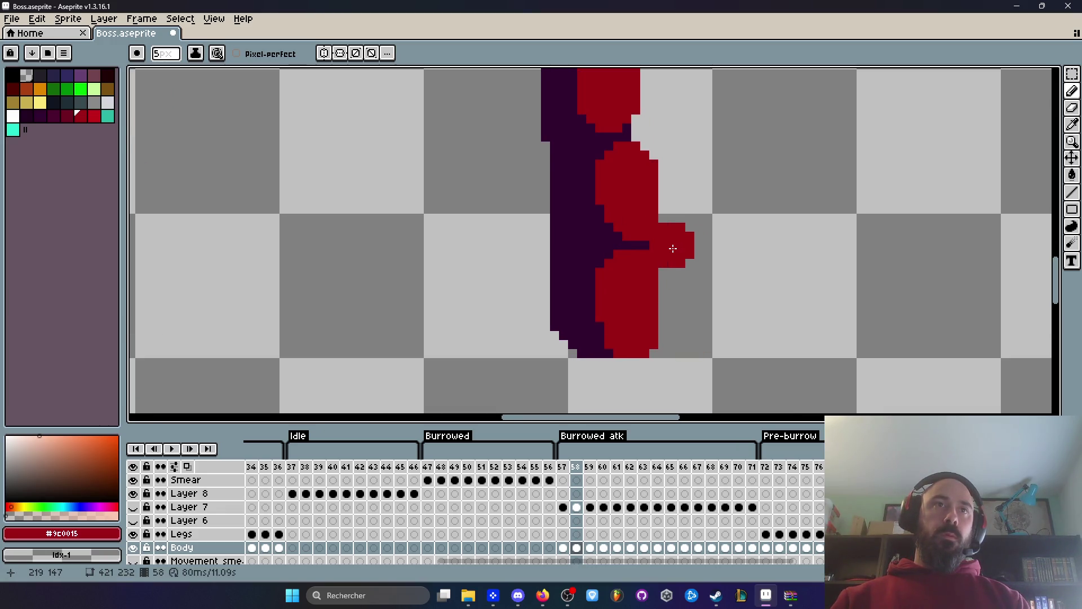
Eyedrop the #32002F dark purple and paint over the tentacle's lower end.
alt+click(585, 326)
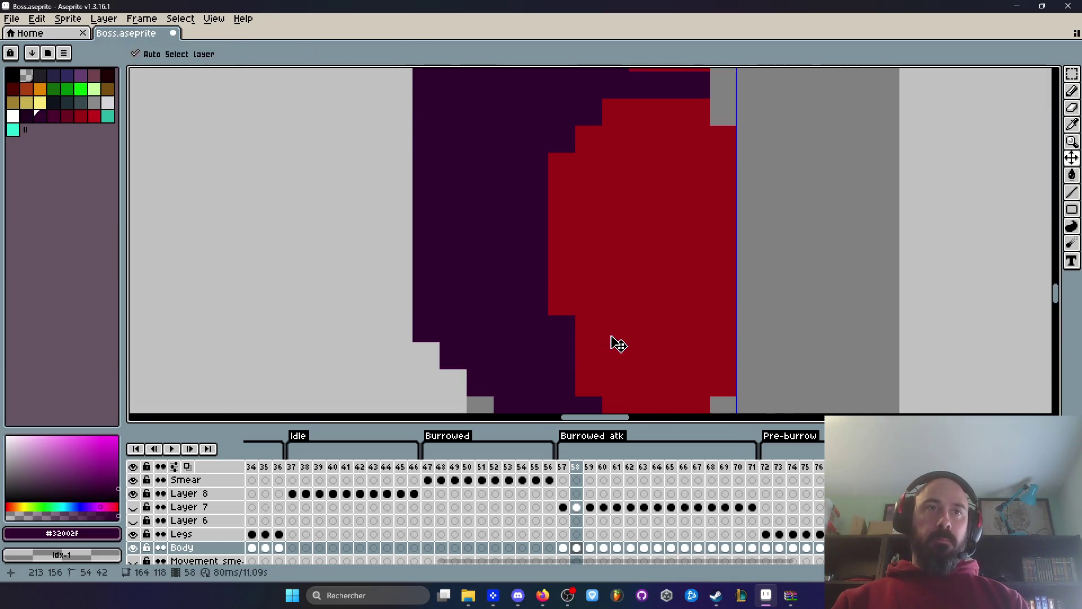
scroll(586, 332, up, 2)
mouse_move(599, 382)
mouse_down()
mouse_move(648, 391)
mouse_move(679, 370)
mouse_move(640, 374)
mouse_move(684, 340)
mouse_move(661, 366)
mouse_up()
scroll(684, 340, down, 3)
scroll(682, 327, up, 3)
click(678, 326)
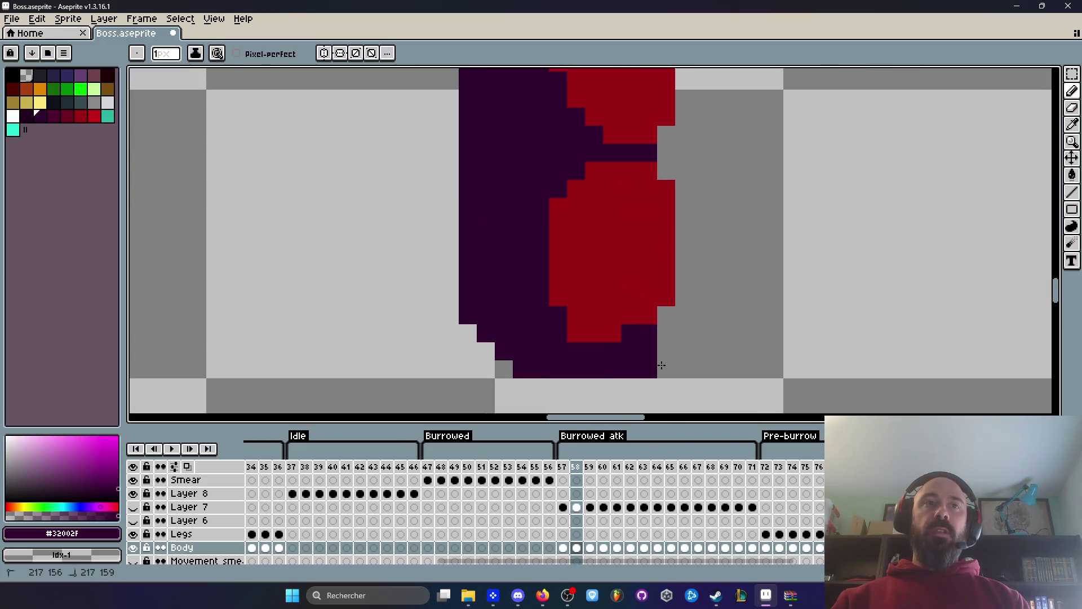
scroll(656, 366, down, 1)
mouse_move(586, 338)
mouse_down()
mouse_move(583, 355)
mouse_move(607, 365)
mouse_up()
key(ctrl+z)
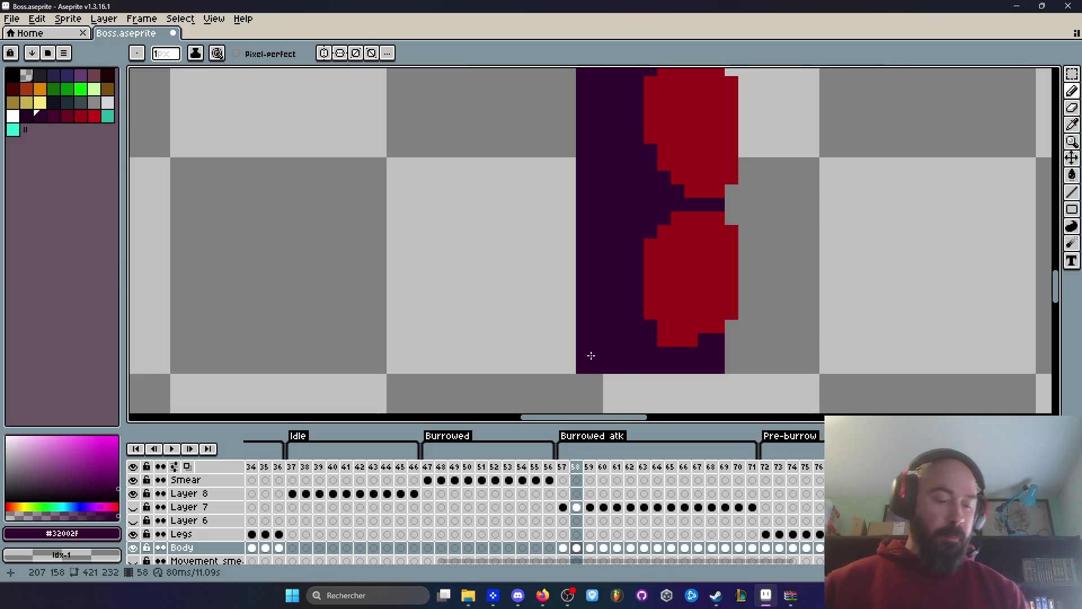
key(alt+Tab)
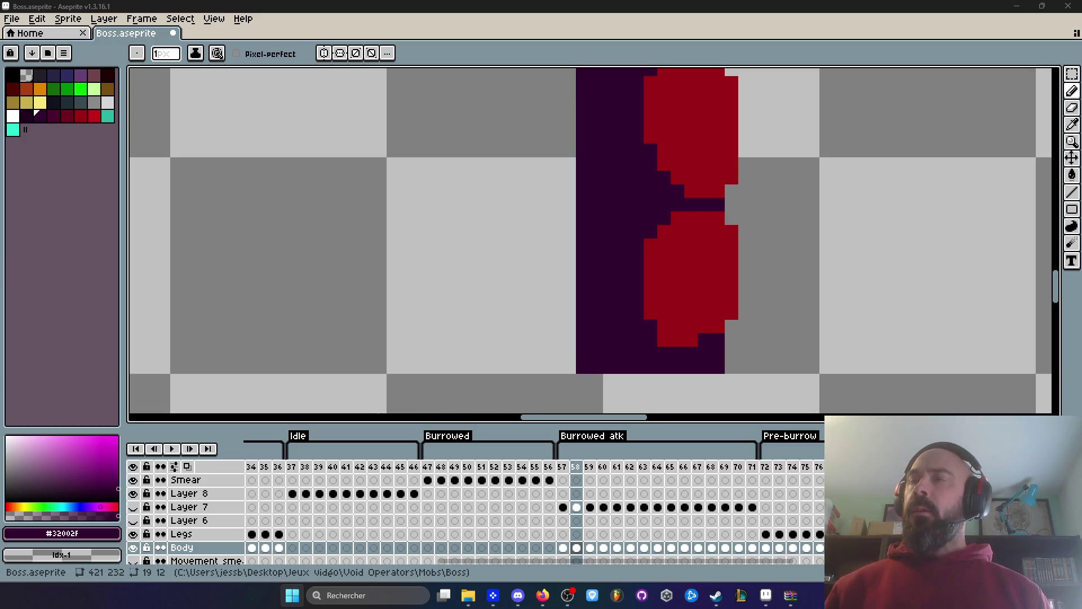
key(XF86Calculator)
drag(458, 117, 545, 108)
Press 1 in Calculator, then close its window to return to the tentacle sprite.
click(413, 460)
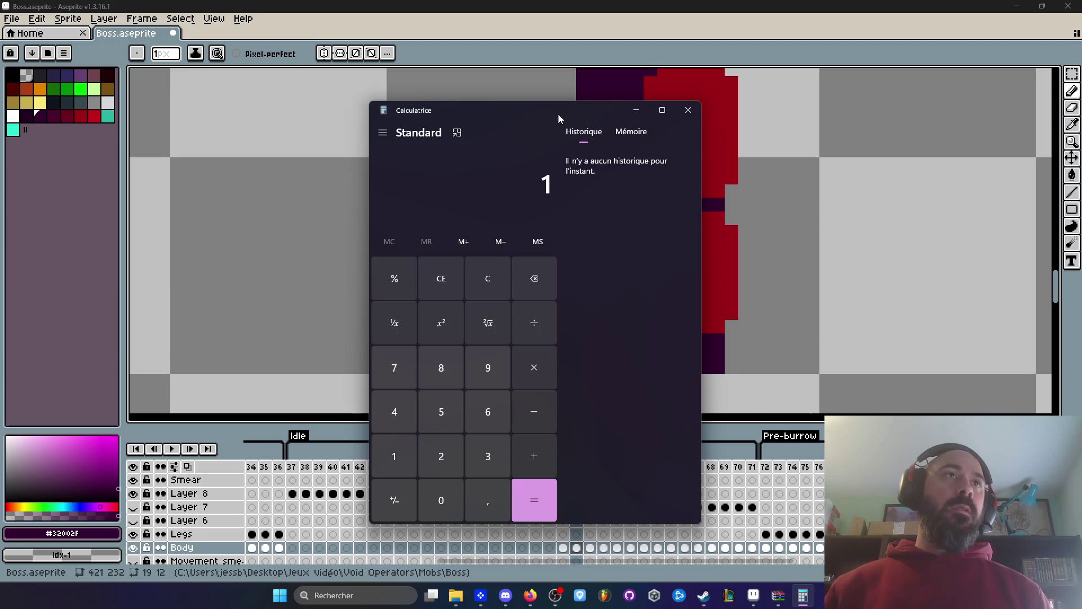
click(688, 110)
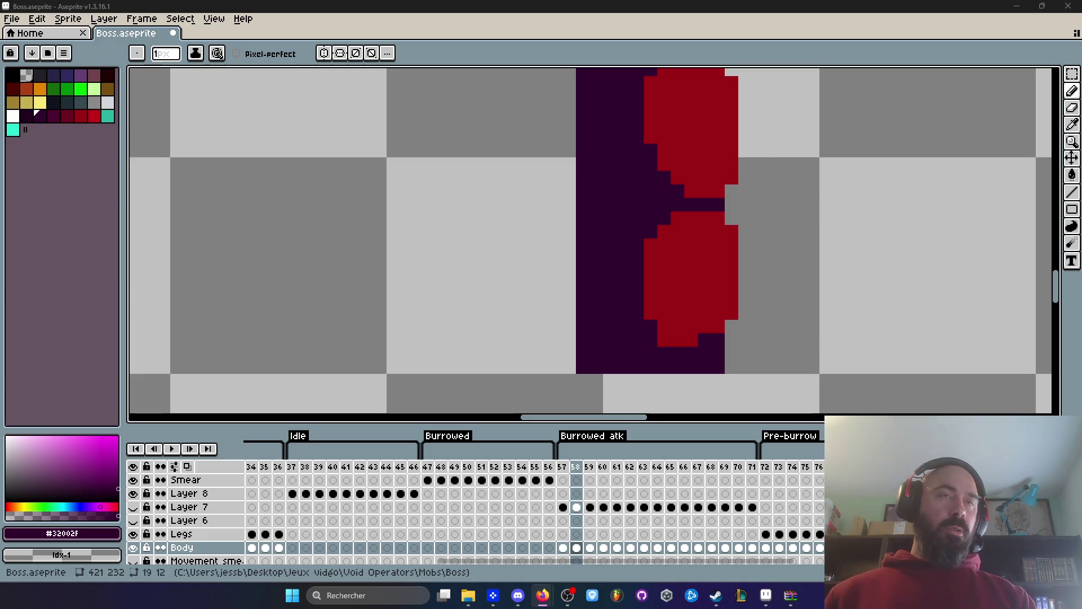
scroll(692, 136, down, 3)
Compare frames 57 and 59, then settle on frame 58 with the straight tentacle.
drag(692, 137, 669, 240)
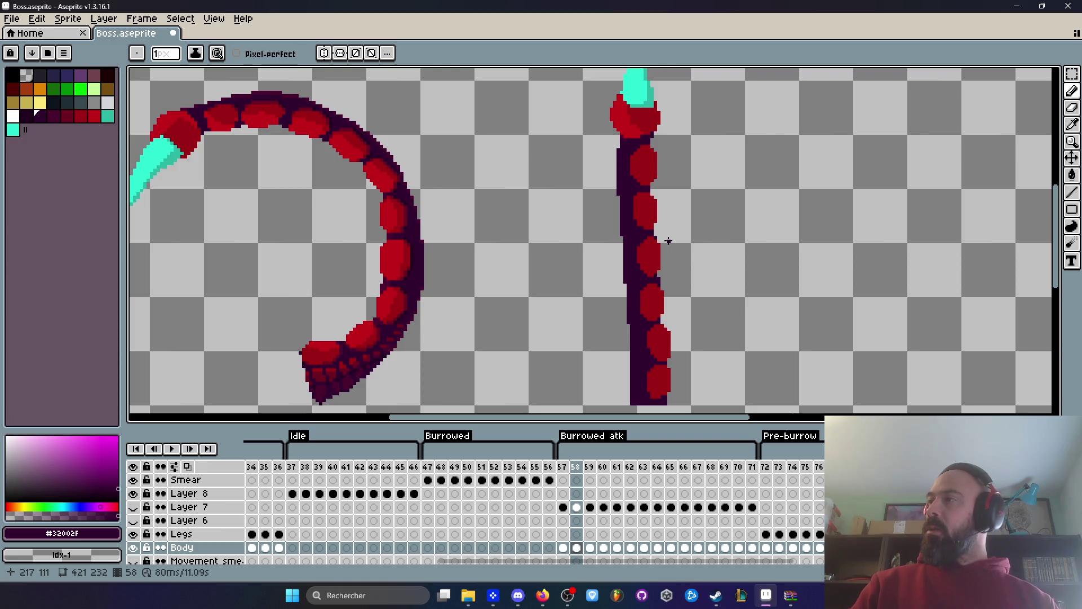
scroll(669, 241, down, 4)
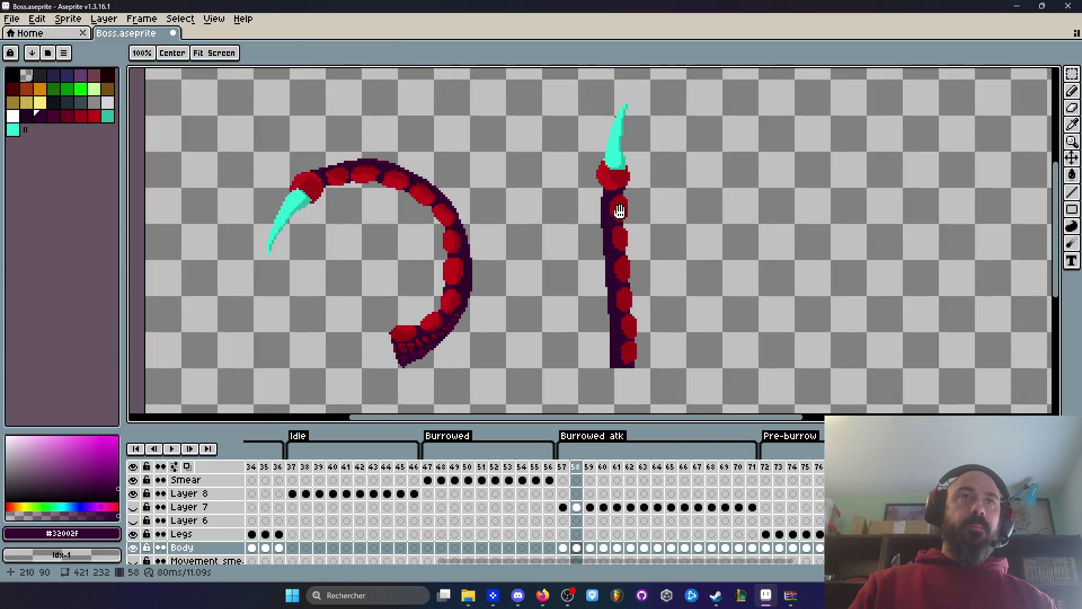
key(Right)
key(Left)
key(Left)
key(Right)
key(Left)
key(Right)
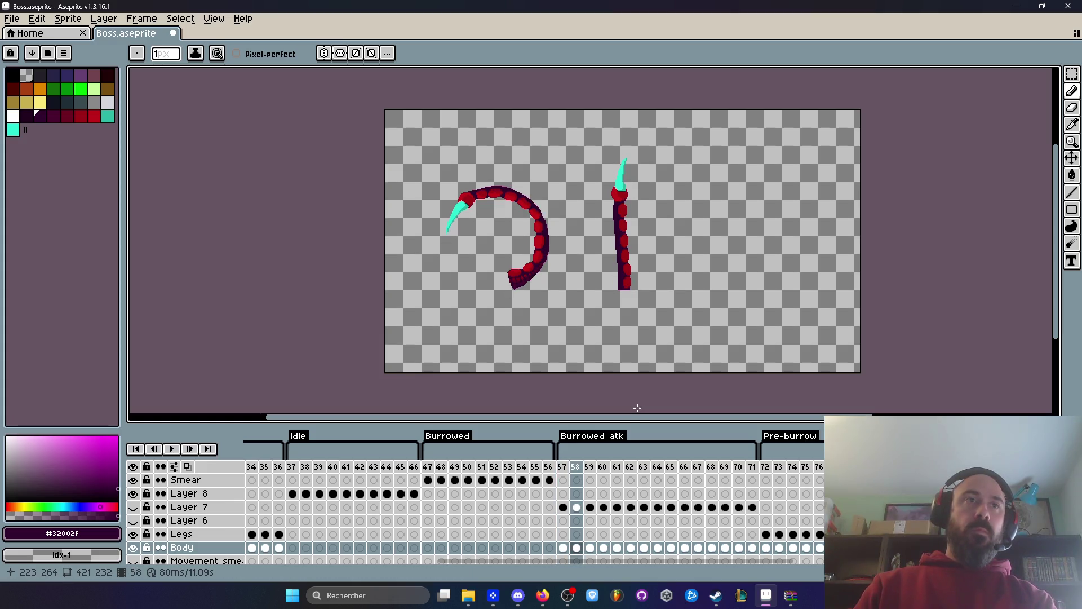
key(Right)
key(Left)
key(Right)
key(Left)
scroll(638, 286, up, 3)
Try a rectangular selection around the lower tentacle segments, then deselect it.
key(m)
scroll(600, 246, up, 1)
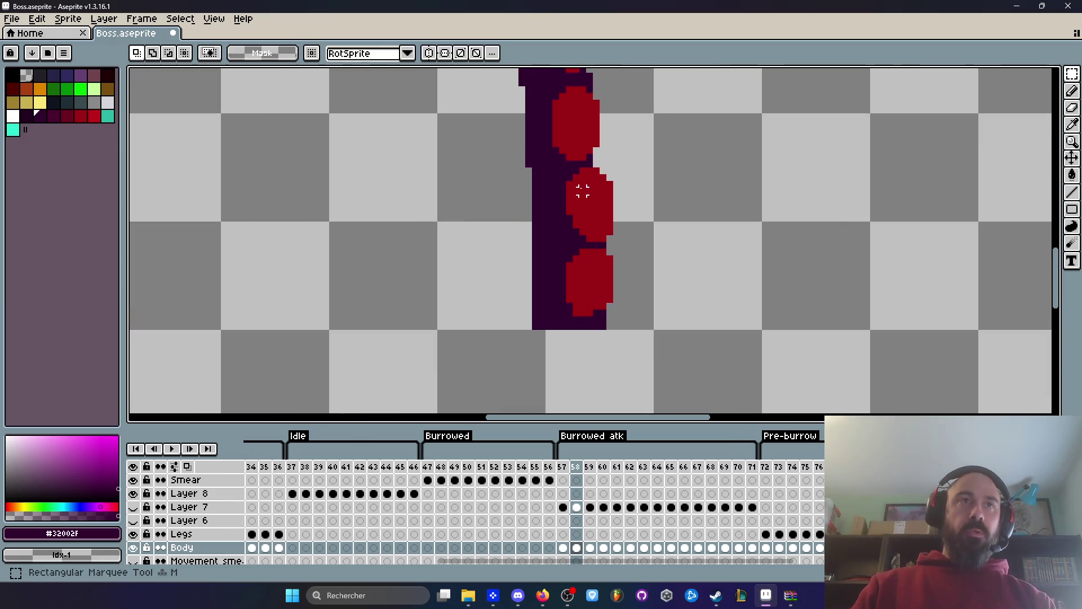
drag(560, 169, 653, 314)
click(602, 273)
scroll(606, 273, down, 1)
scroll(618, 265, down, 2)
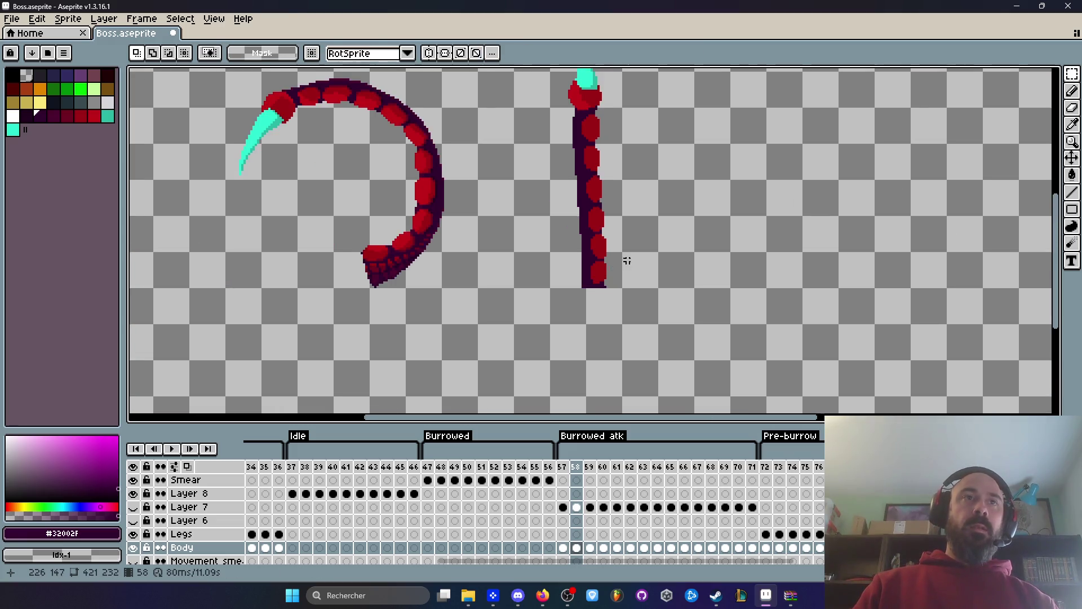
scroll(640, 292, up, 1)
key(ctrl+d)
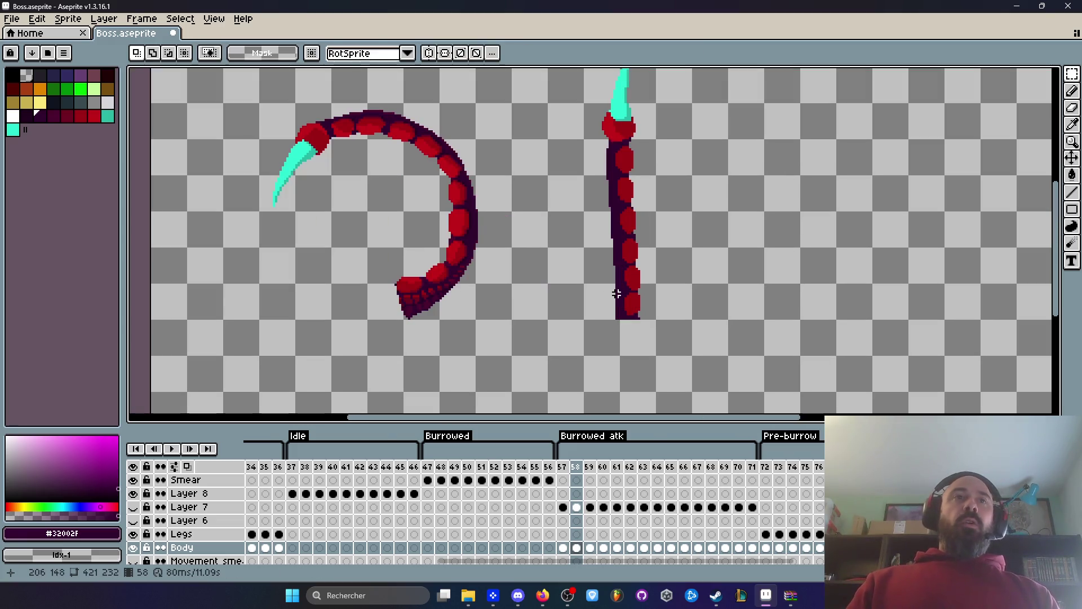
Bring the cyan claw tip into view and marquee-select the straight tentacle's lower body.
scroll(620, 257, up, 1)
scroll(621, 254, down, 1)
scroll(626, 257, up, 1)
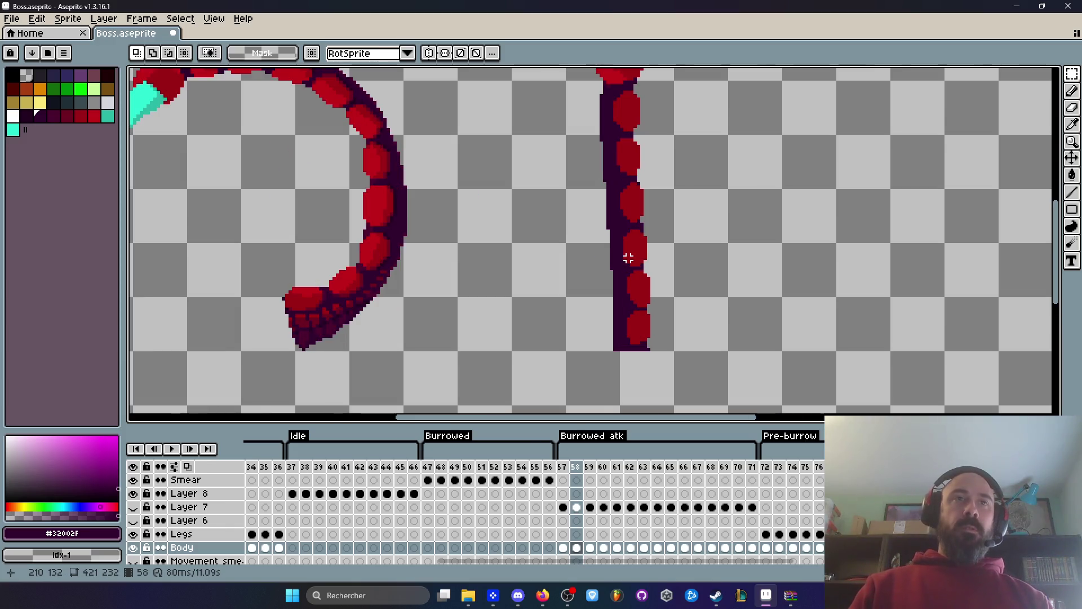
scroll(626, 251, up, 2)
scroll(623, 225, up, 2)
scroll(620, 208, down, 2)
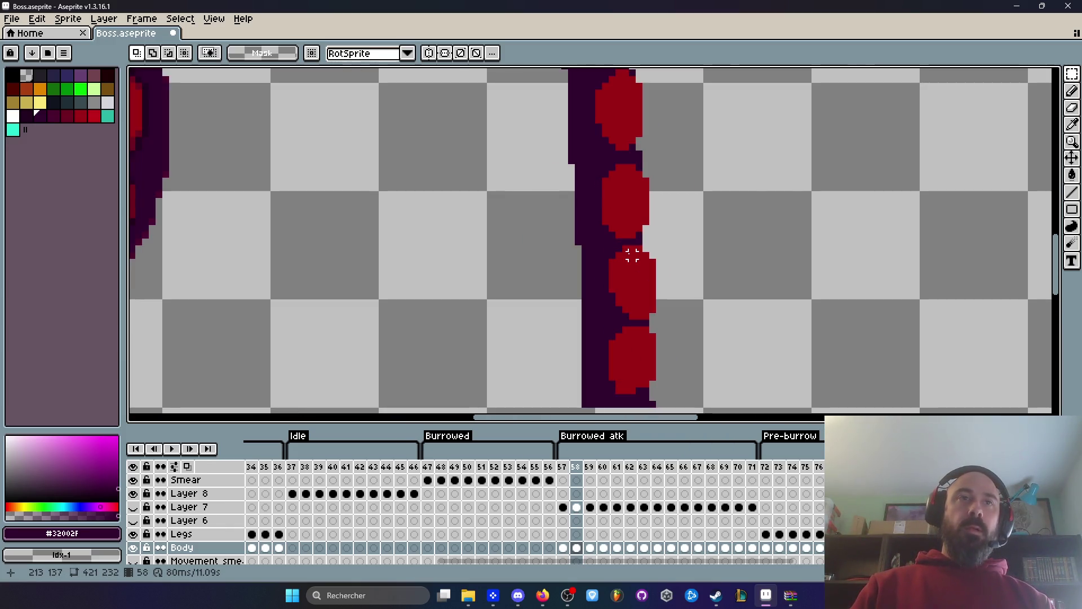
scroll(632, 255, down, 2)
scroll(623, 235, up, 1)
drag(624, 234, 631, 394)
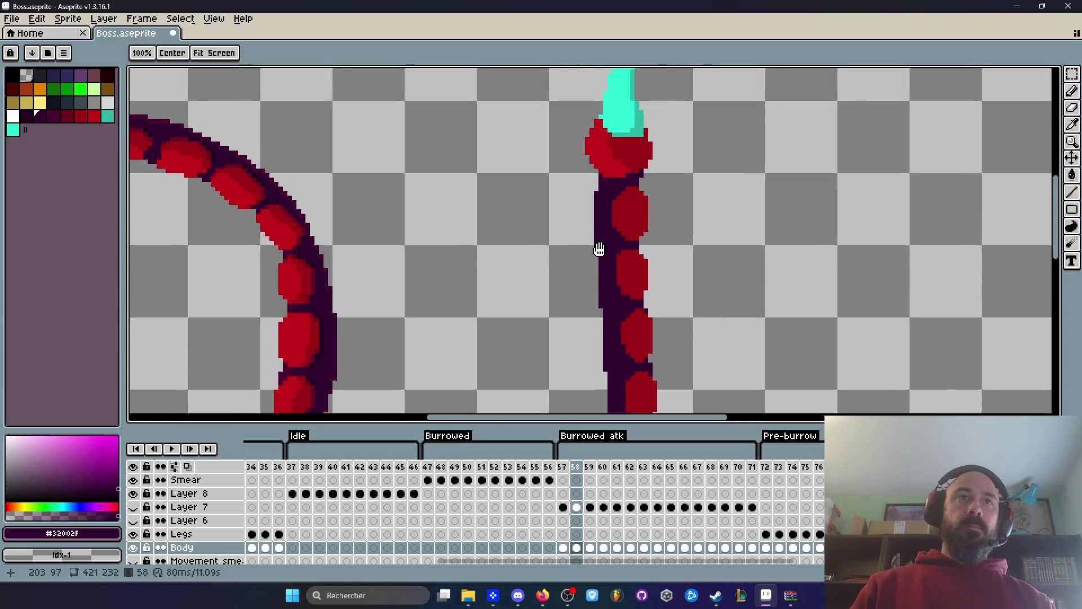
scroll(601, 248, down, 1)
scroll(603, 248, down, 1)
scroll(613, 223, up, 1)
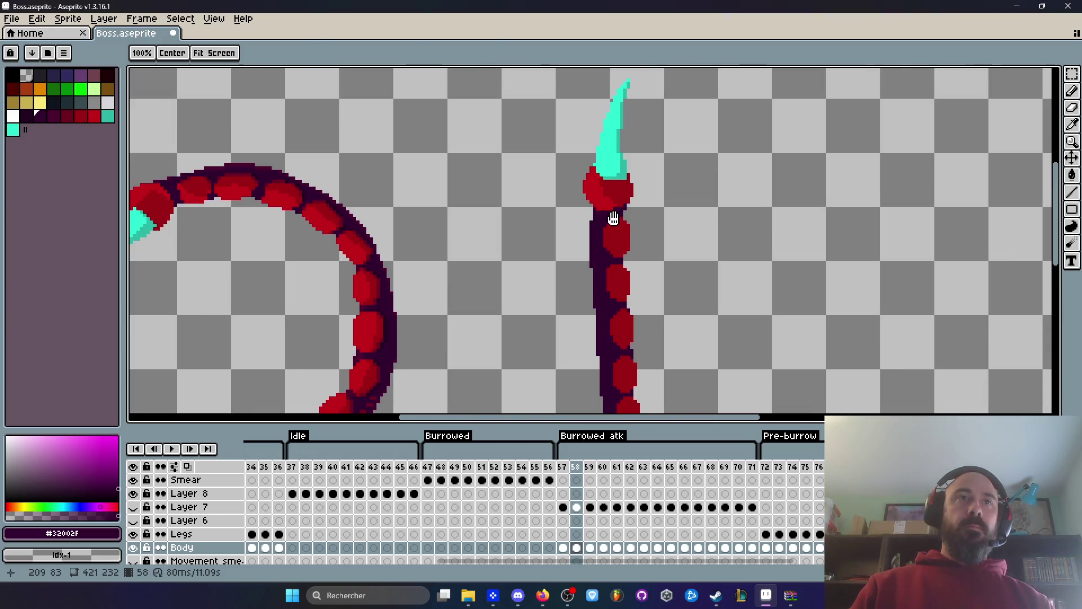
key(space)
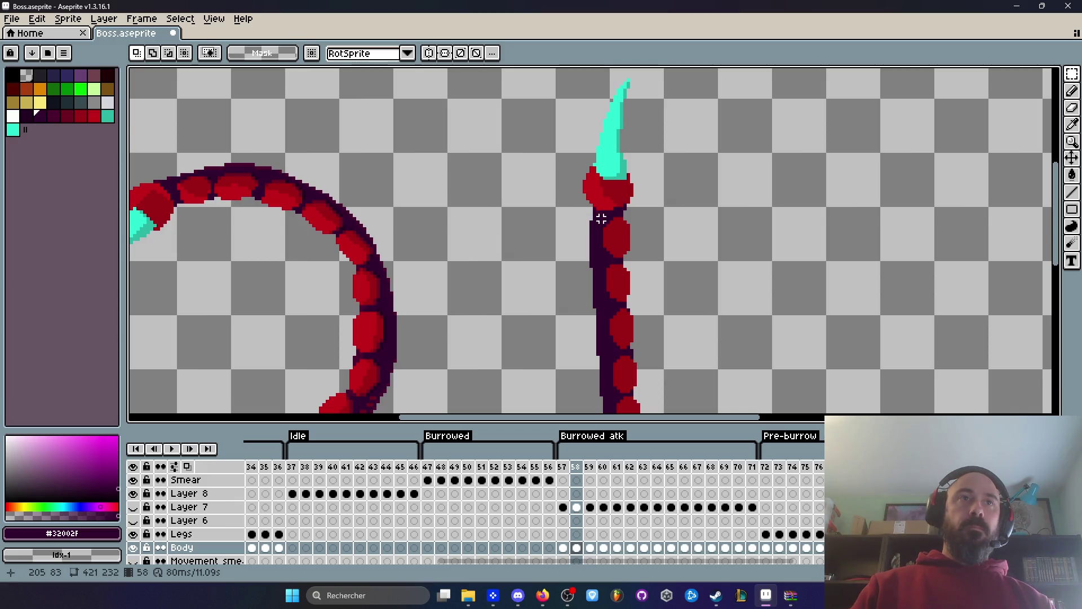
scroll(600, 218, down, 1)
mouse_move(601, 218)
mouse_down()
mouse_move(645, 278)
mouse_move(657, 331)
mouse_move(661, 303)
mouse_move(610, 394)
mouse_up()
scroll(611, 365, up, 1)
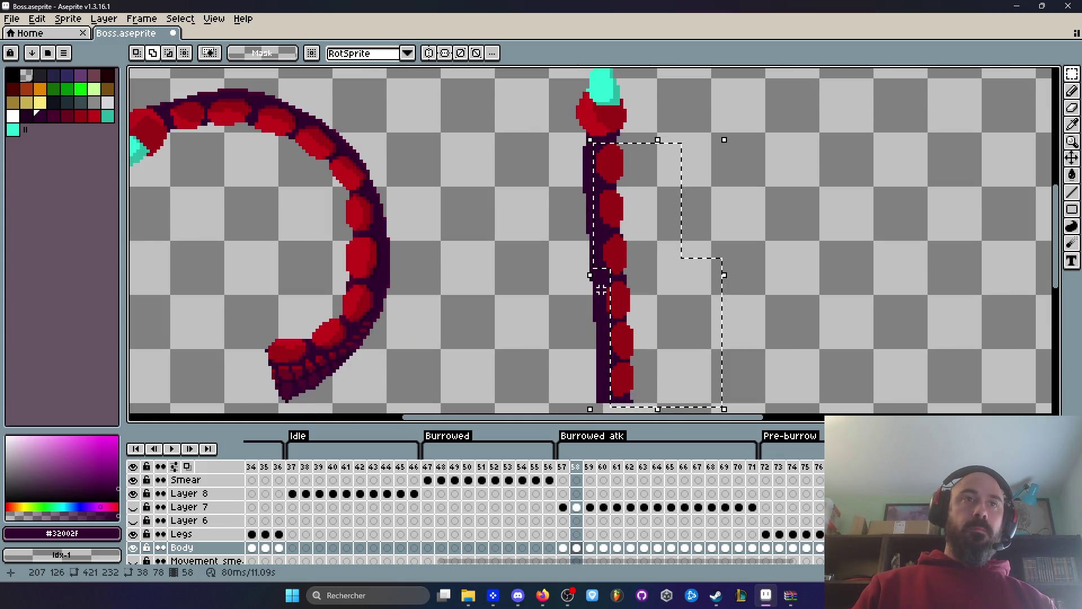
Stretch the selected lower body downward and commit the transform.
click(631, 310)
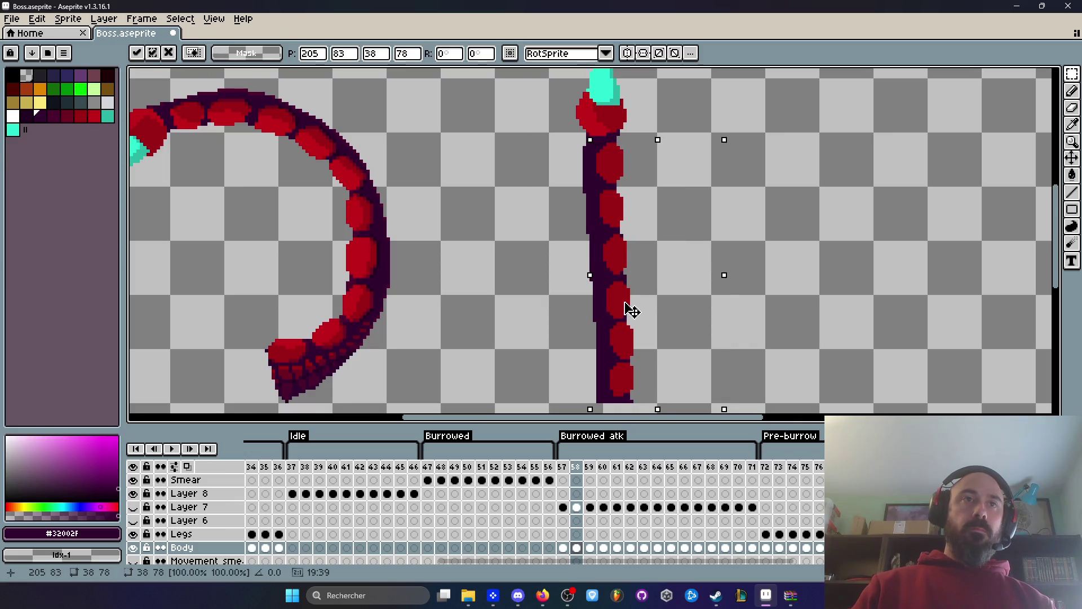
key(Return)
scroll(604, 272, up, 1)
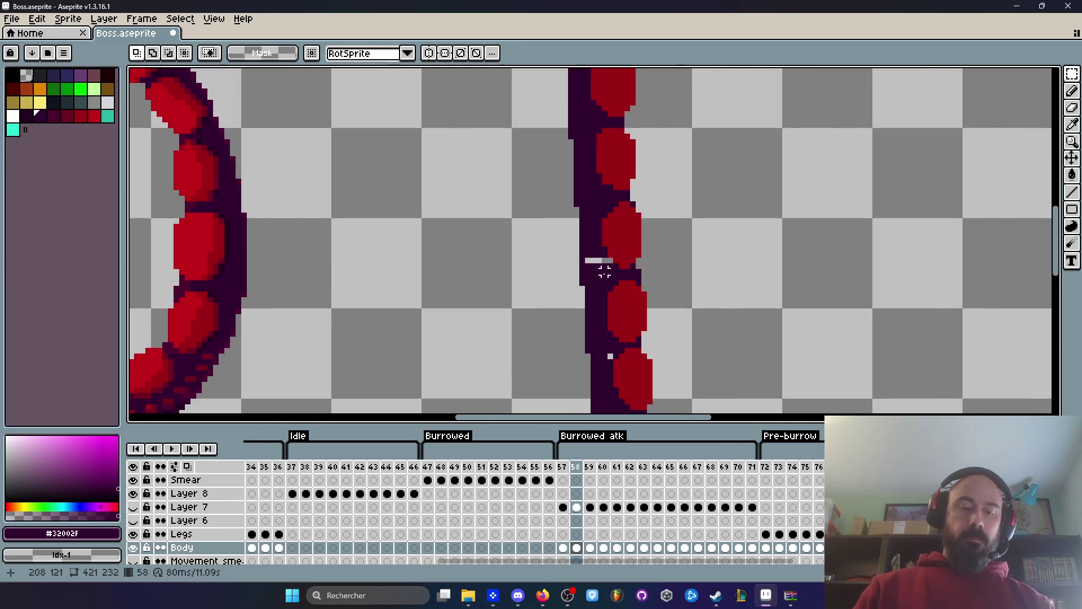
scroll(605, 272, up, 1)
Sample the dark purple and pencil over the light strip left in the body.
key(i)
key(b)
drag(613, 252, 582, 252)
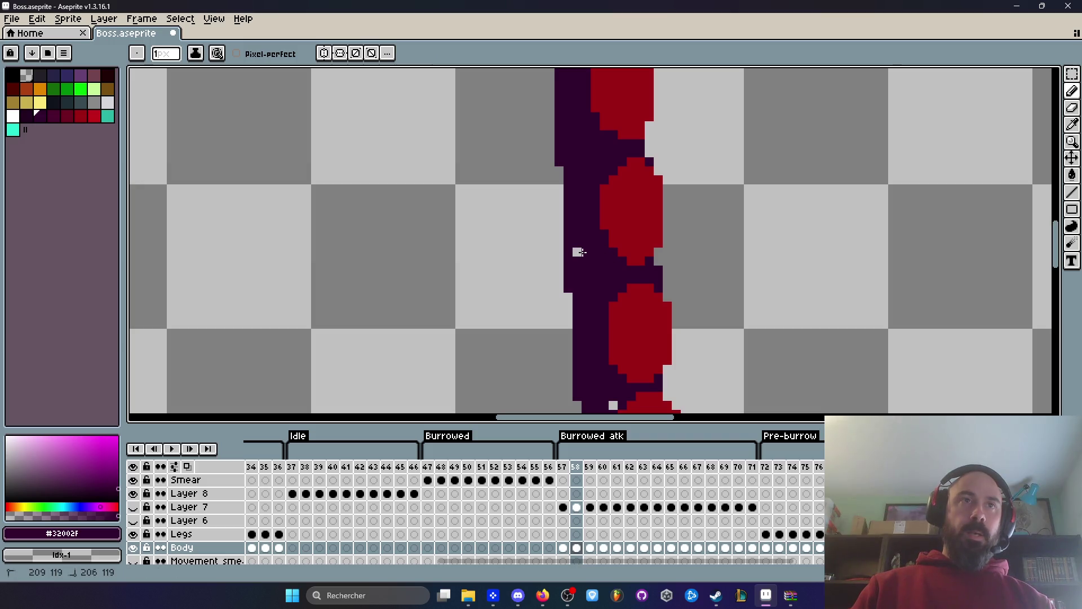
scroll(571, 252, down, 2)
scroll(647, 297, up, 2)
scroll(625, 302, down, 3)
scroll(641, 205, up, 2)
scroll(643, 306, up, 1)
Select and shift the lower red segments so they run evenly down the body.
key(m)
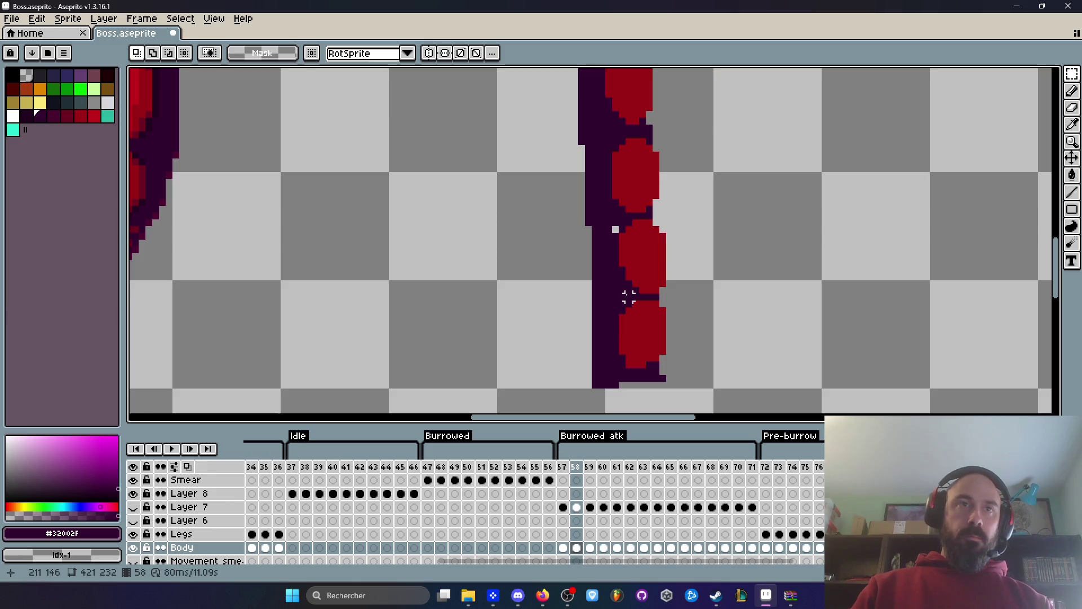
mouse_move(618, 312)
mouse_down()
mouse_move(664, 345)
mouse_move(689, 391)
mouse_up()
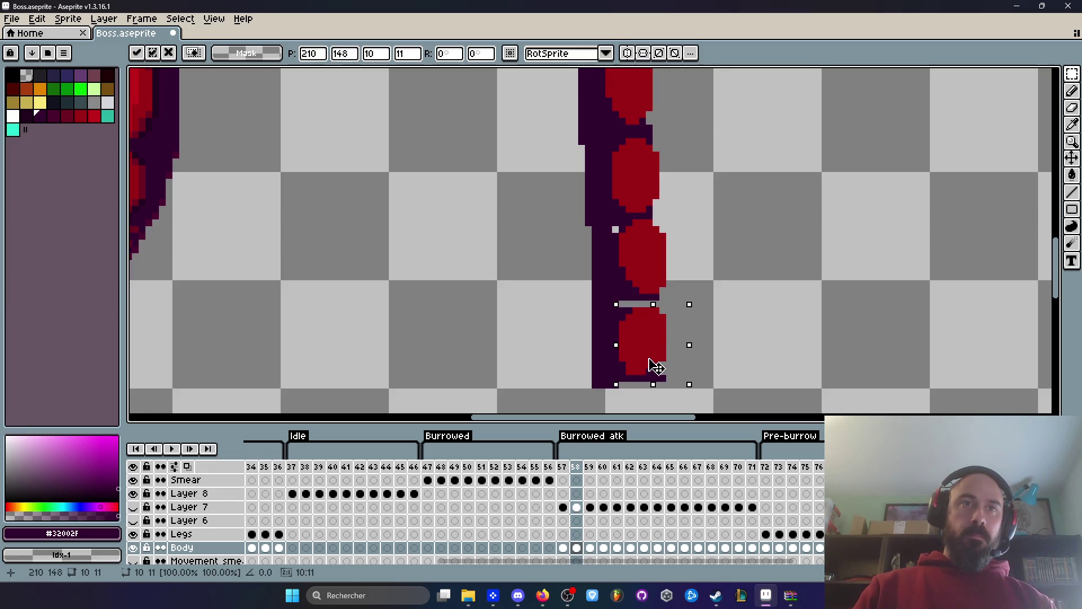
click(620, 217)
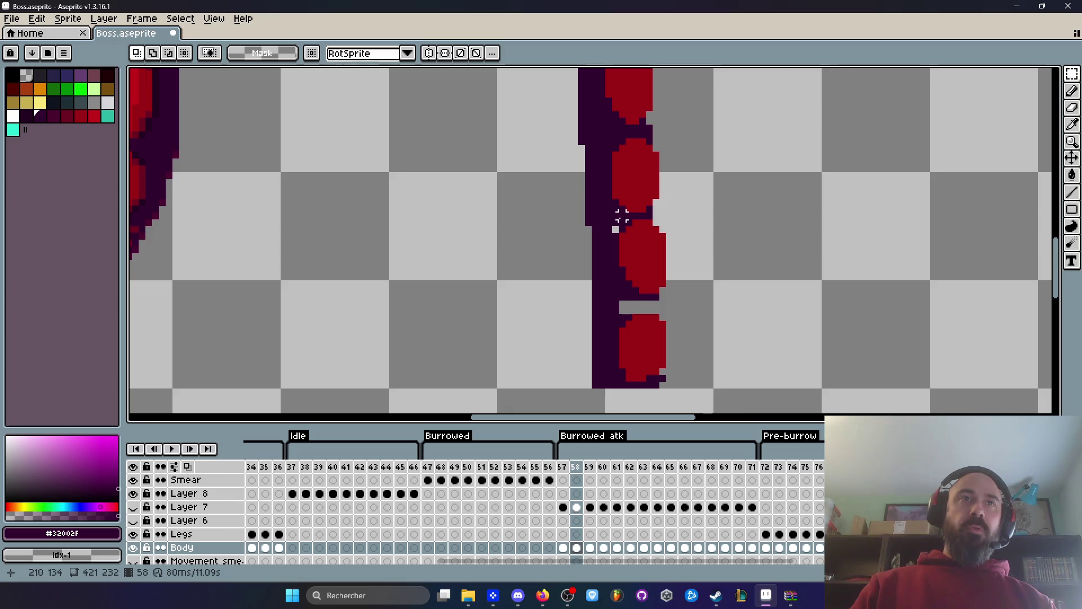
drag(697, 290, 701, 290)
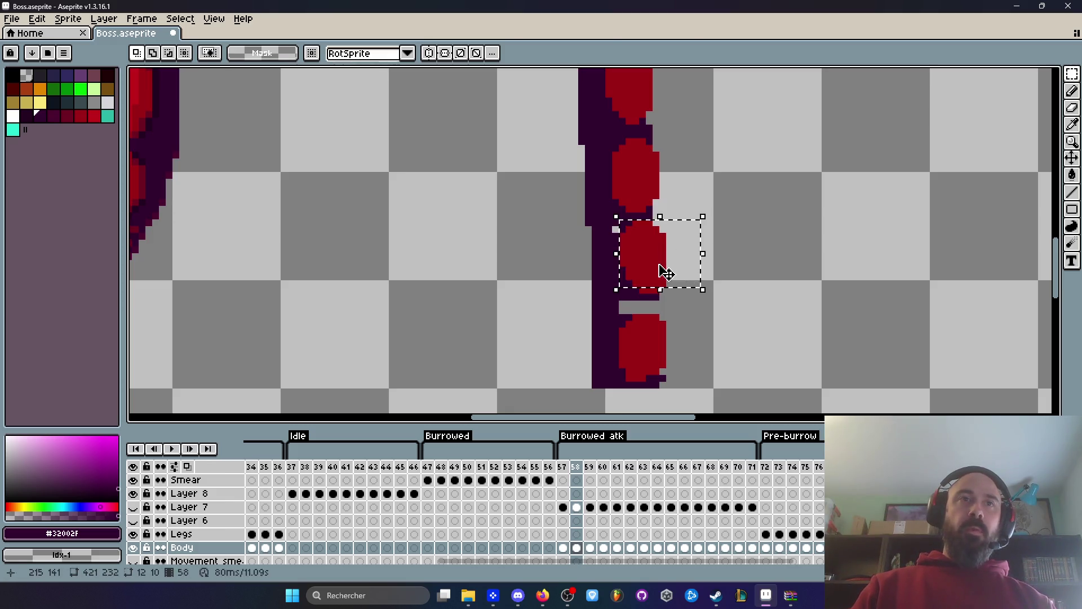
key(ctrl+d)
key(u)
mouse_move(620, 221)
mouse_down()
mouse_move(691, 292)
mouse_move(663, 288)
mouse_up()
key(ctrl+d)
scroll(689, 277, down, 2)
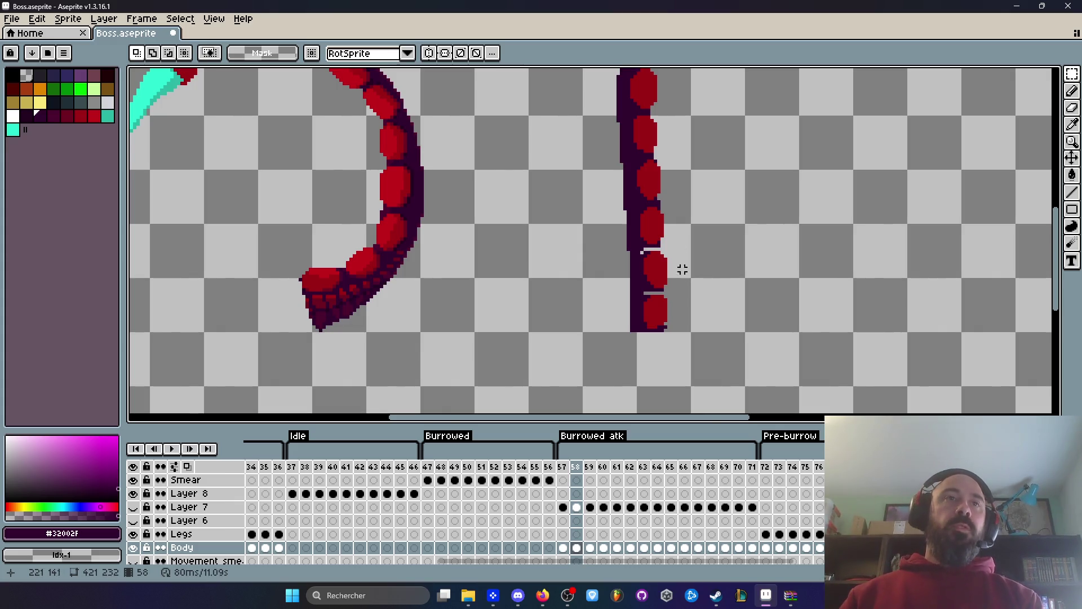
scroll(669, 237, up, 4)
Sample dark purple and paint over the light gap lines across the body.
key(i)
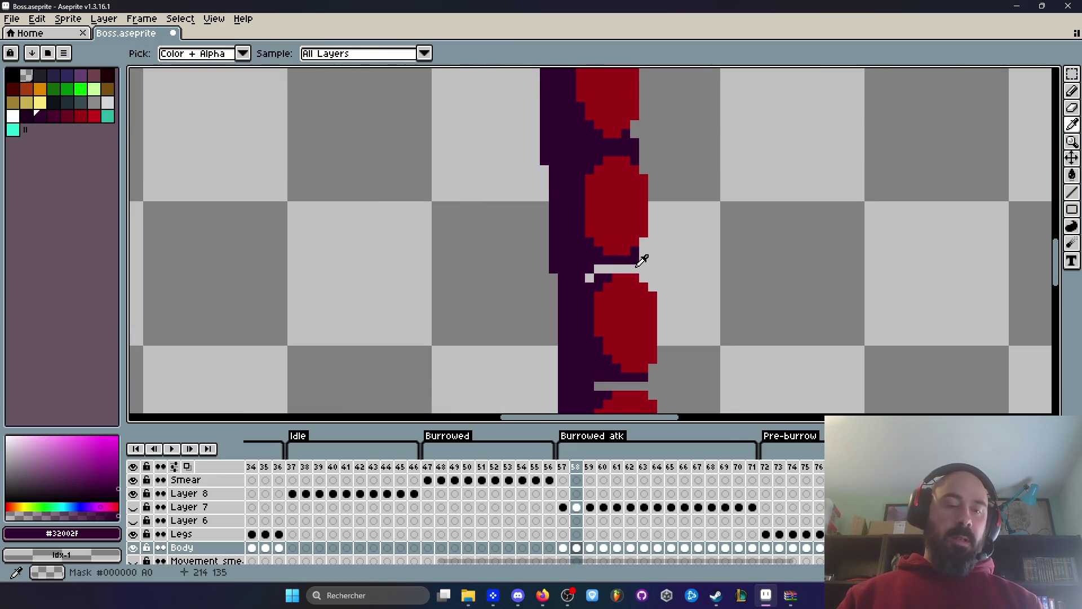
scroll(642, 259, up, 2)
key(b)
mouse_move(633, 271)
mouse_down()
mouse_move(558, 270)
mouse_move(542, 289)
mouse_up()
scroll(546, 305, down, 3)
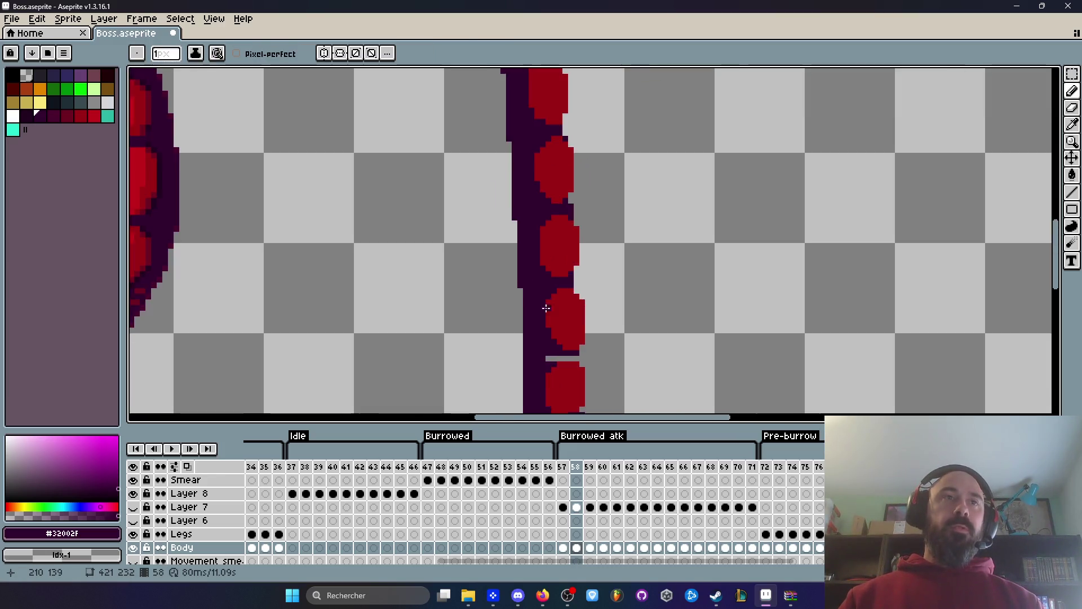
scroll(546, 305, up, 1)
click(551, 271)
shift+click(513, 271)
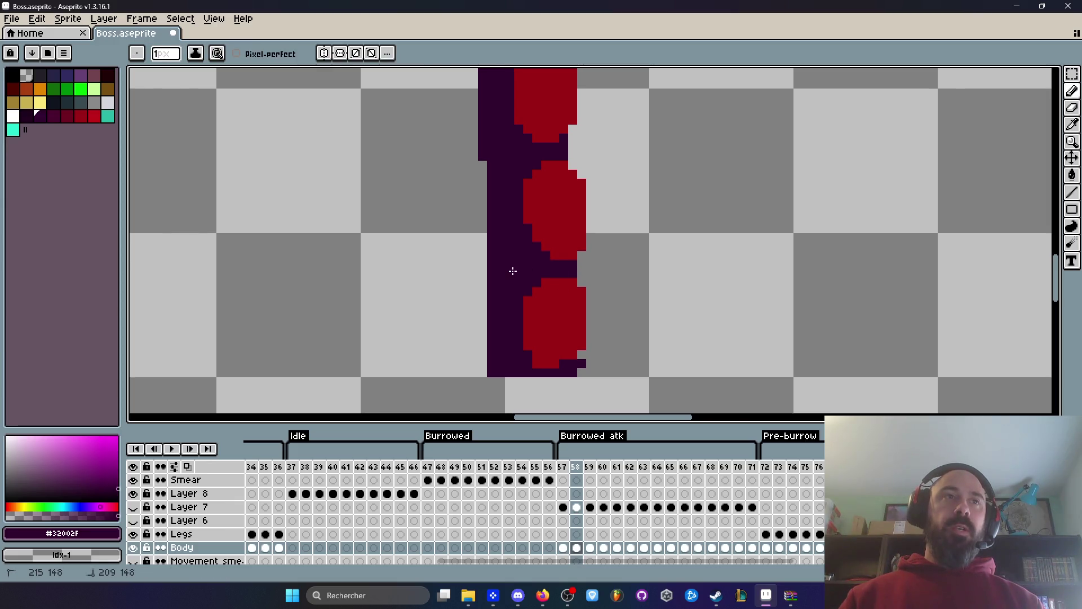
scroll(513, 271, down, 2)
scroll(547, 306, up, 1)
scroll(546, 307, up, 1)
Darken the body's right edge, then view both tentacles on frame 57.
click(542, 293)
click(542, 327)
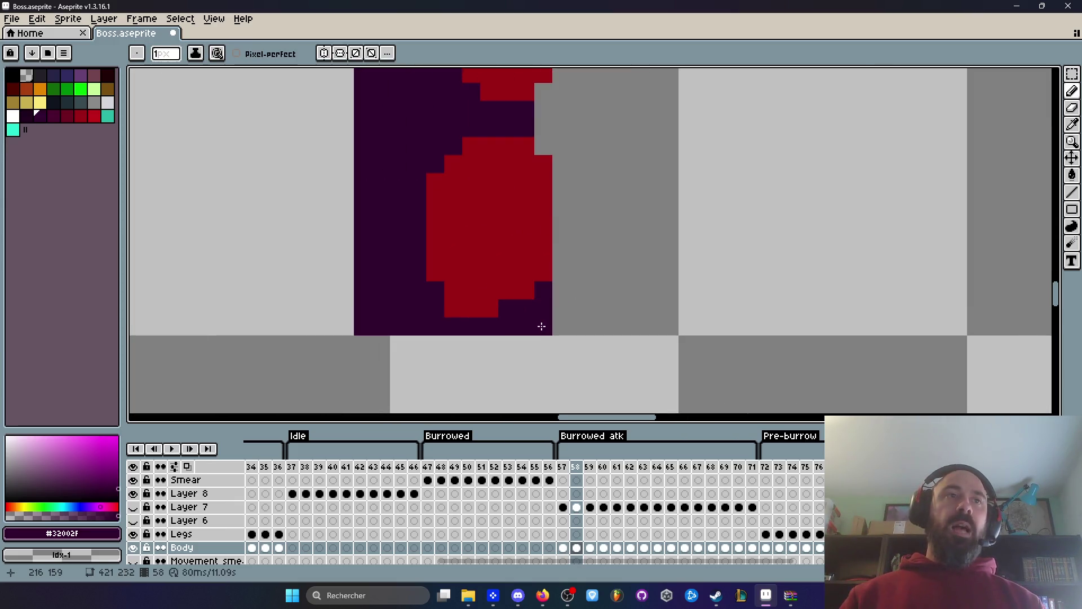
scroll(541, 326, down, 1)
scroll(542, 316, down, 1)
scroll(536, 268, up, 1)
scroll(535, 267, down, 1)
drag(586, 276, 576, 162)
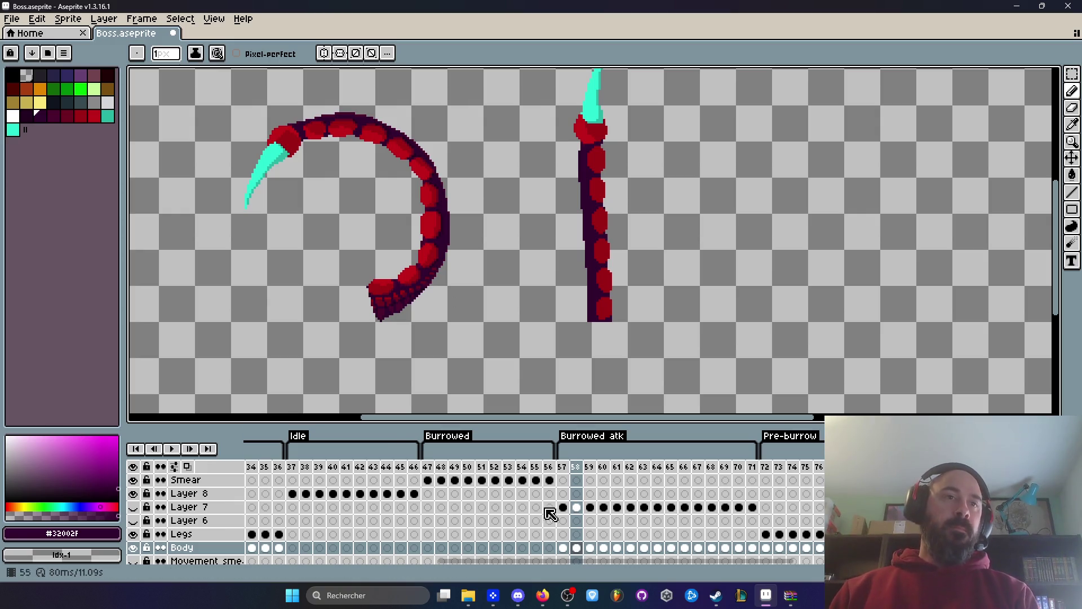
click(562, 466)
scroll(593, 259, down, 1)
key(Right)
key(Left)
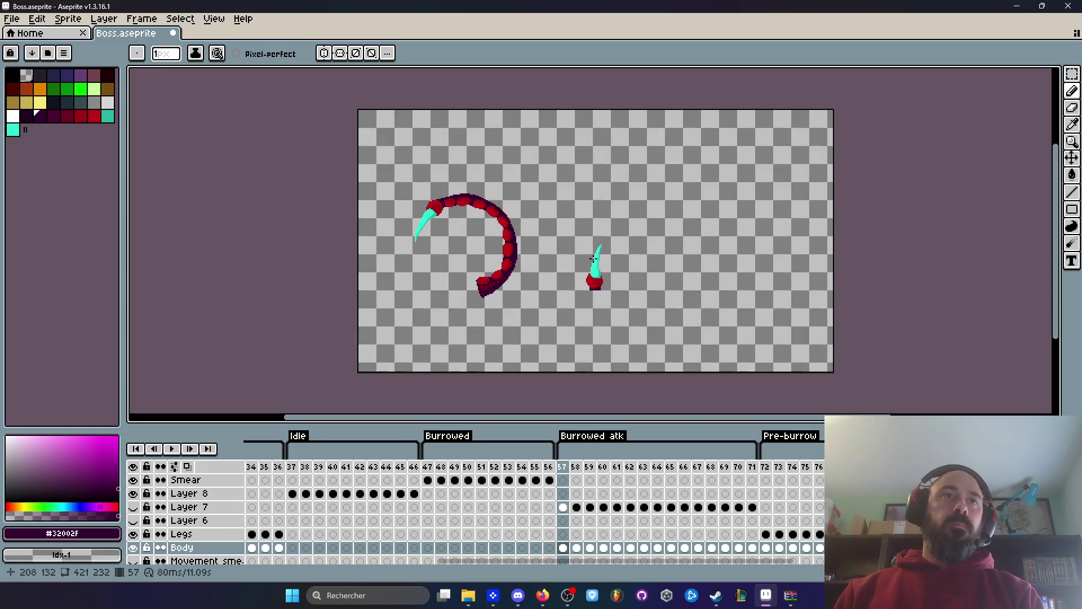
key(Right)
key(Right)
key(Left)
key(Left)
key(Right)
key(Right)
key(Left)
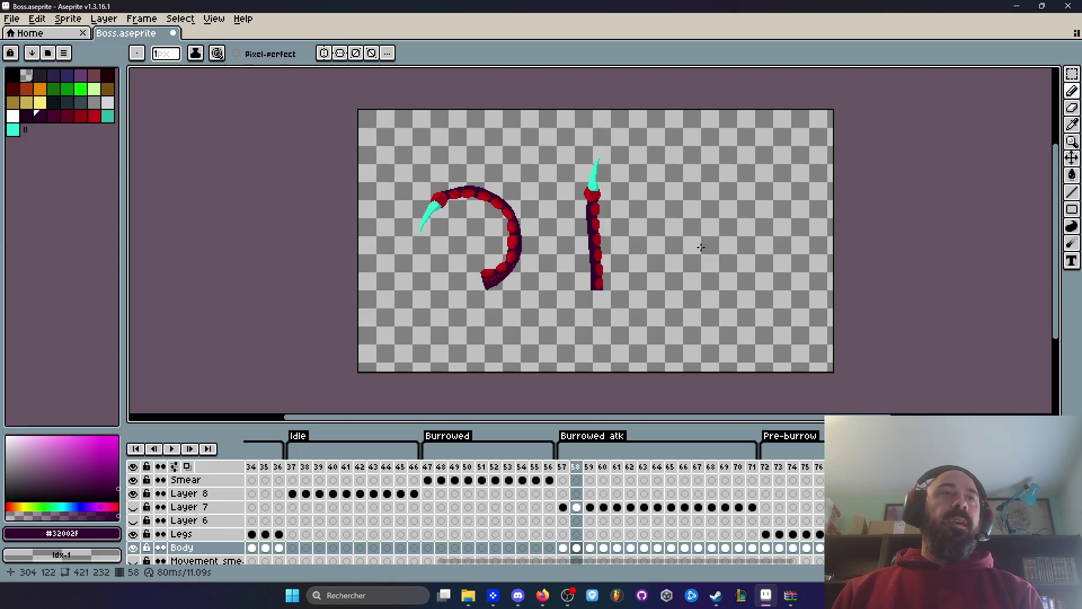
scroll(615, 239, up, 2)
scroll(533, 271, up, 1)
scroll(544, 327, down, 1)
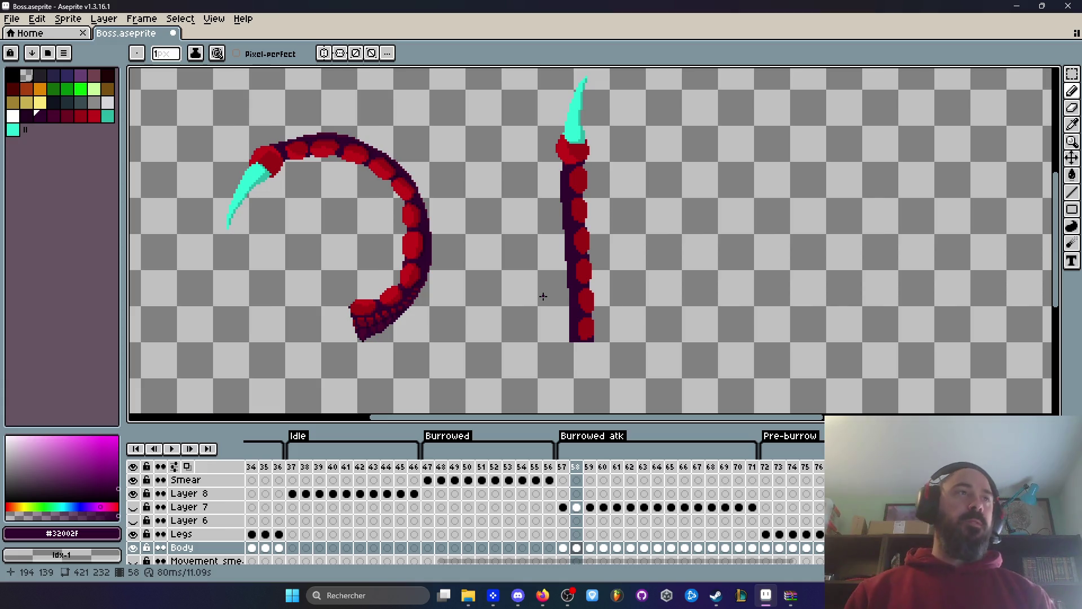
scroll(560, 292, up, 1)
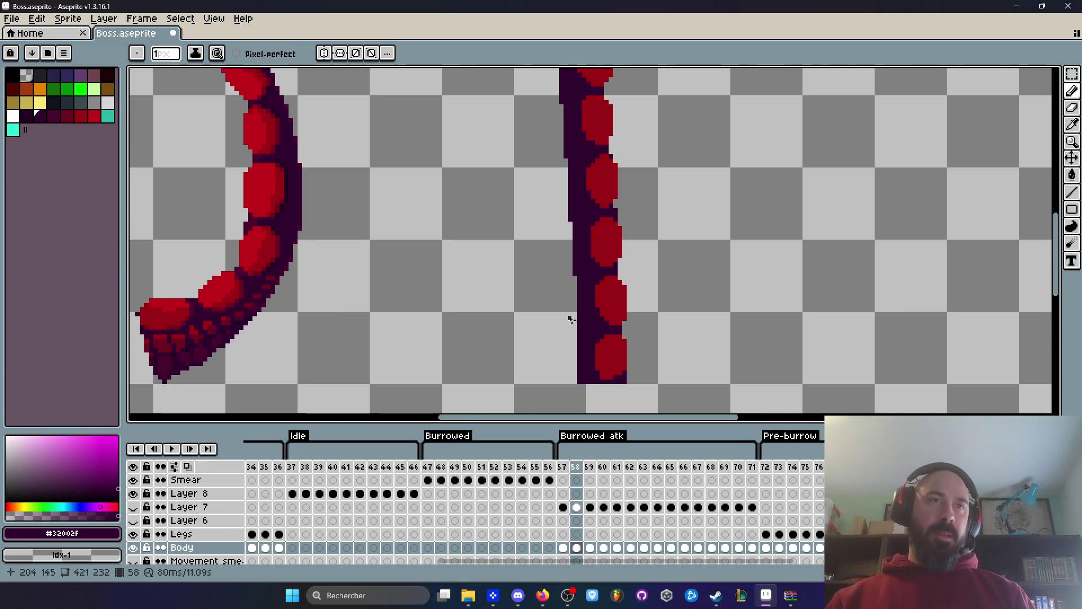
Paint dark purple along the column's bottom and widen its left edge.
scroll(570, 316, up, 1)
key(i)
scroll(581, 331, down, 1)
scroll(582, 330, up, 2)
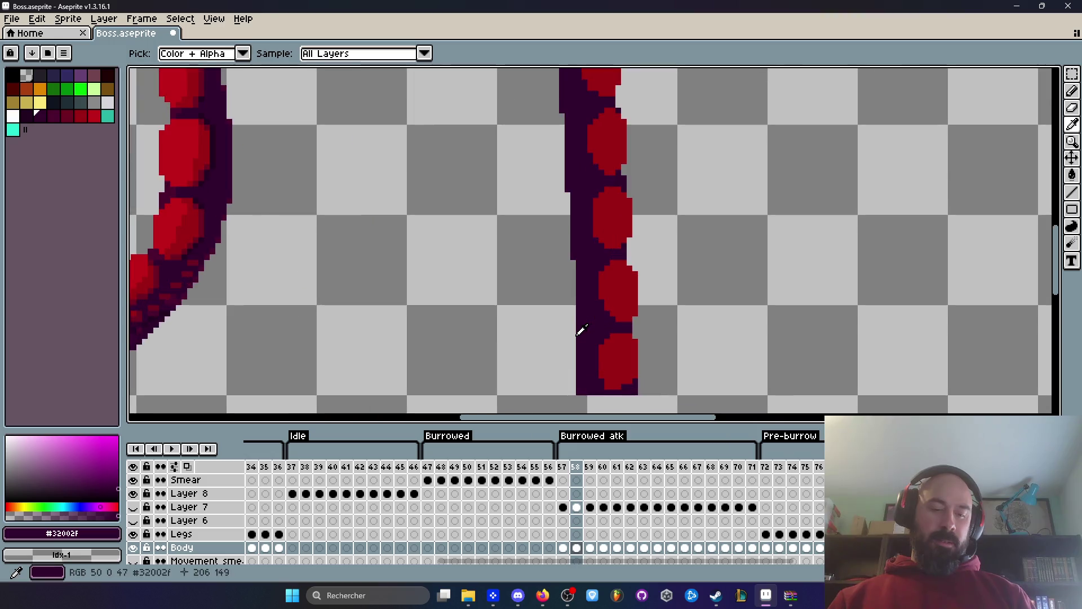
key(b)
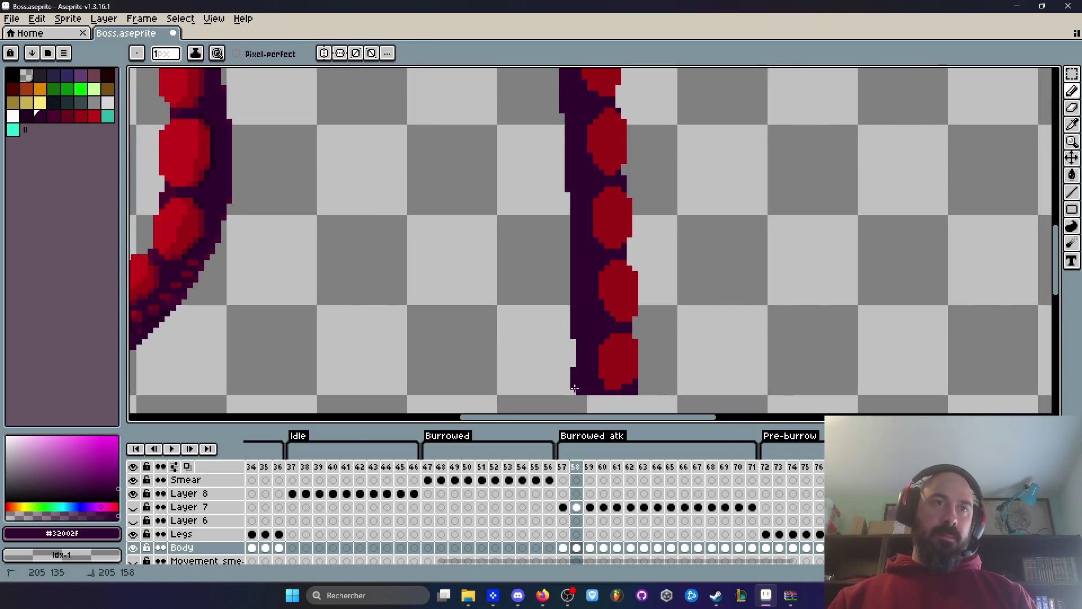
drag(575, 375, 575, 399)
drag(567, 287, 566, 398)
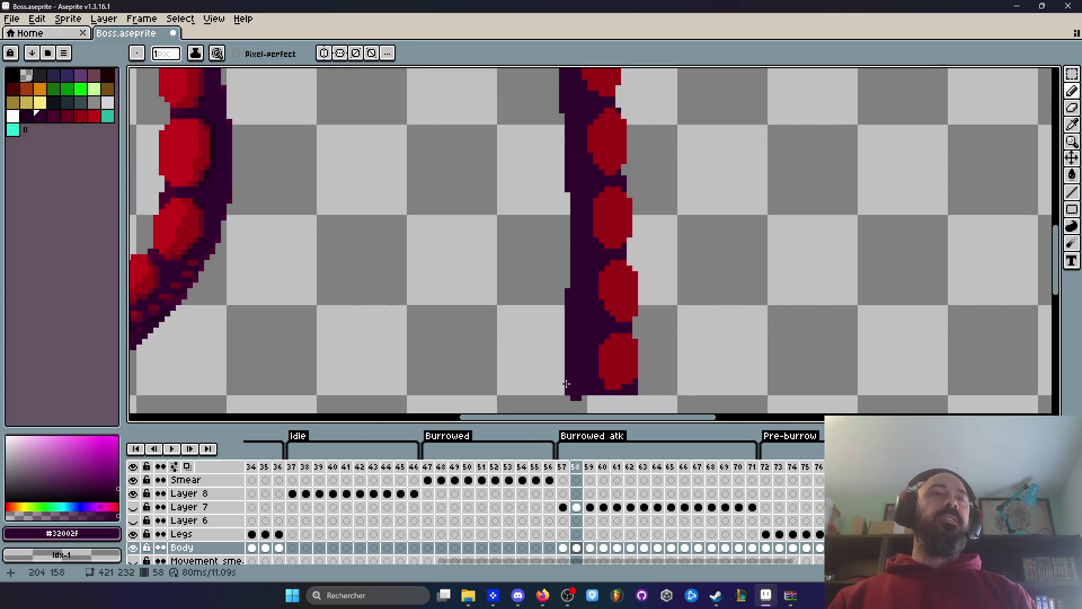
scroll(581, 341, down, 2)
scroll(581, 342, down, 3)
scroll(581, 341, up, 3)
scroll(572, 265, down, 1)
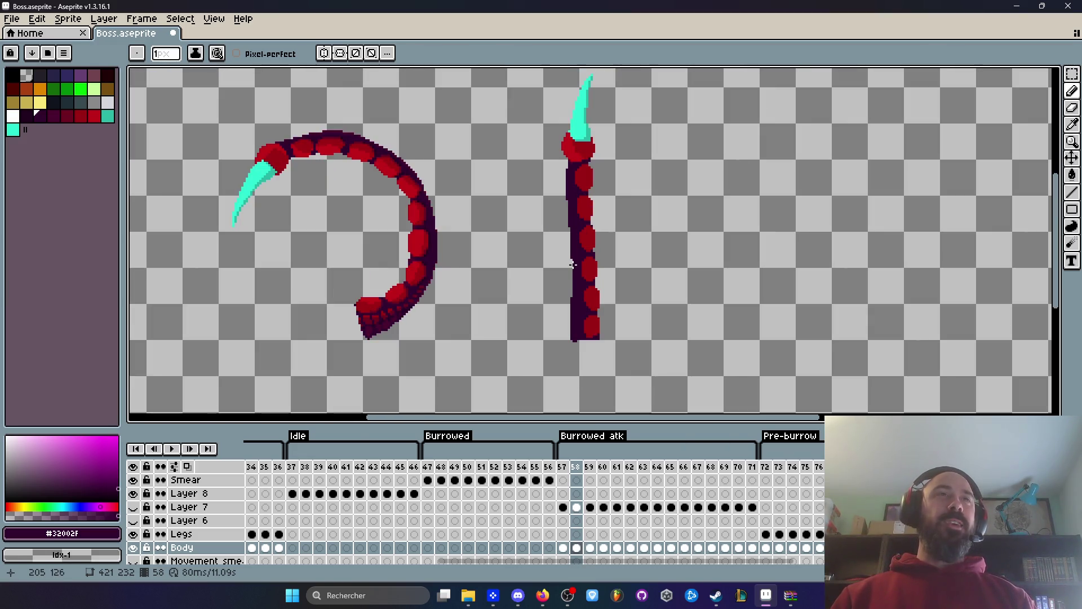
scroll(581, 194, up, 3)
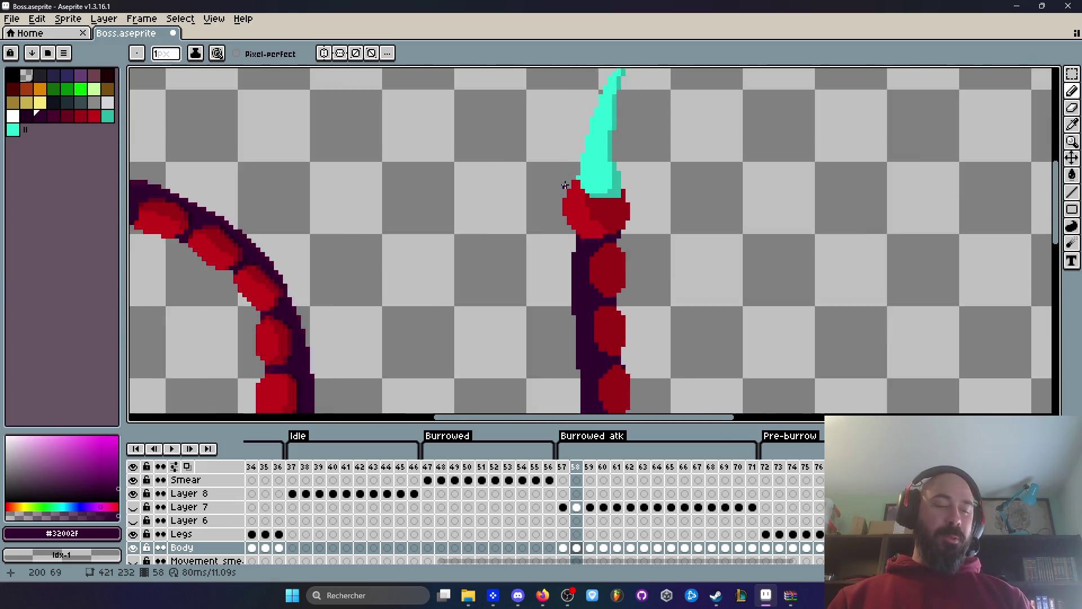
Lasso-select the horn and tentacle head.
key(q)
scroll(620, 265, up, 1)
mouse_move(643, 336)
mouse_down()
mouse_move(530, 316)
mouse_move(633, 326)
mouse_move(537, 320)
mouse_move(519, 248)
mouse_move(601, 91)
mouse_move(633, 314)
mouse_move(615, 320)
mouse_up()
scroll(520, 248, down, 1)
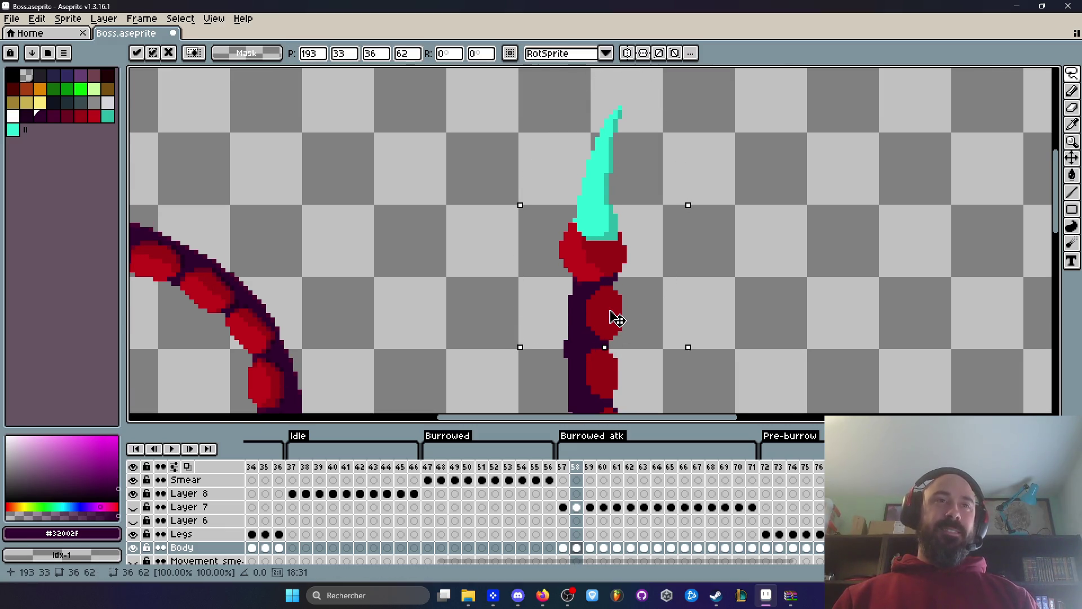
scroll(616, 314, down, 4)
scroll(621, 199, up, 4)
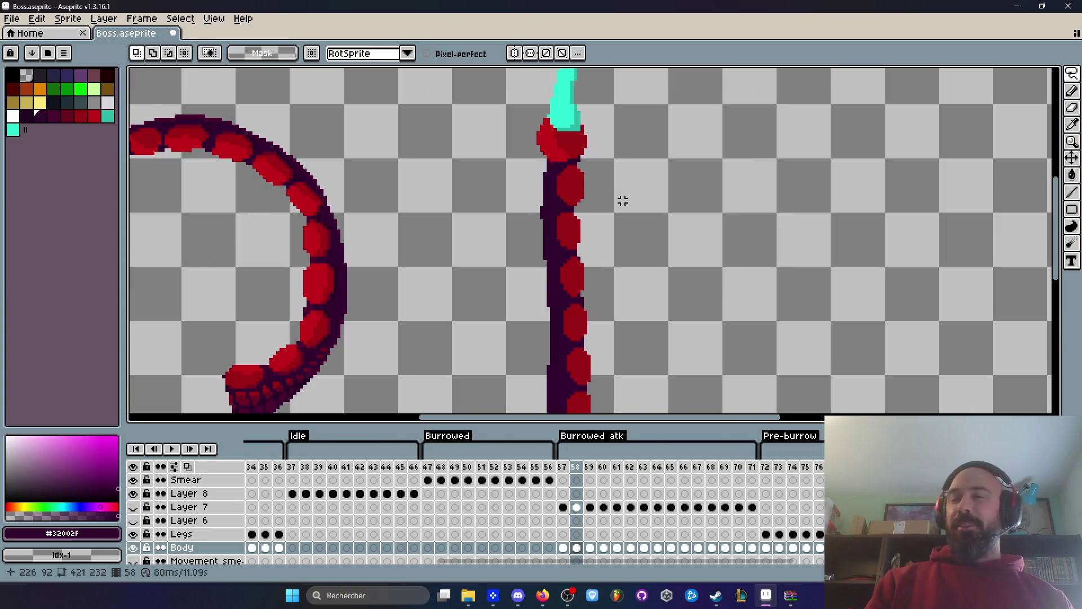
scroll(581, 204, up, 1)
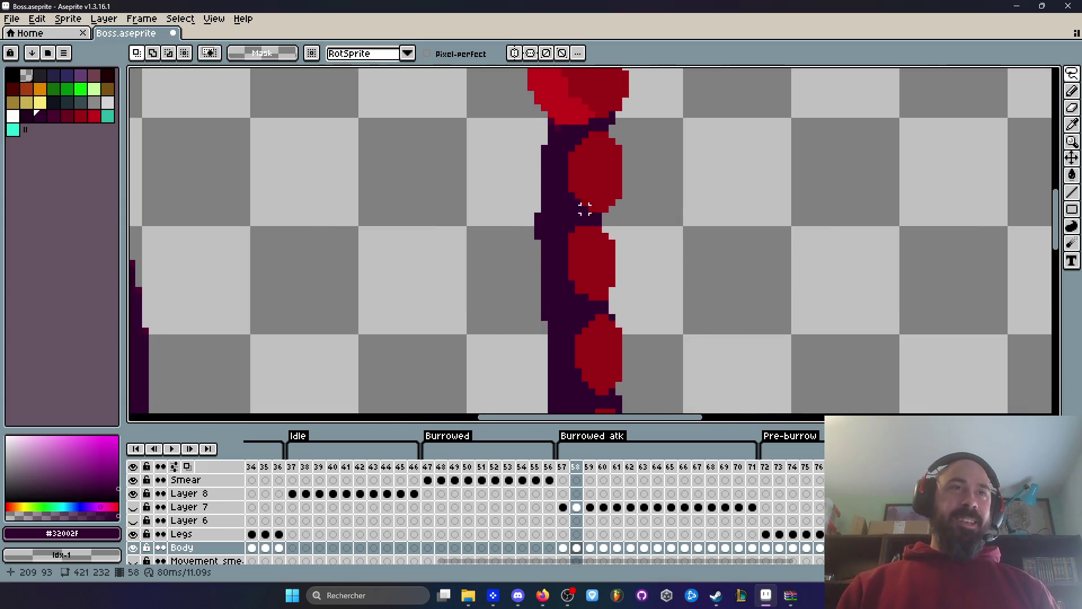
scroll(579, 210, up, 3)
Add dark purple pixels at a segment's edge and along the body's left edge.
key(i)
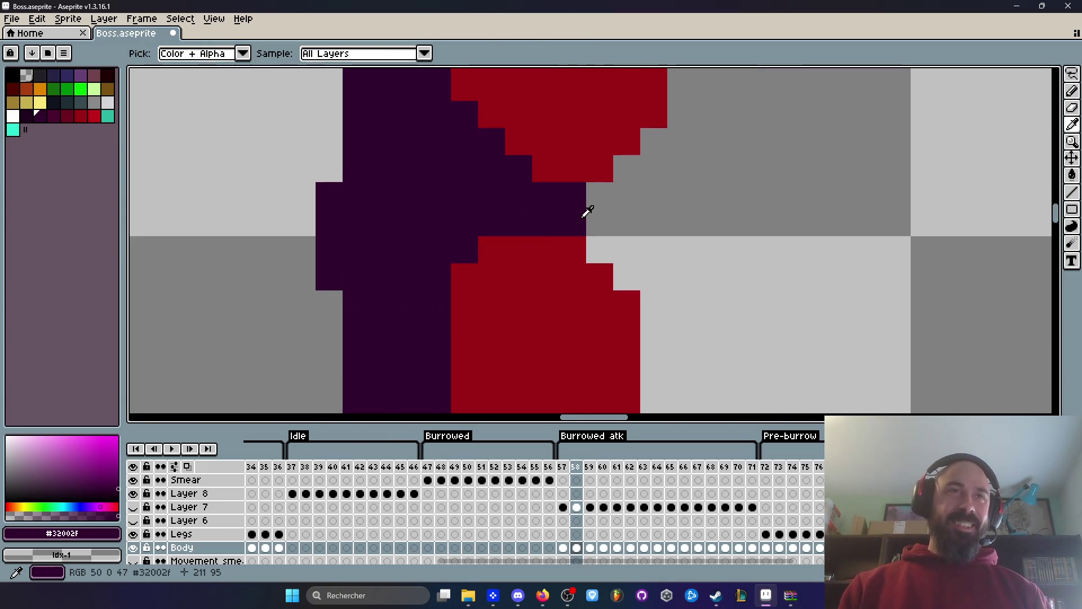
scroll(587, 211, down, 5)
click(584, 210)
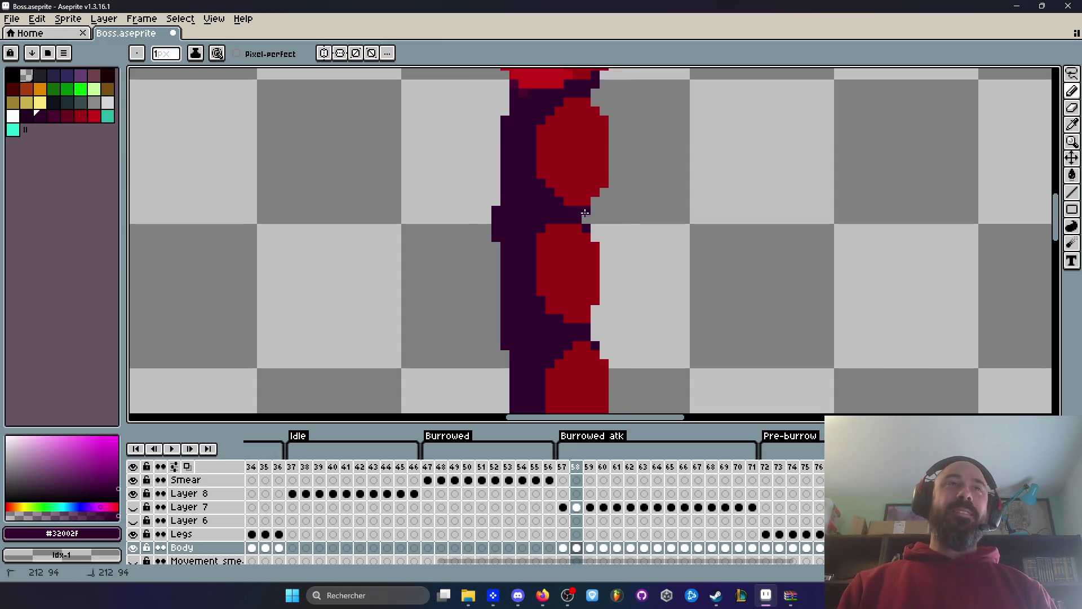
scroll(584, 210, down, 5)
scroll(588, 186, down, 2)
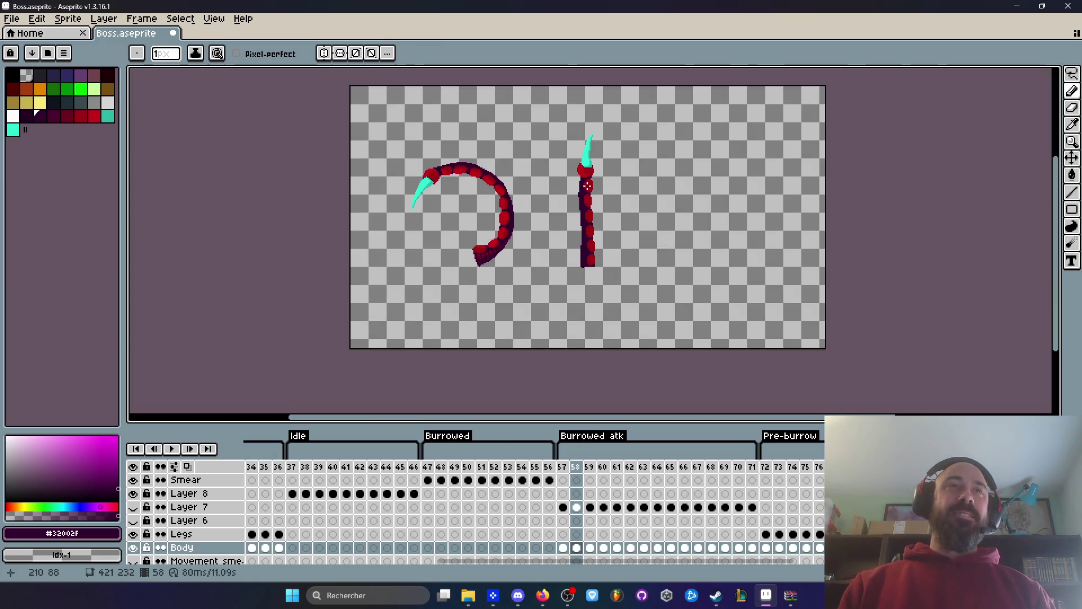
scroll(585, 181, up, 5)
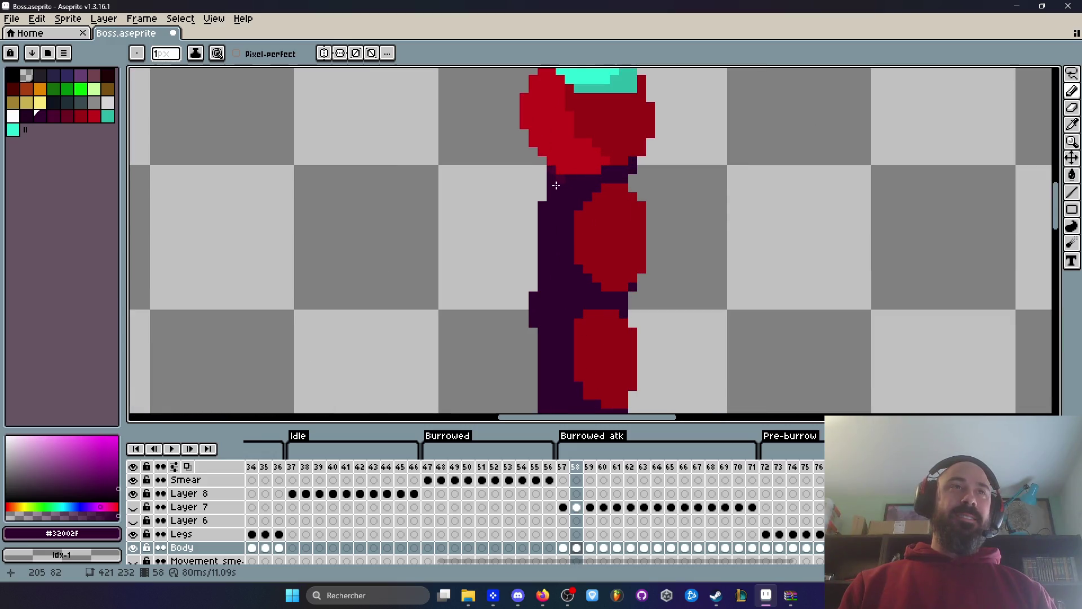
drag(548, 176, 546, 190)
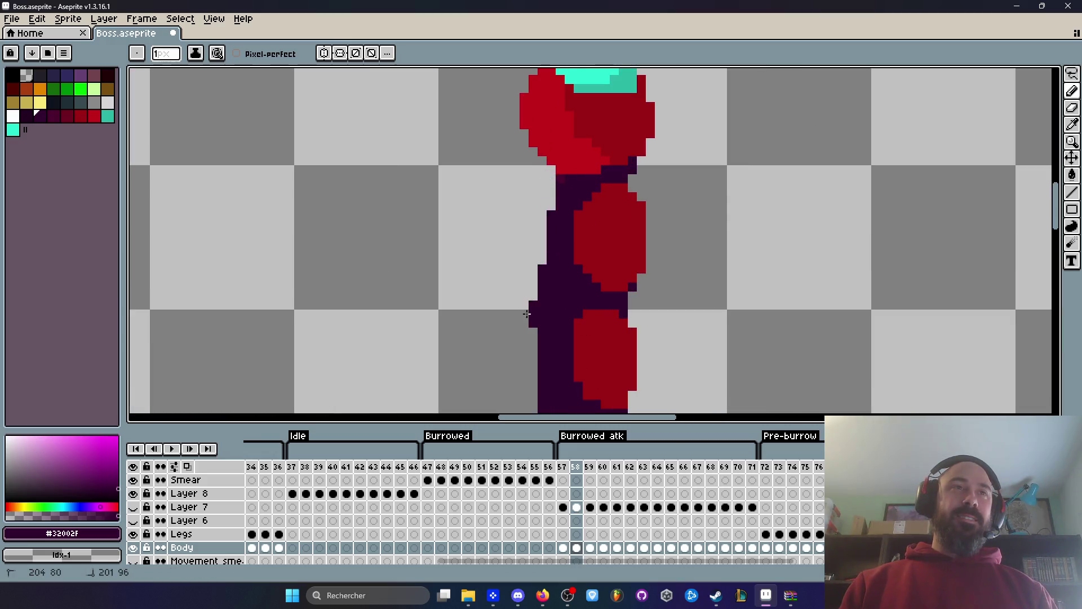
scroll(534, 297, down, 3)
scroll(511, 252, down, 2)
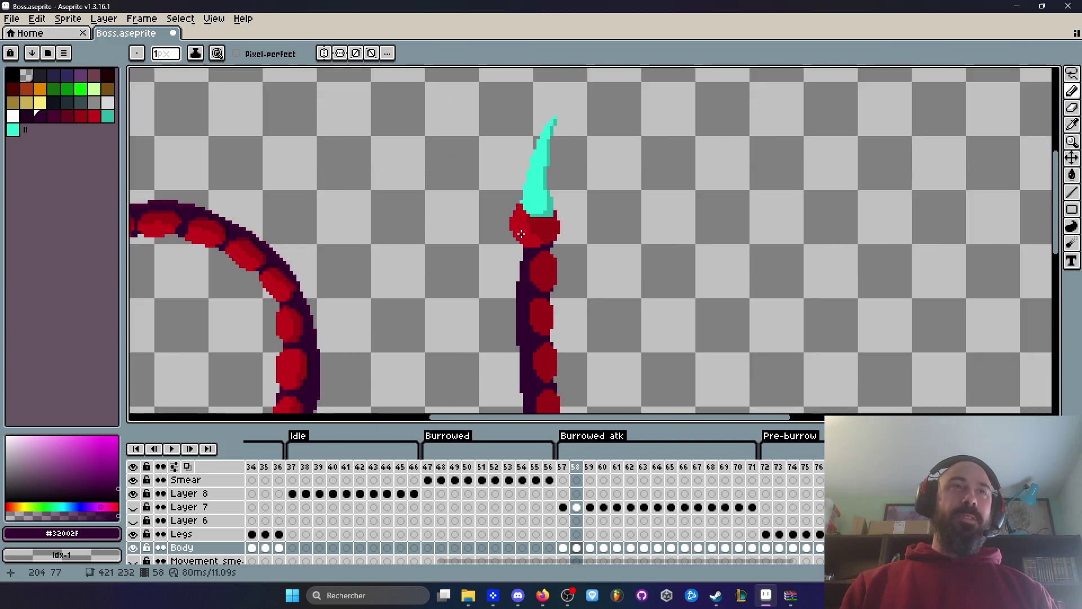
scroll(510, 252, up, 3)
Lasso the claw tip and move it one pixel right, committing the move.
drag(585, 156, 586, 142)
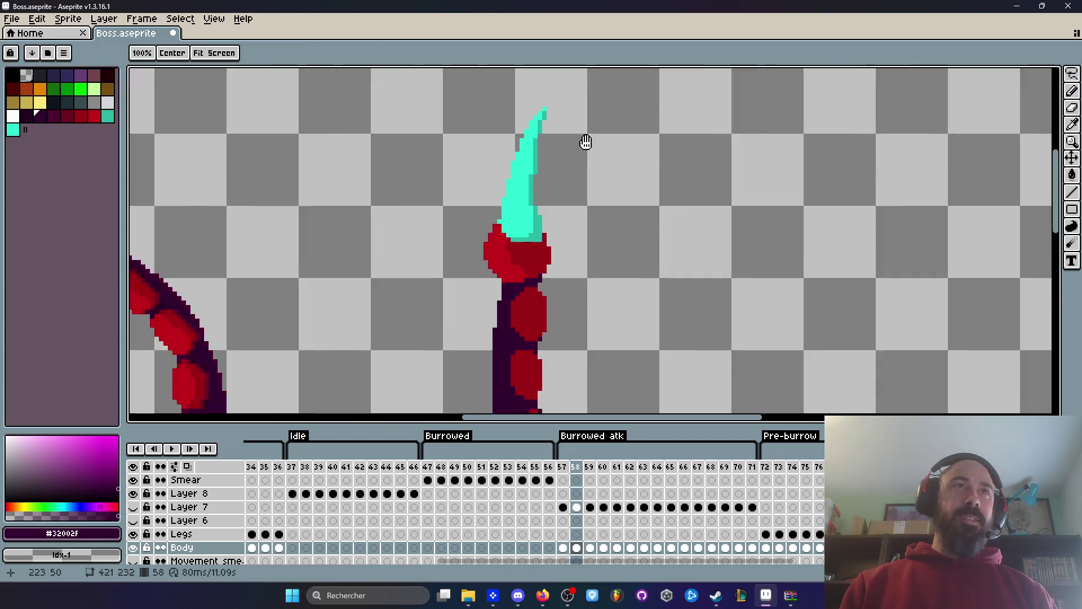
scroll(586, 142, up, 1)
mouse_move(551, 81)
mouse_down()
mouse_move(401, 268)
mouse_move(460, 308)
mouse_move(600, 285)
mouse_move(552, 81)
mouse_up()
drag(533, 202, 541, 202)
key(Return)
scroll(517, 231, down, 5)
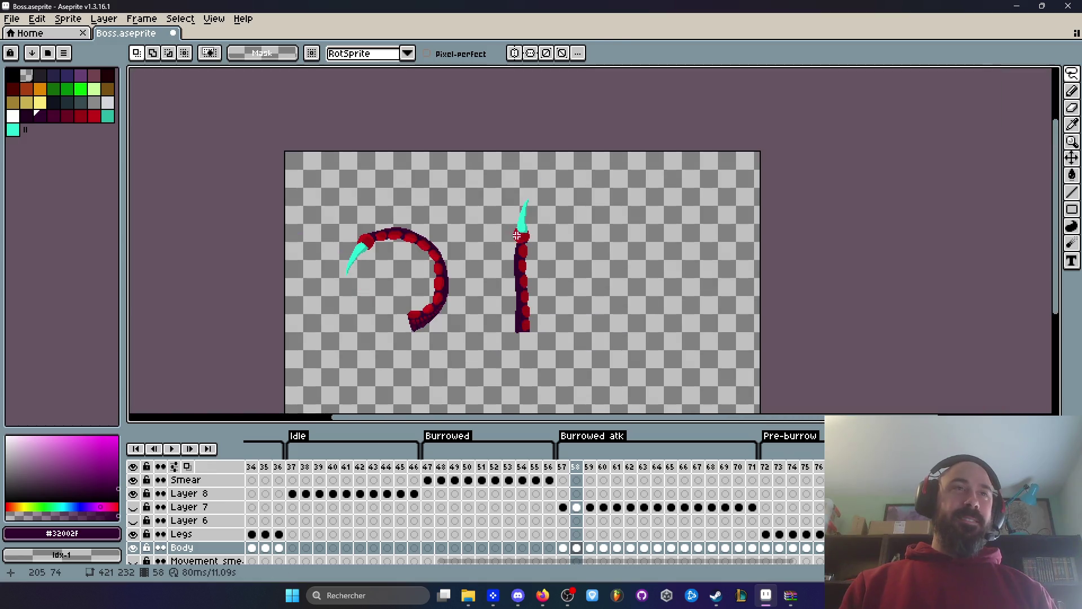
scroll(500, 257, up, 5)
Fill the left edge, its notch and the right side with dark purple pixels.
key(i)
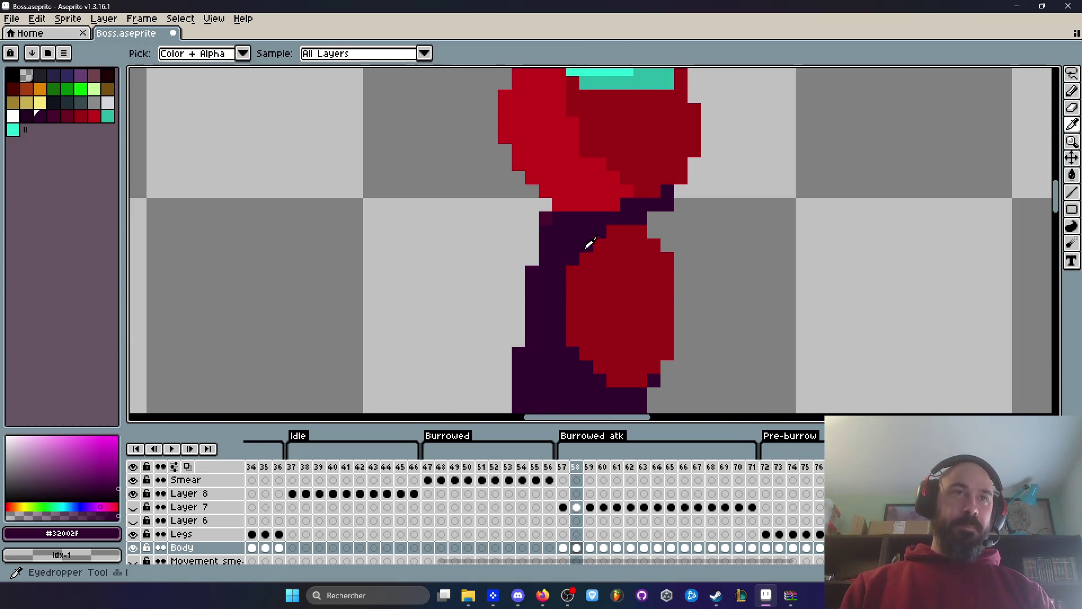
key(b)
click(546, 218)
click(532, 191)
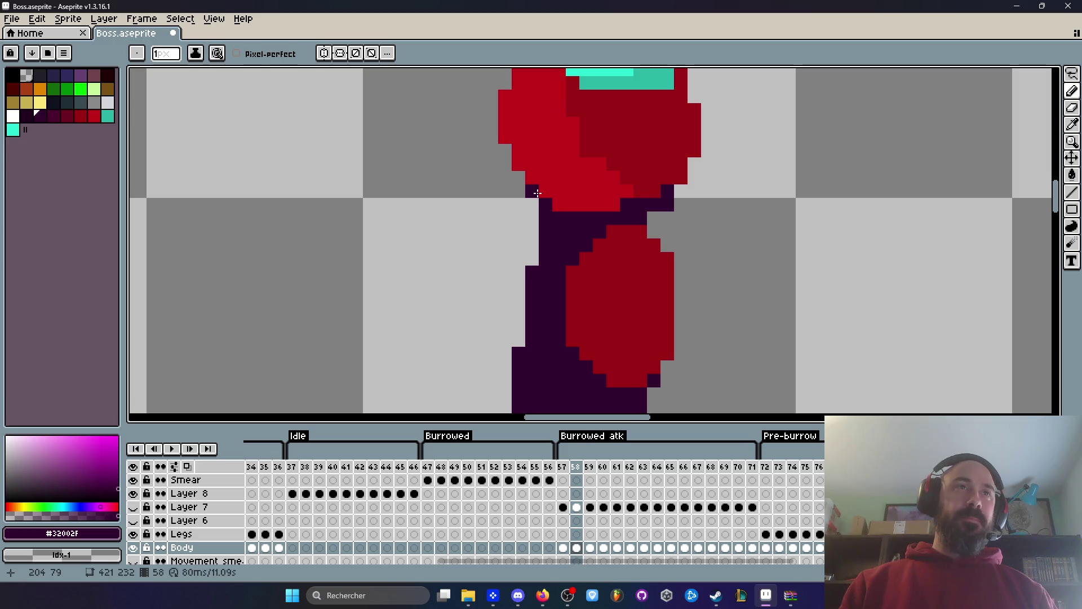
drag(532, 198, 532, 231)
click(626, 231)
key(ctrl+z)
drag(654, 231, 653, 221)
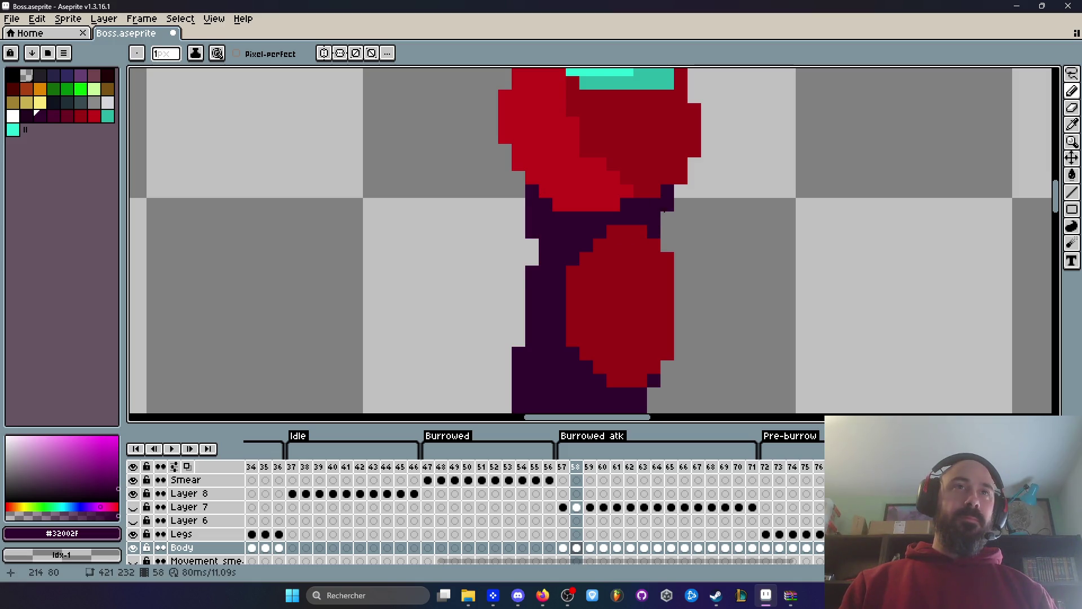
drag(532, 236, 533, 264)
scroll(573, 270, down, 5)
scroll(573, 242, up, 2)
scroll(609, 234, up, 3)
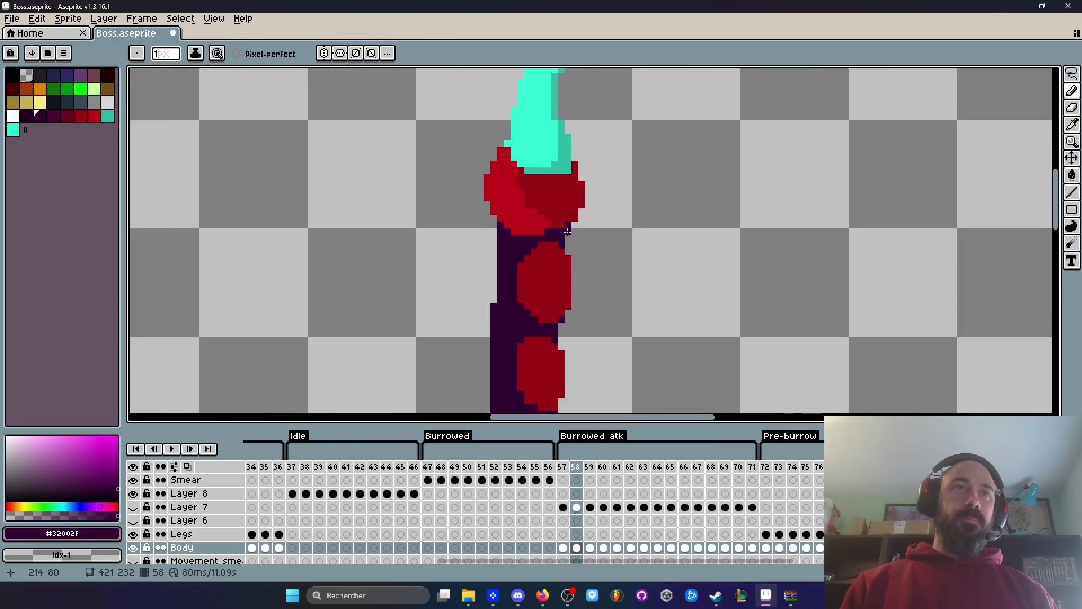
scroll(586, 186, down, 5)
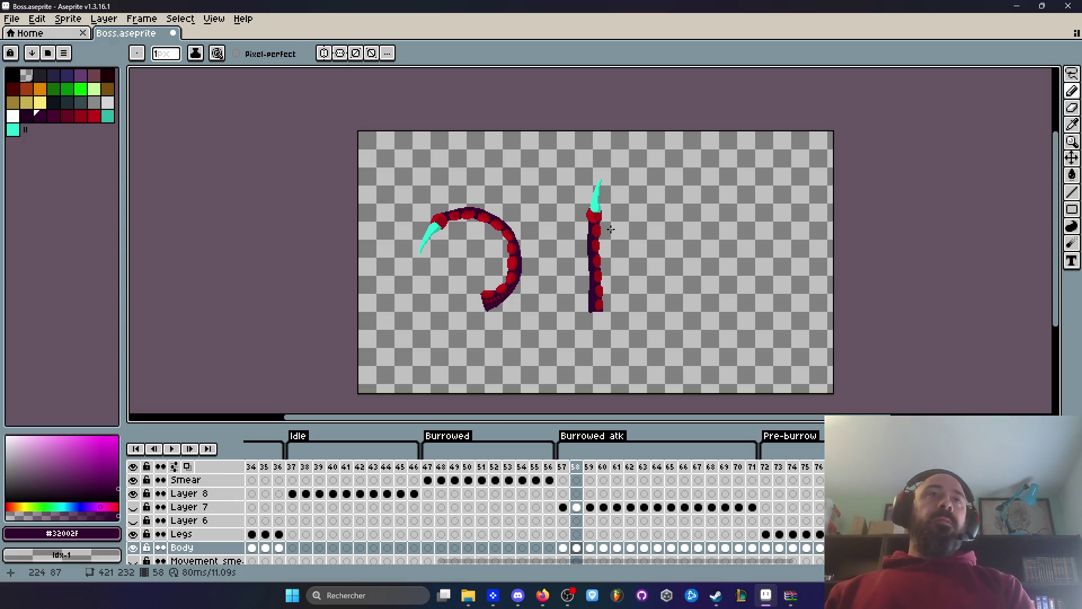
Extend the dark purple edge down the tentacle's left side and erase the stub beneath it.
scroll(610, 178, up, 4)
scroll(609, 186, down, 4)
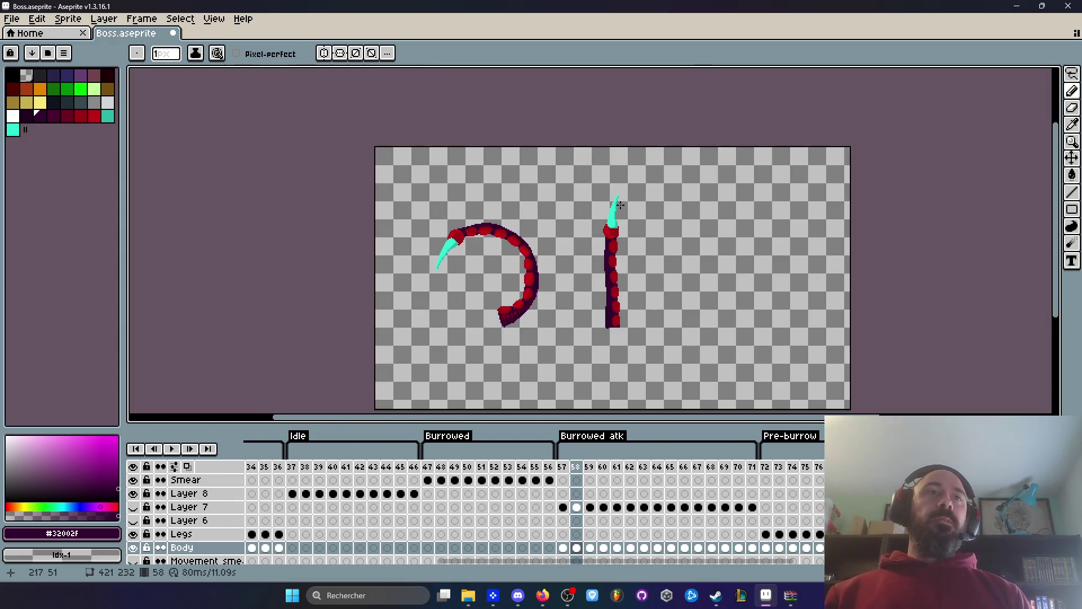
key(space)
scroll(605, 197, up, 2)
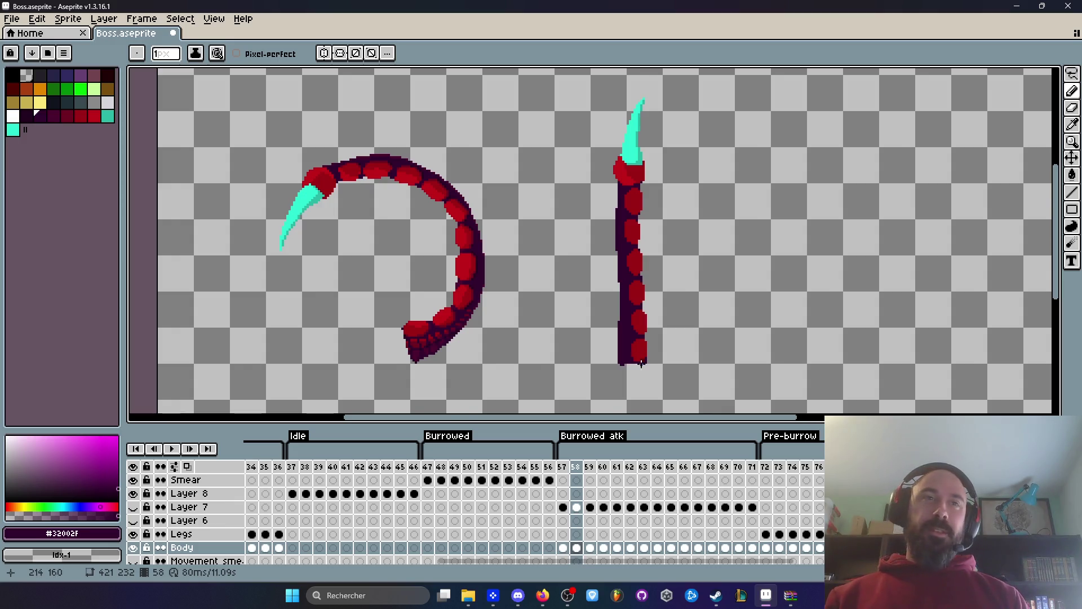
scroll(642, 359, up, 4)
drag(576, 262, 573, 336)
right_click(617, 344)
Zoom and pan the view to show both tentacles together.
scroll(634, 338, down, 2)
scroll(620, 298, down, 7)
scroll(635, 305, up, 2)
scroll(587, 276, up, 5)
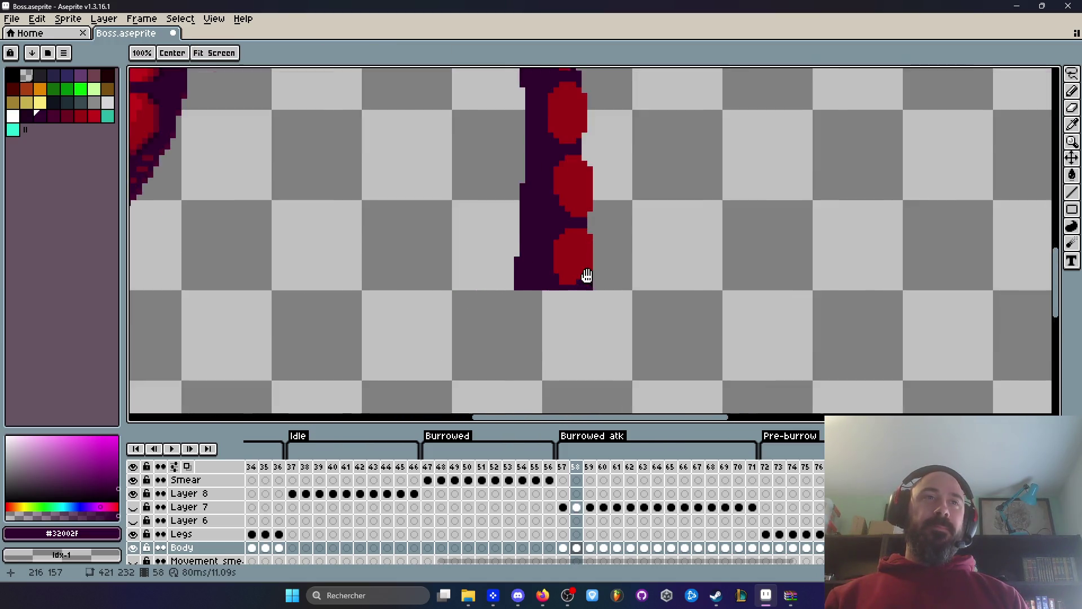
scroll(587, 275, down, 2)
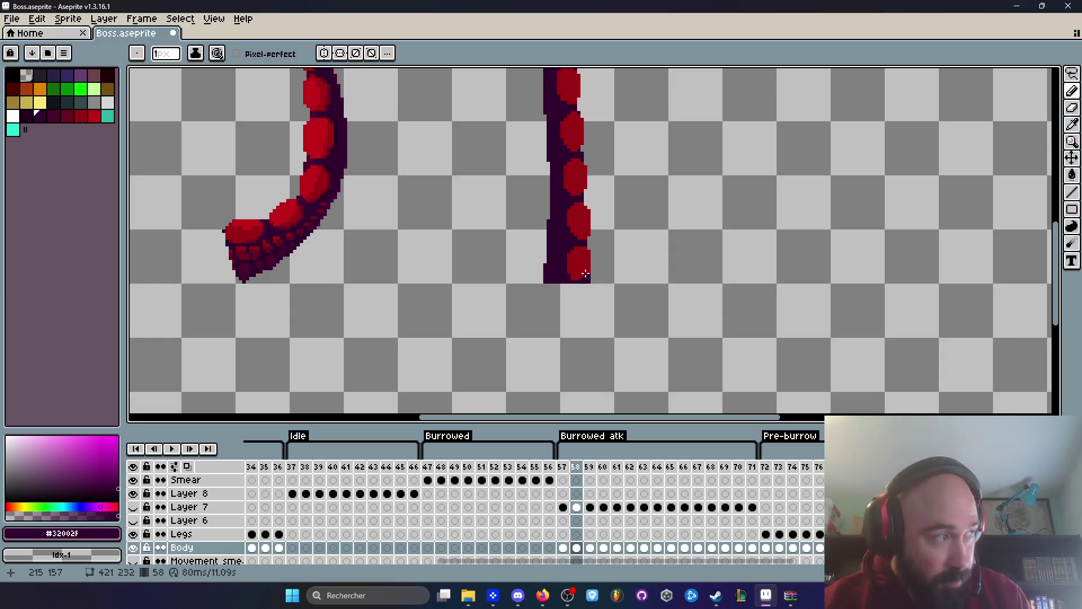
scroll(538, 188, down, 2)
mouse_move(496, 225)
mouse_down()
mouse_move(493, 270)
mouse_move(528, 277)
mouse_up()
scroll(494, 270, down, 2)
scroll(498, 251, up, 2)
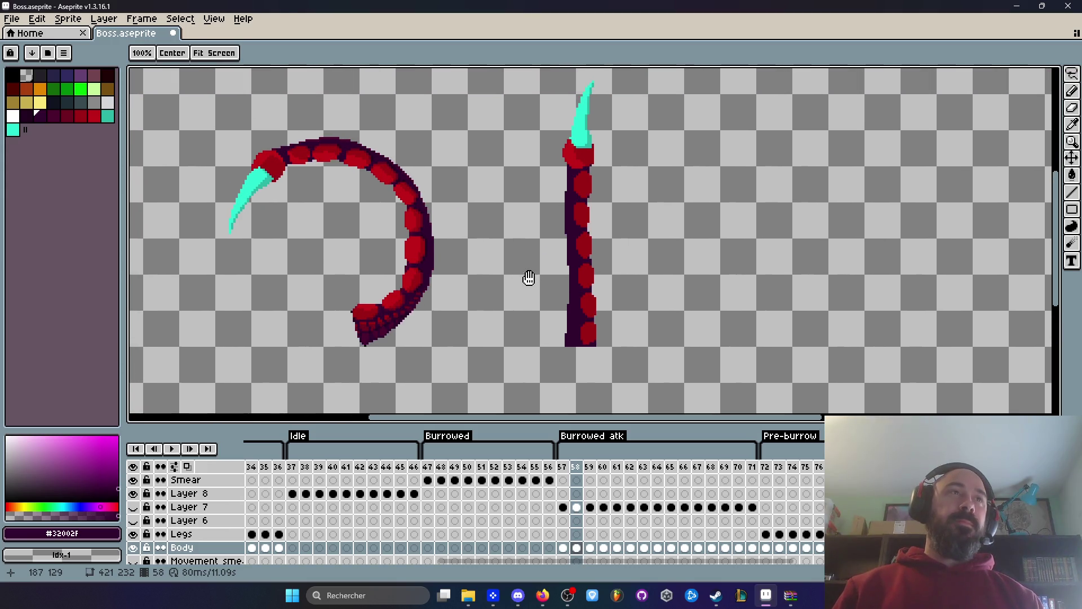
key(space)
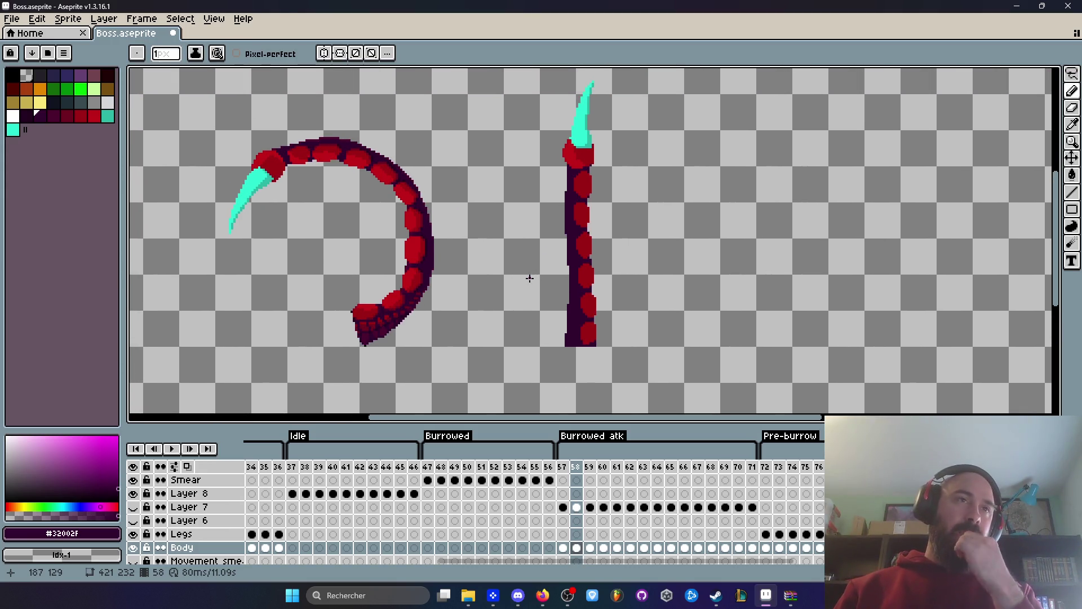
key(space)
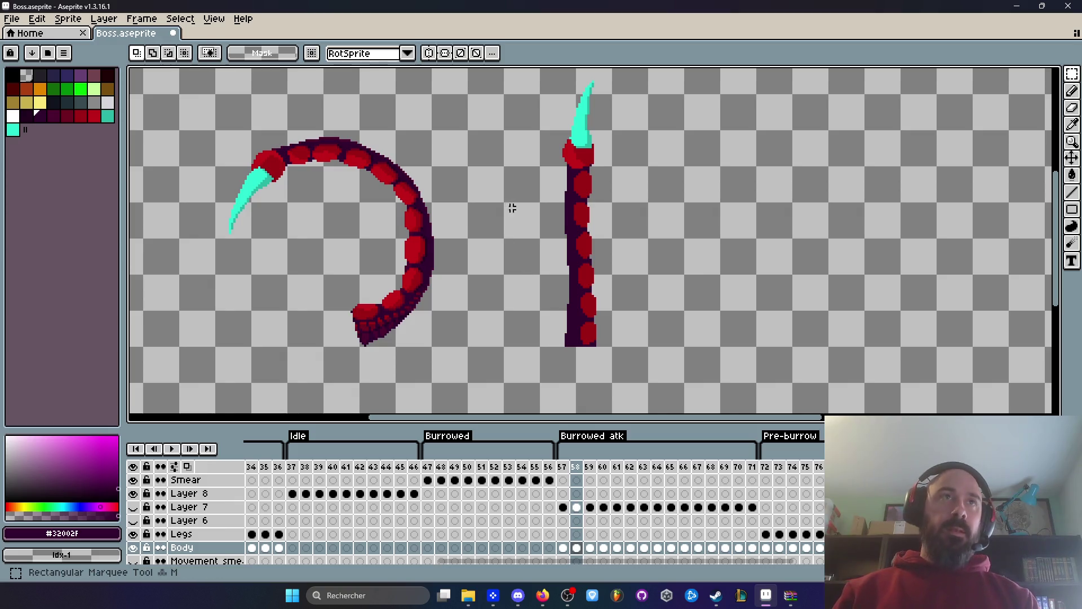
Select the whole straight tentacle and mirror it horizontally.
drag(505, 167, 512, 198)
key(m)
drag(509, 89, 659, 392)
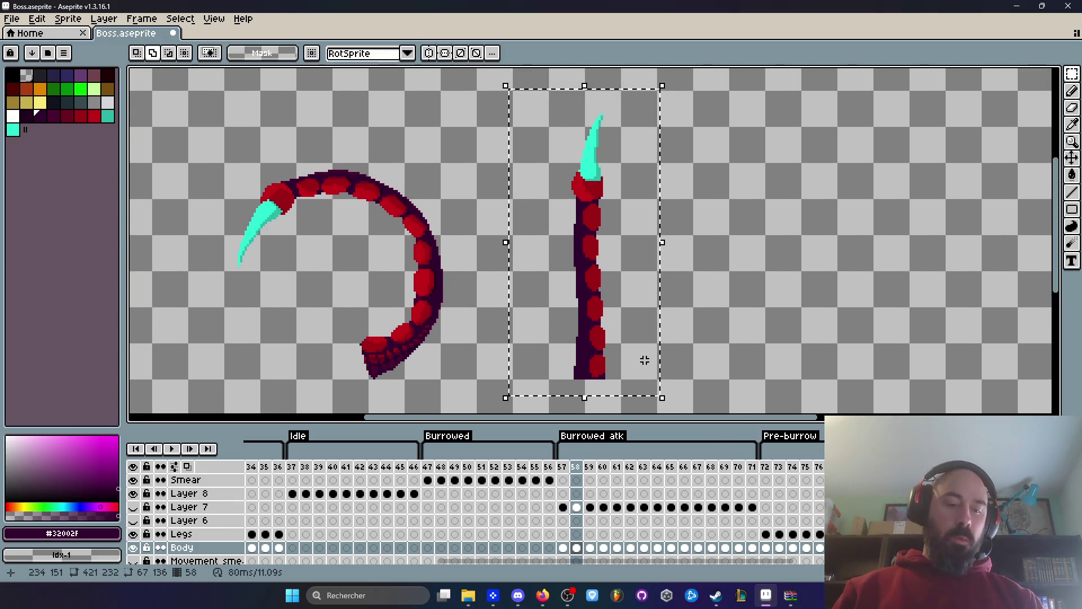
key(shift+h)
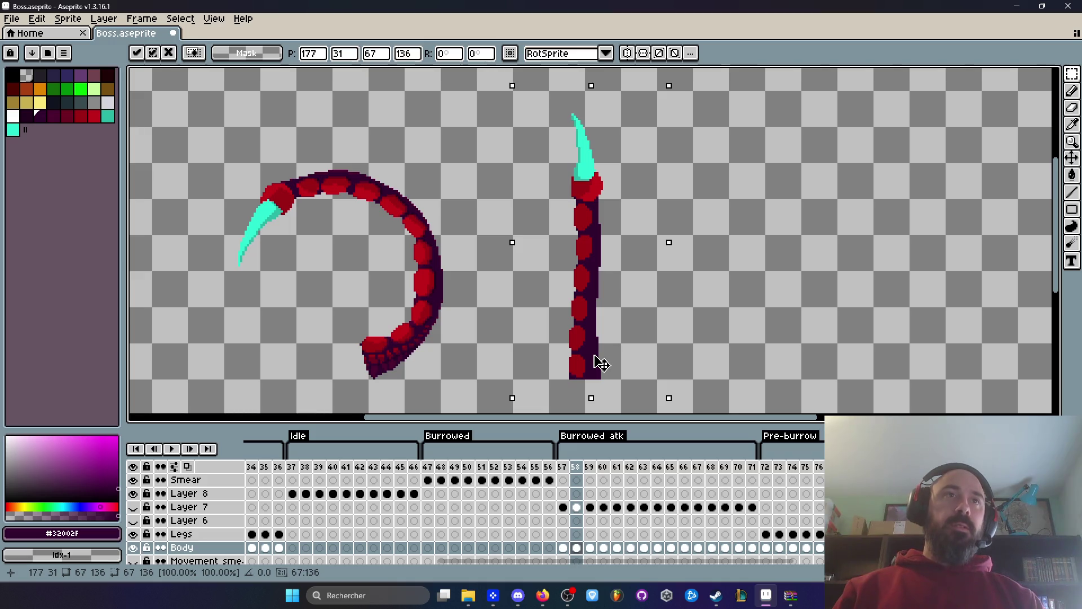
key(Return)
Rotate the cyan claw tip so it leans left, and commit it.
scroll(591, 299, down, 2)
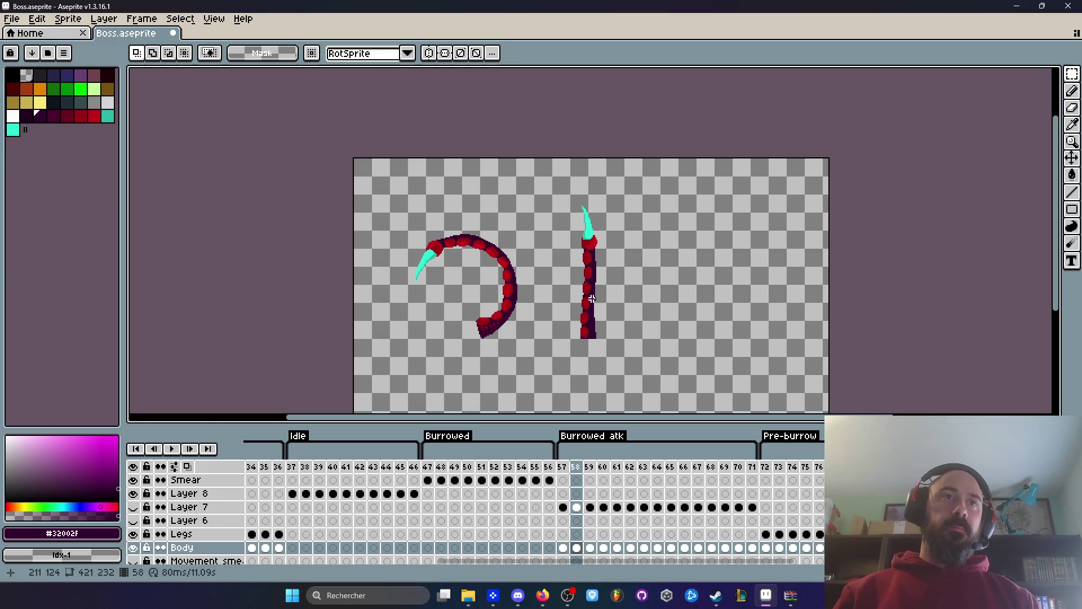
scroll(582, 241, up, 2)
mouse_move(538, 101)
mouse_down()
mouse_move(682, 271)
mouse_move(642, 247)
mouse_move(622, 257)
mouse_up()
scroll(622, 257, down, 2)
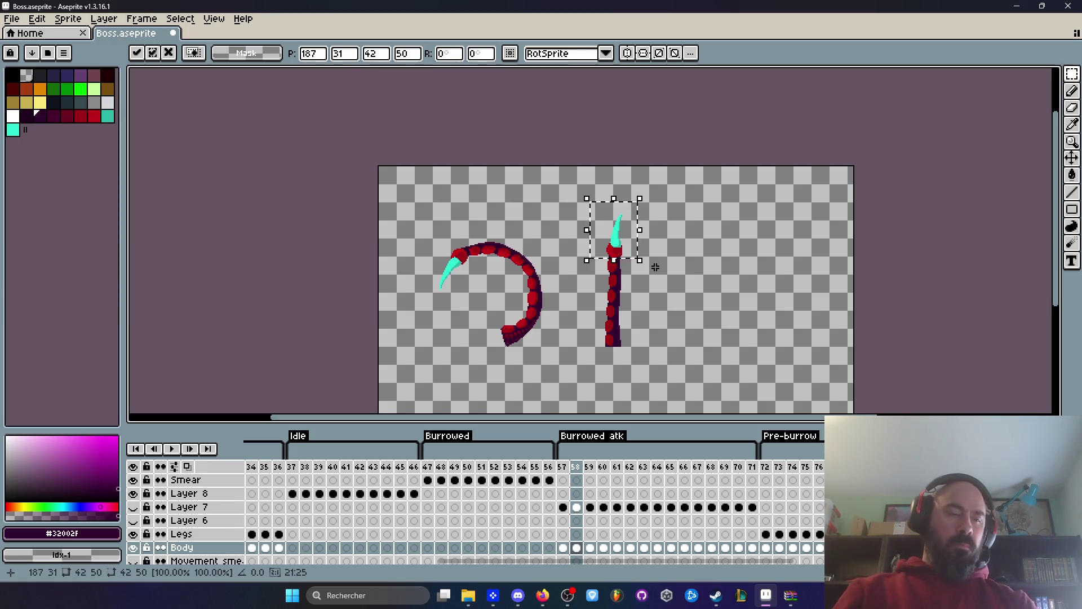
drag(655, 267, 666, 250)
click(662, 292)
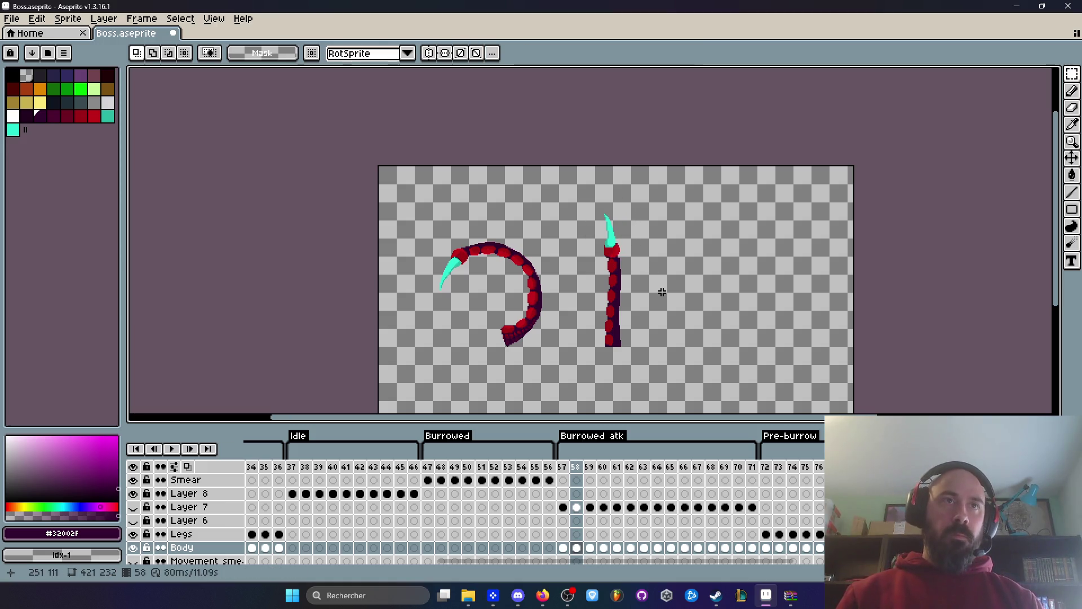
scroll(622, 261, up, 3)
Repaint the claw's darker left edge with the bright cyan sampled from the claw.
scroll(581, 247, up, 2)
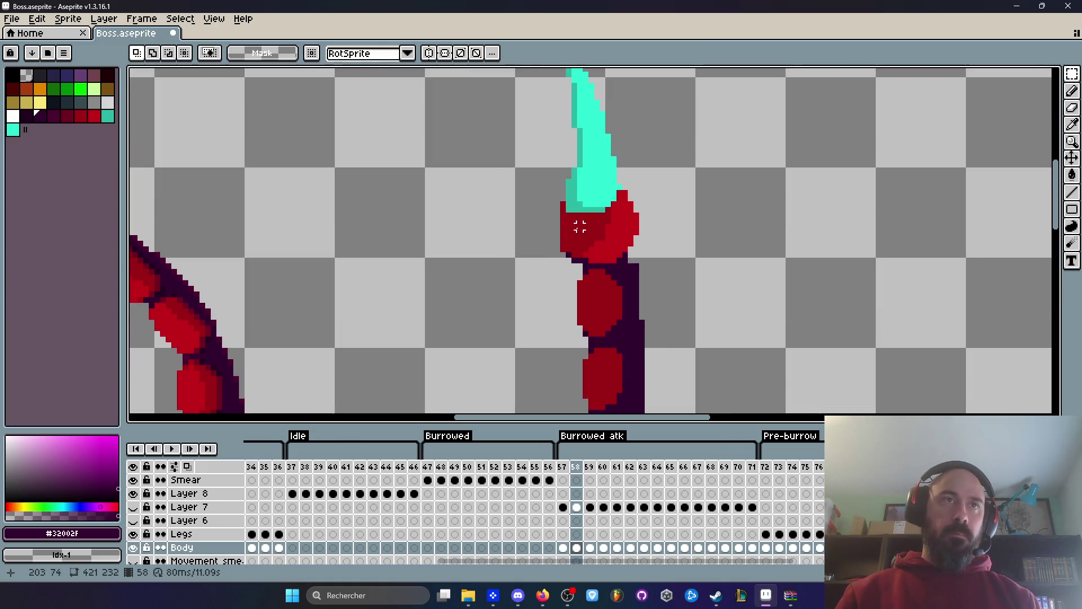
key(i)
click(585, 225)
scroll(604, 181, down, 2)
click(601, 183)
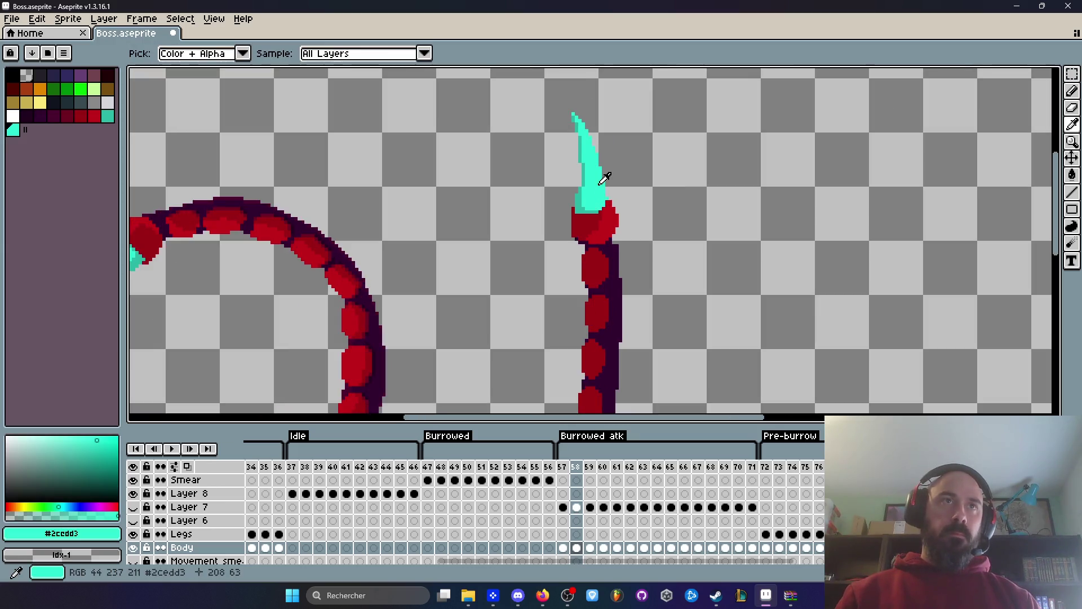
scroll(602, 177, up, 1)
key(b)
scroll(559, 96, up, 3)
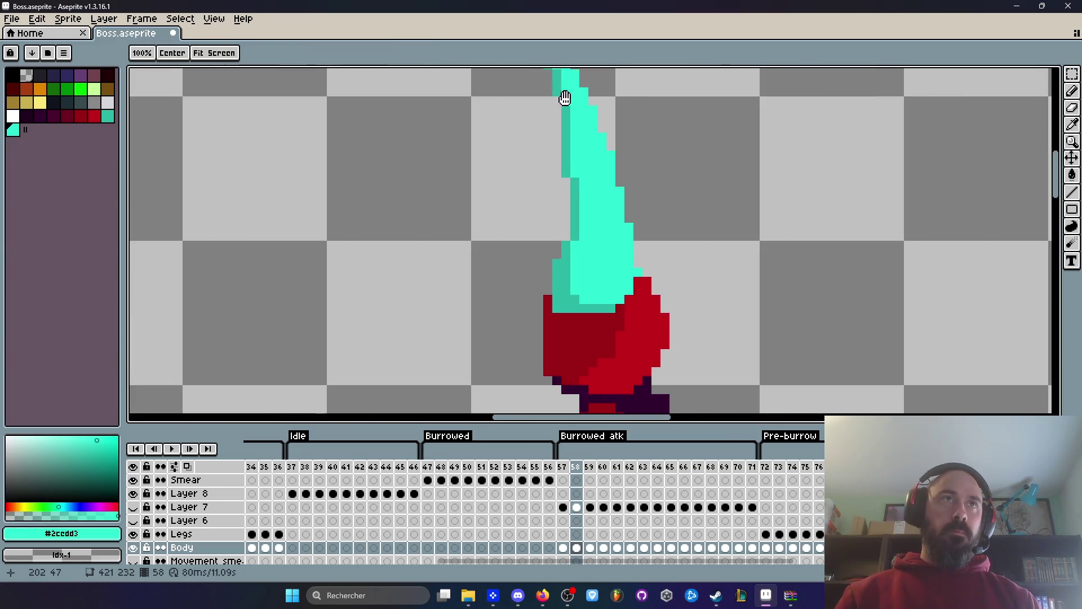
mouse_move(557, 155)
mouse_down()
mouse_move(575, 273)
mouse_move(587, 200)
mouse_up()
mouse_move(595, 215)
mouse_down()
mouse_move(580, 319)
mouse_move(603, 336)
mouse_up()
Turn the teal pixels at the claw base dark red and fill the head bright red.
scroll(590, 315, up, 1)
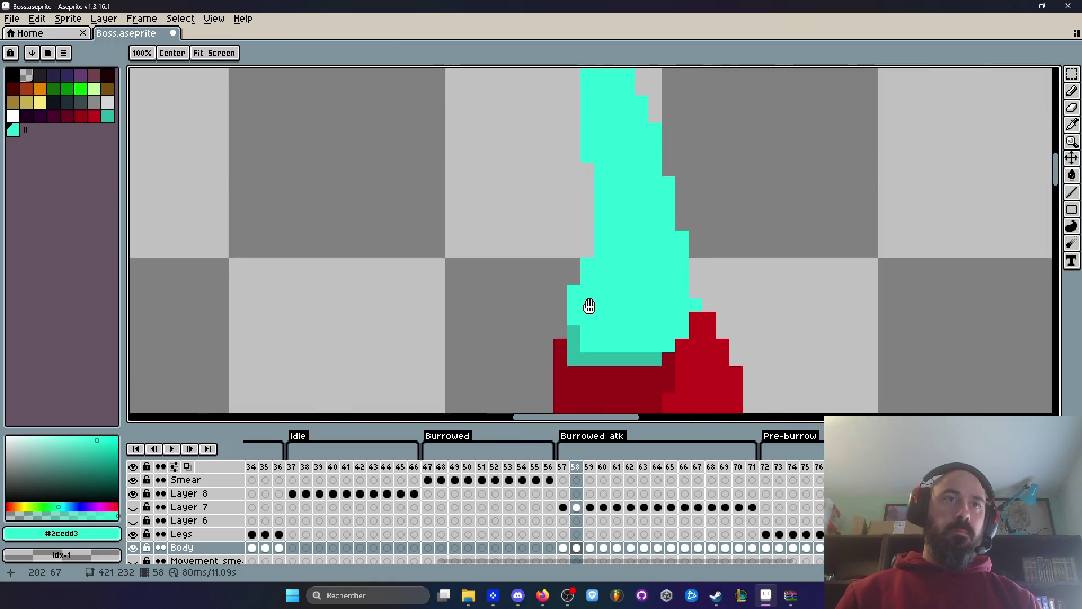
alt+click(587, 367)
drag(566, 336, 575, 327)
scroll(585, 194, down, 6)
scroll(597, 191, up, 5)
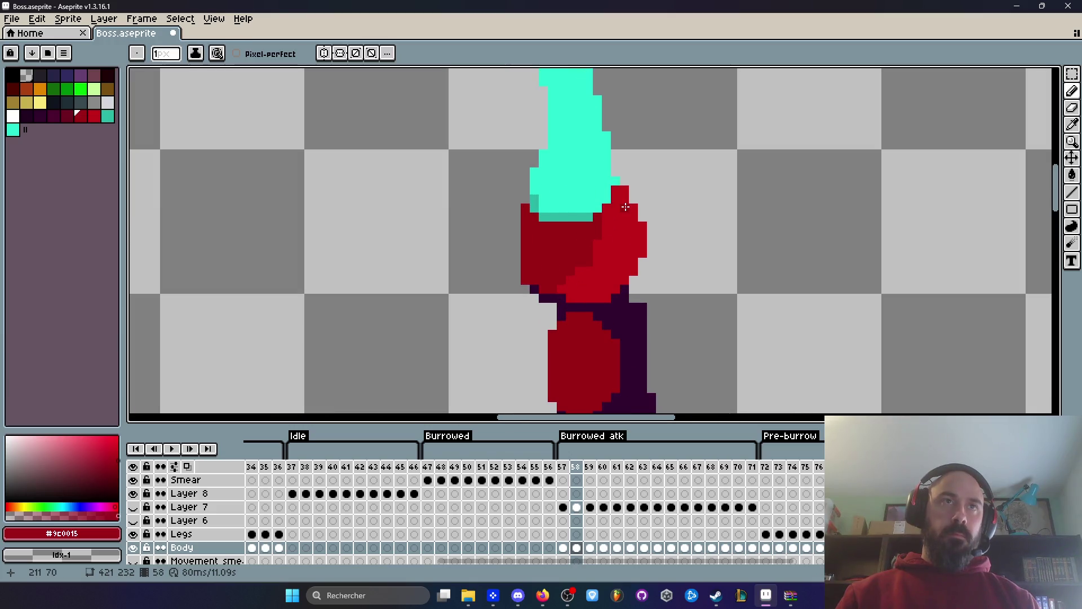
alt+click(626, 207)
key(g)
click(575, 241)
scroll(584, 235, down, 5)
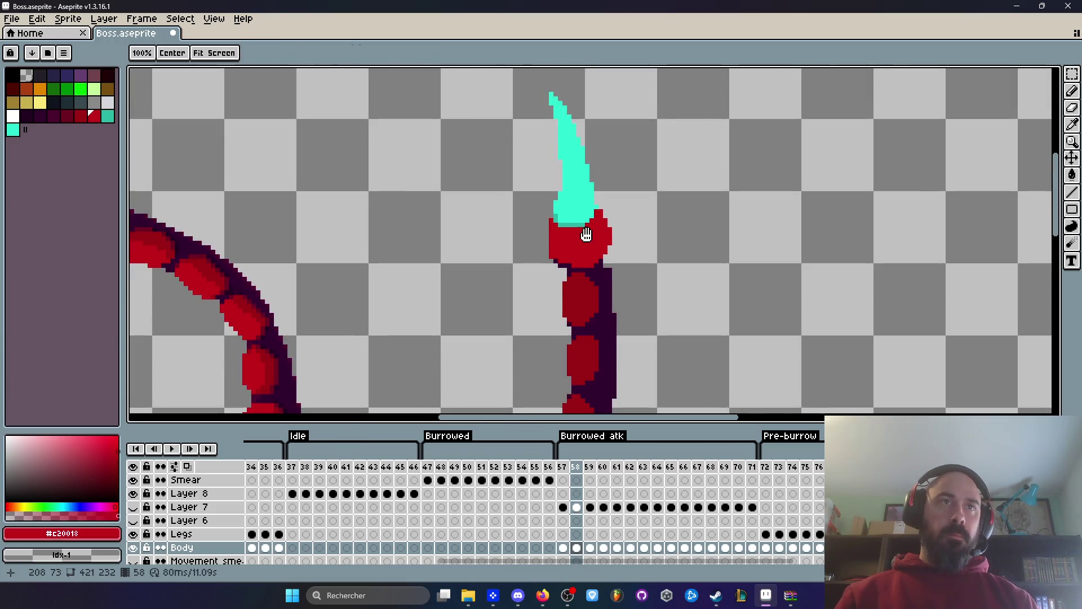
scroll(586, 227, up, 4)
Shade the top segment's right edge with the body's dark red.
alt+click(585, 290)
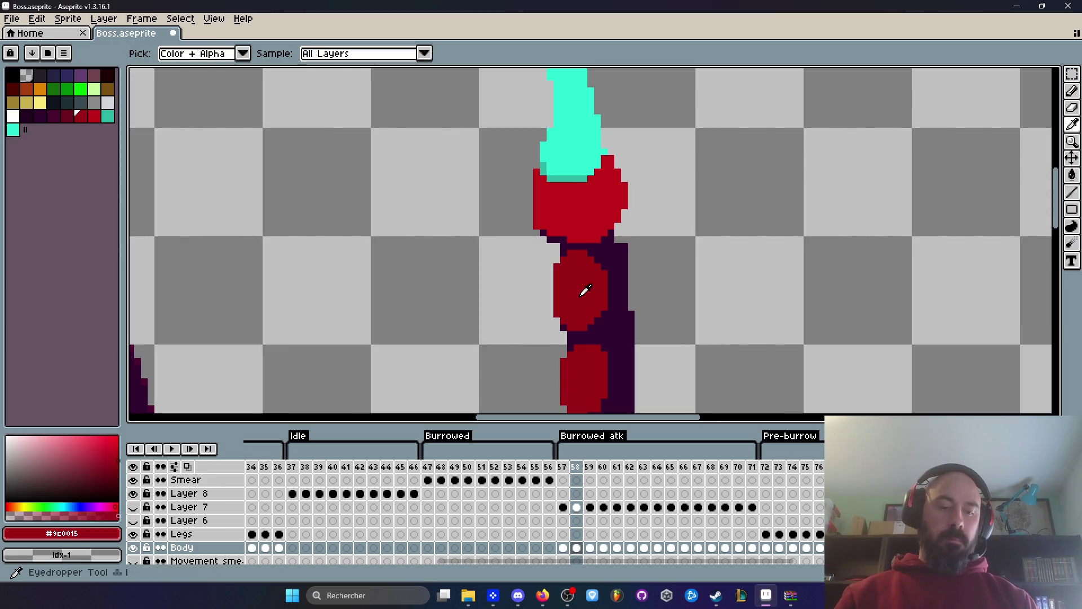
scroll(613, 192, up, 1)
drag(605, 117, 631, 197)
click(614, 225)
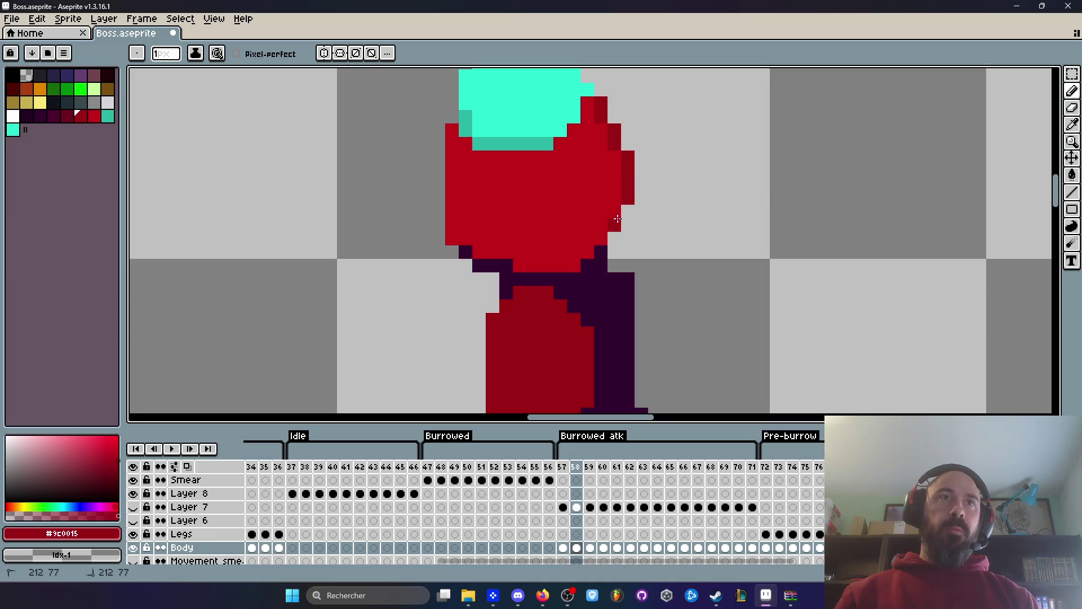
mouse_move(587, 130)
mouse_down()
mouse_move(577, 132)
mouse_move(615, 175)
mouse_up()
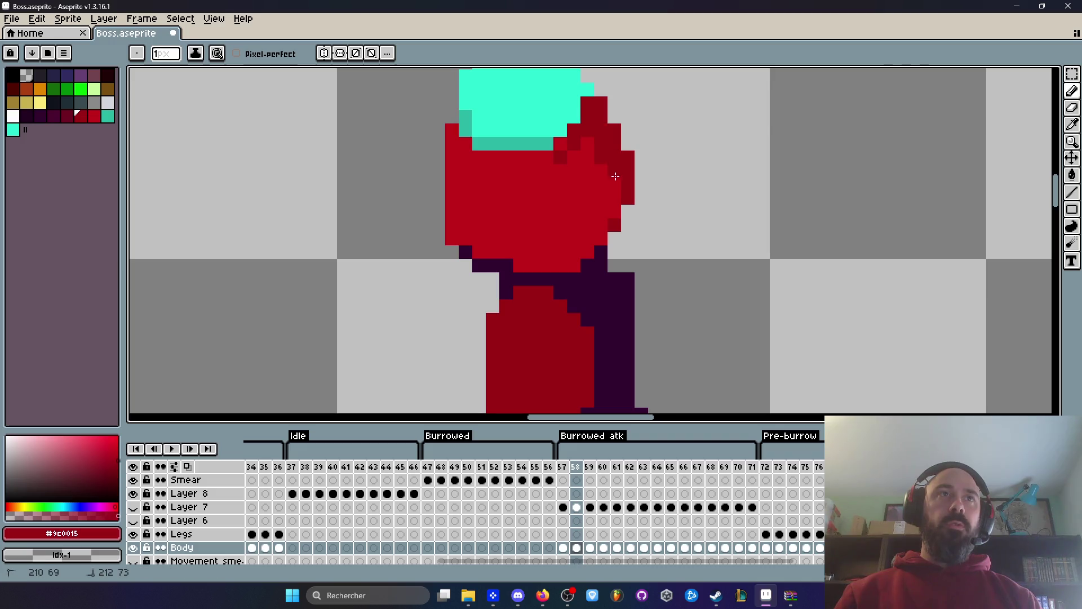
drag(570, 148, 619, 197)
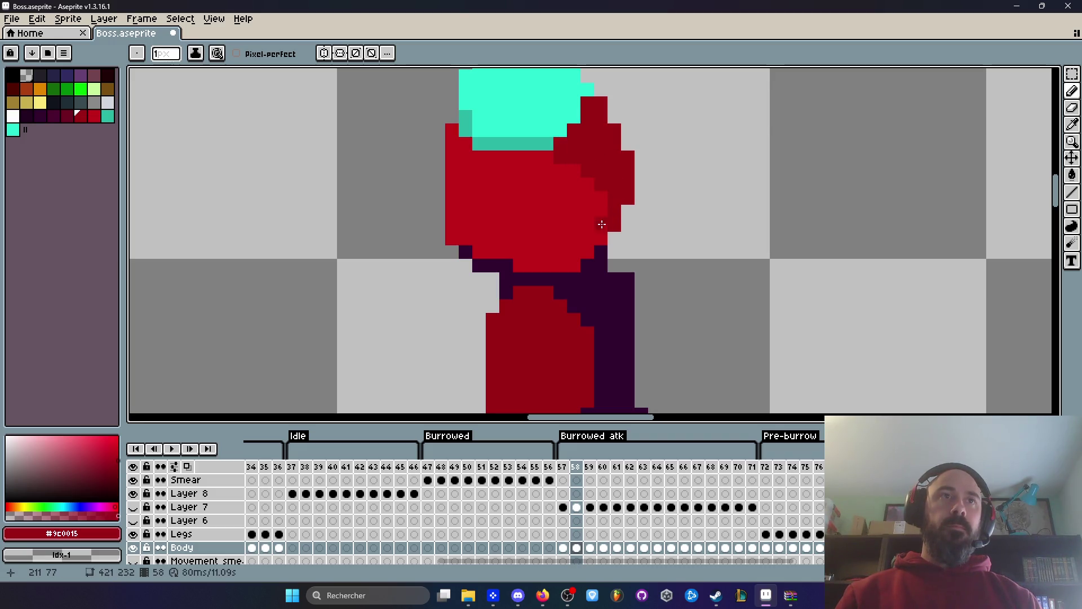
mouse_move(583, 253)
mouse_down()
mouse_move(568, 267)
mouse_move(587, 212)
mouse_up()
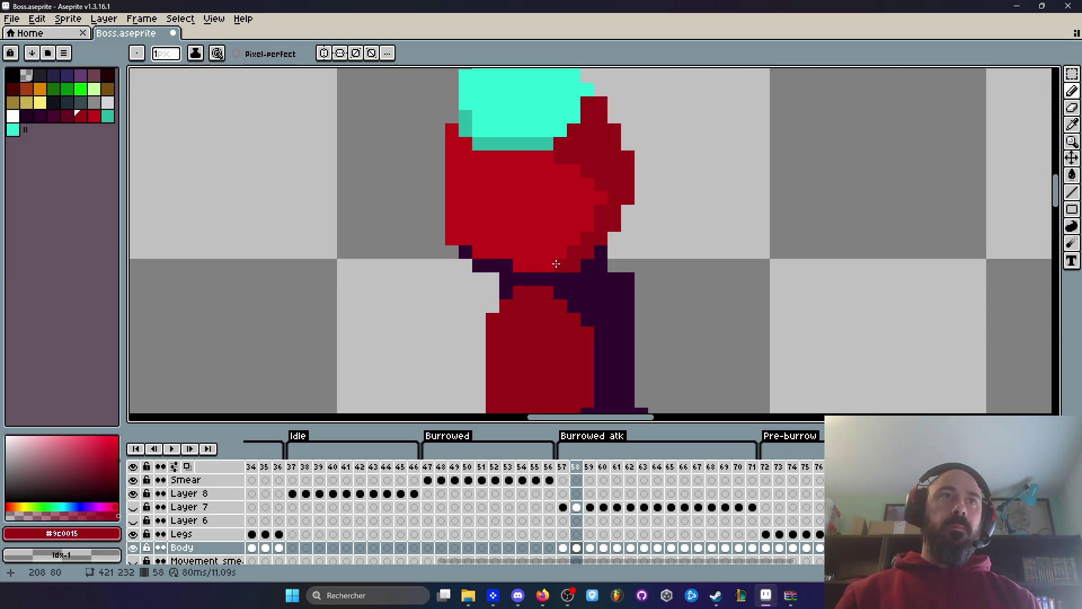
scroll(609, 247, down, 5)
scroll(609, 247, down, 5)
scroll(620, 195, up, 3)
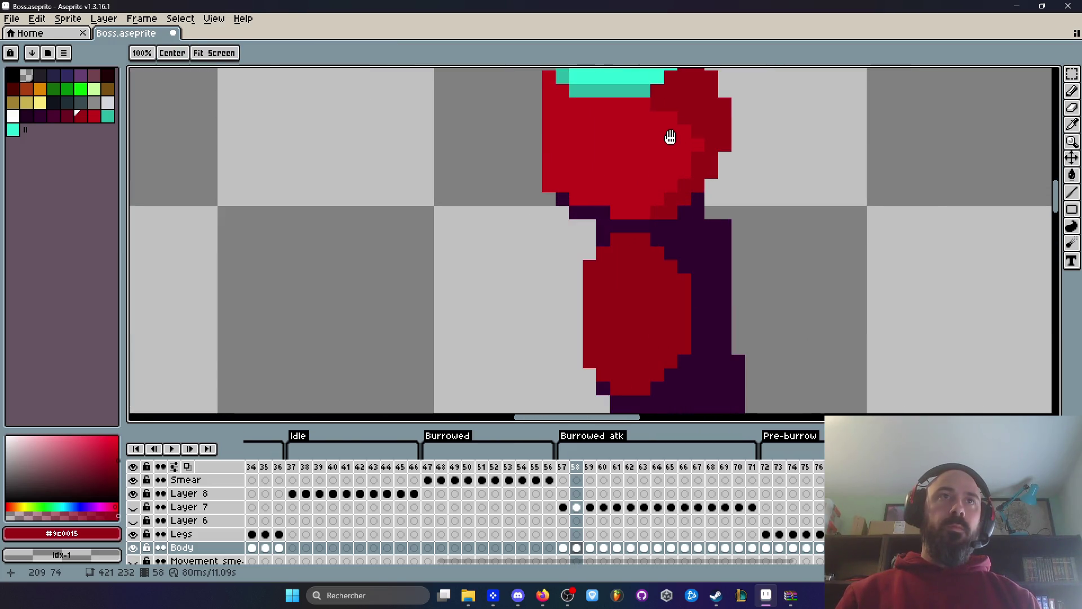
mouse_move(645, 110)
mouse_down()
mouse_move(649, 101)
mouse_move(696, 156)
mouse_move(645, 208)
mouse_up()
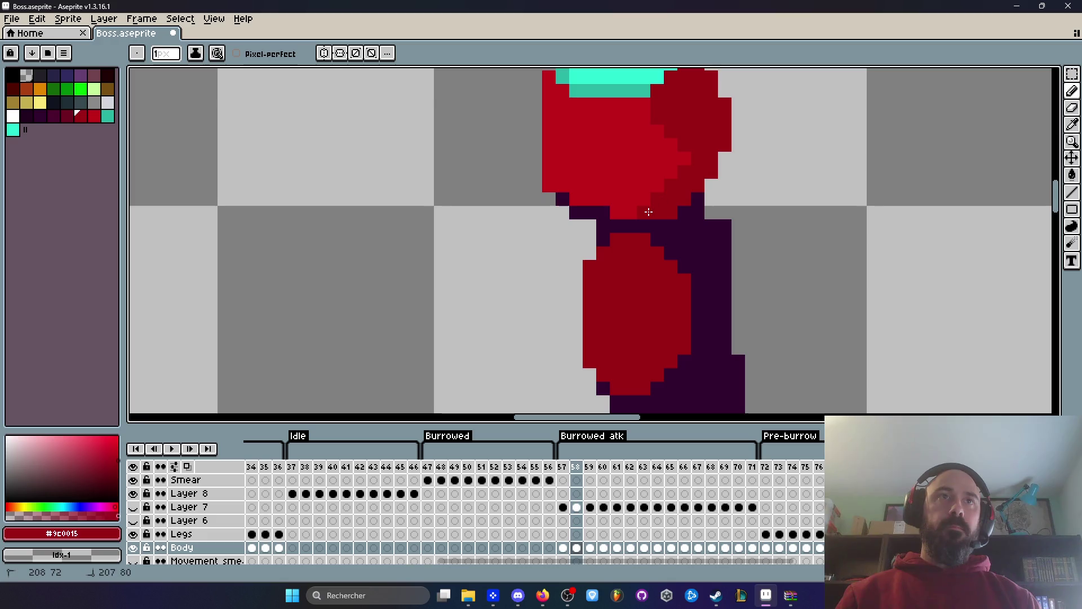
scroll(700, 152, down, 3)
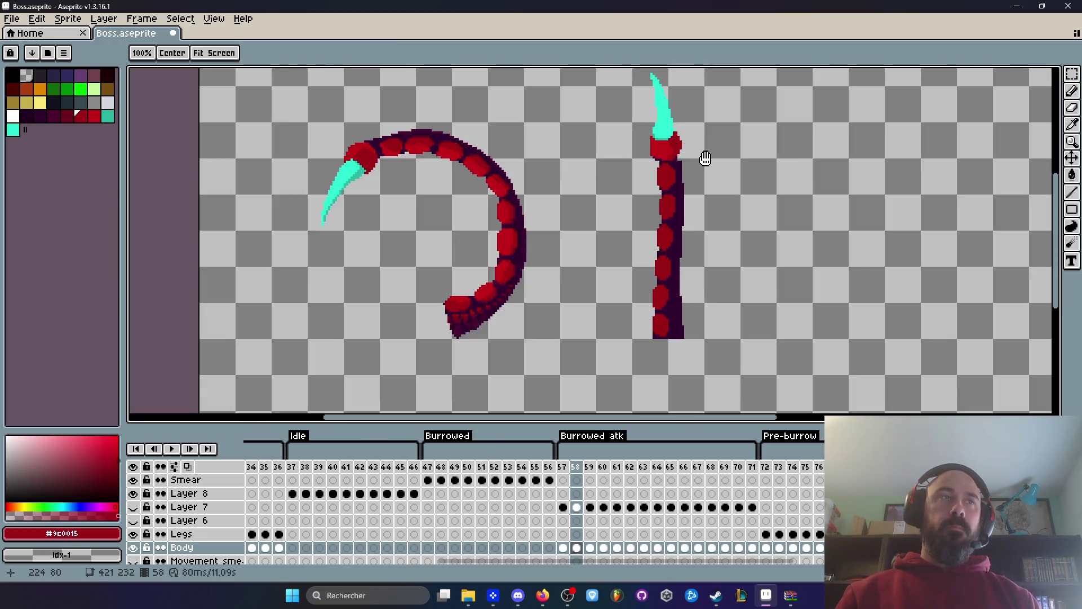
Sample the brighter red and paint highlights down the upper red segment.
key(b)
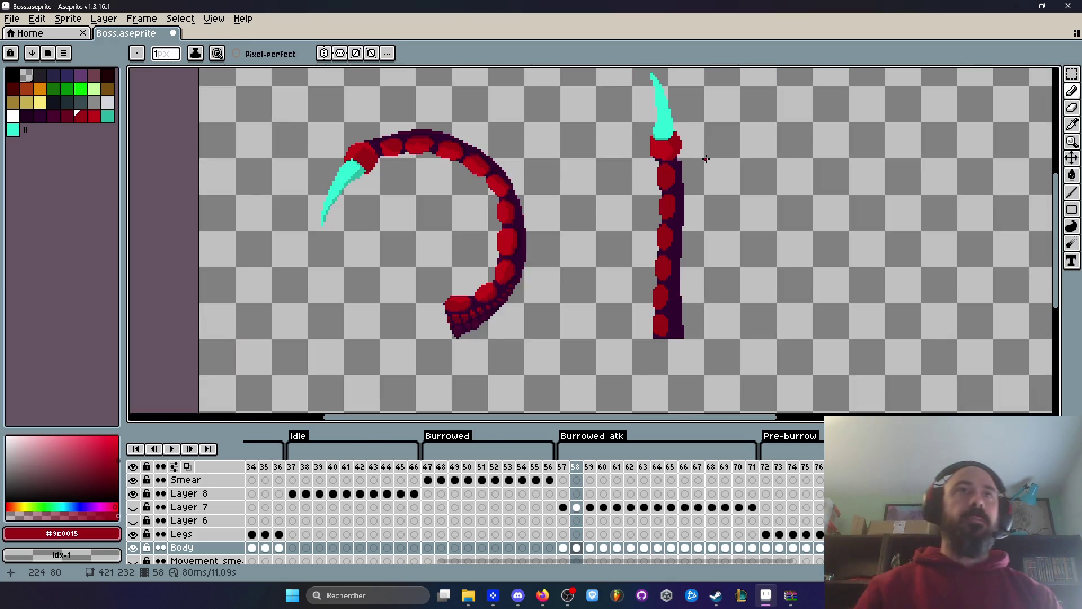
scroll(657, 170, up, 3)
scroll(657, 170, up, 2)
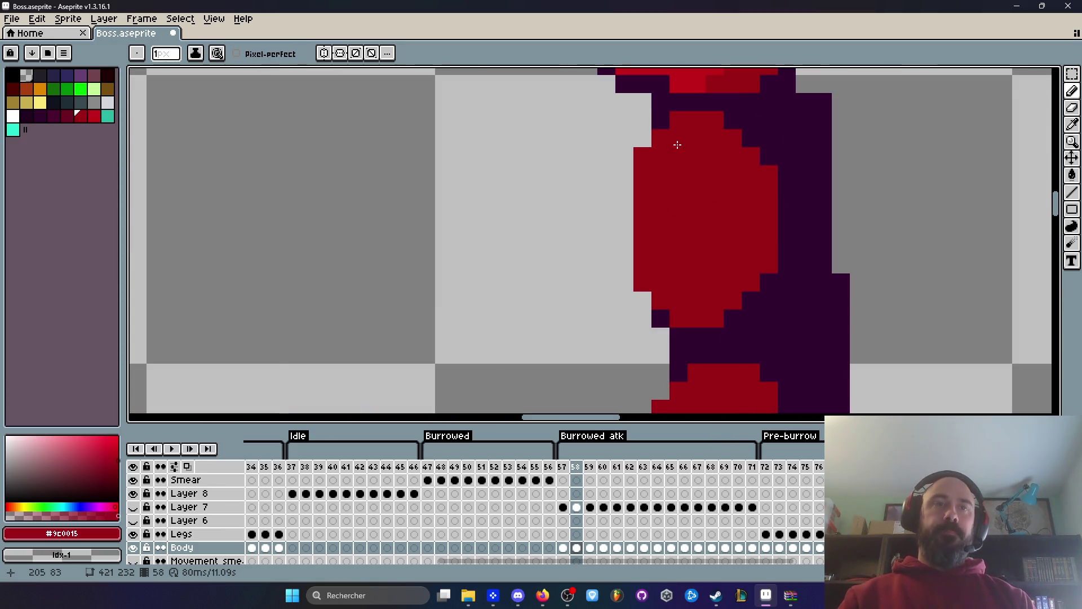
key(i)
click(683, 84)
key(b)
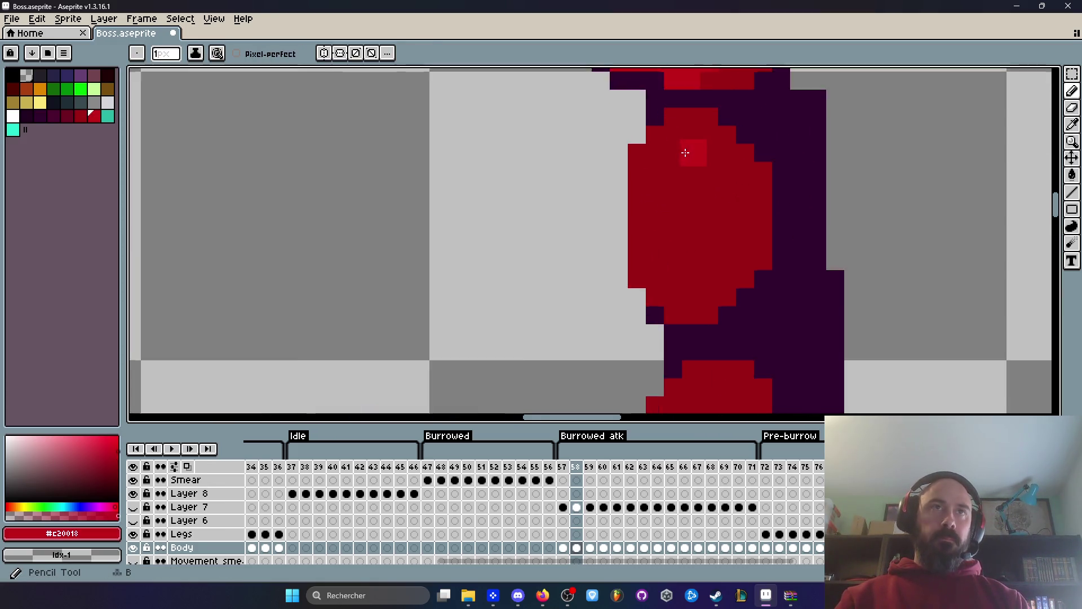
scroll(683, 153, up, 2)
click(682, 140)
click(657, 178)
drag(665, 176, 670, 338)
scroll(693, 258, down, 3)
scroll(677, 214, up, 3)
mouse_move(630, 206)
mouse_down()
mouse_move(643, 344)
mouse_move(654, 155)
mouse_move(628, 157)
mouse_move(616, 246)
mouse_move(609, 152)
mouse_up()
Add bright red highlights to the left sides of the lower segments.
scroll(670, 241, down, 5)
scroll(669, 242, down, 5)
scroll(640, 181, up, 6)
mouse_move(586, 231)
mouse_down()
mouse_move(616, 256)
mouse_move(603, 331)
mouse_up()
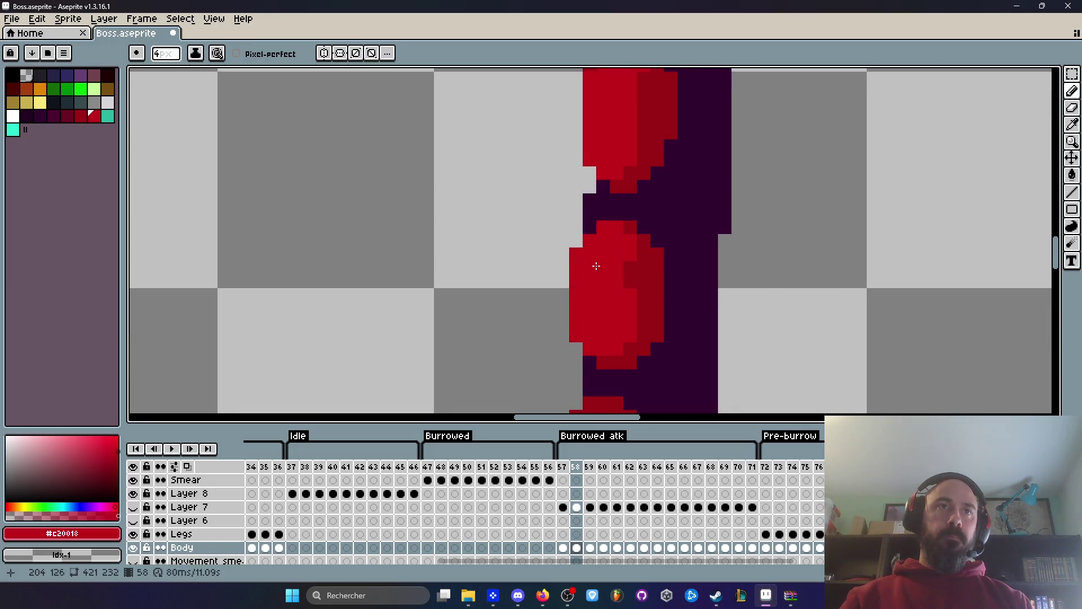
scroll(594, 270, down, 4)
scroll(630, 240, up, 2)
drag(580, 252, 573, 234)
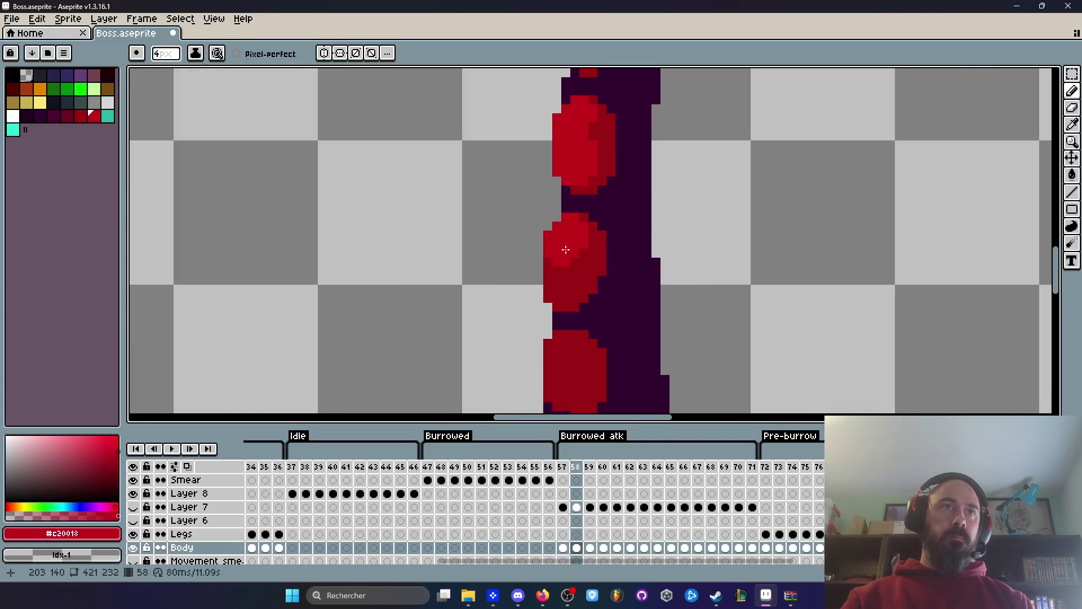
mouse_move(561, 285)
mouse_down()
mouse_move(562, 253)
mouse_move(556, 290)
mouse_move(563, 314)
mouse_move(570, 285)
mouse_move(567, 327)
mouse_move(576, 282)
mouse_up()
scroll(576, 282, down, 5)
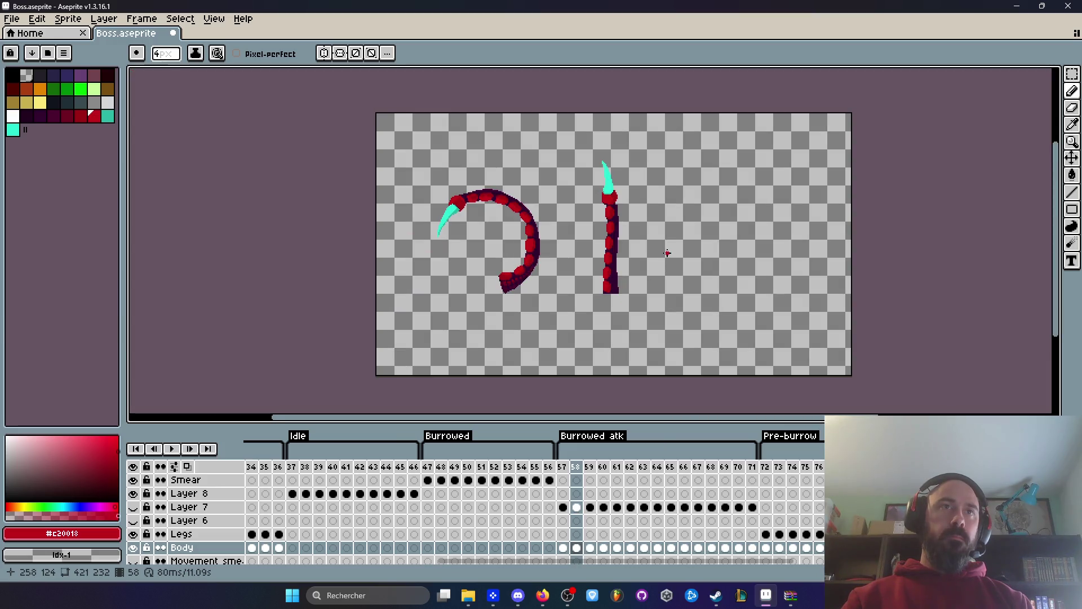
scroll(643, 228, up, 2)
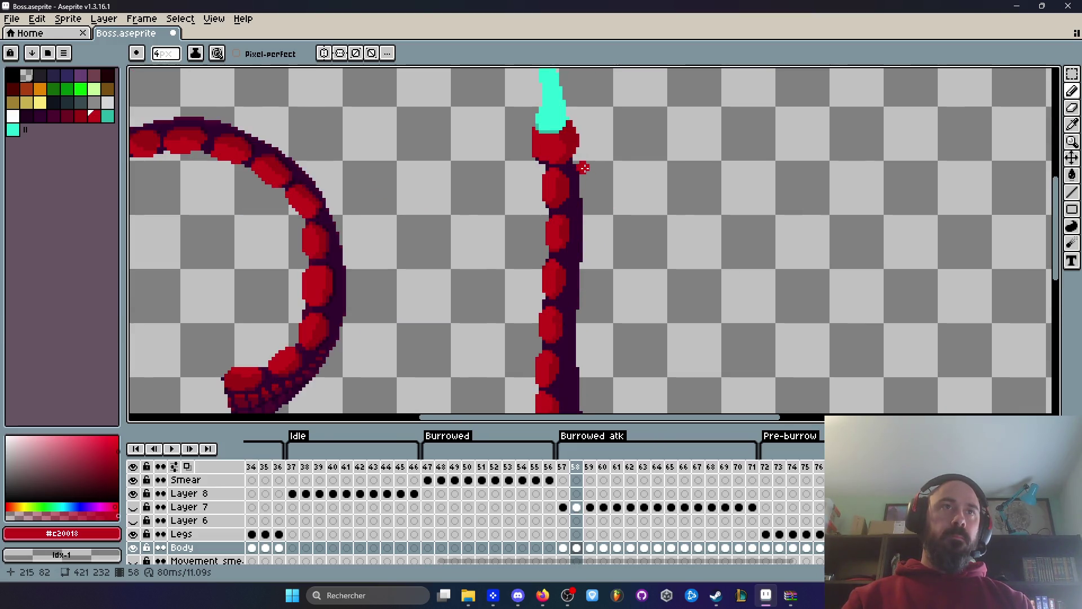
scroll(595, 172, down, 2)
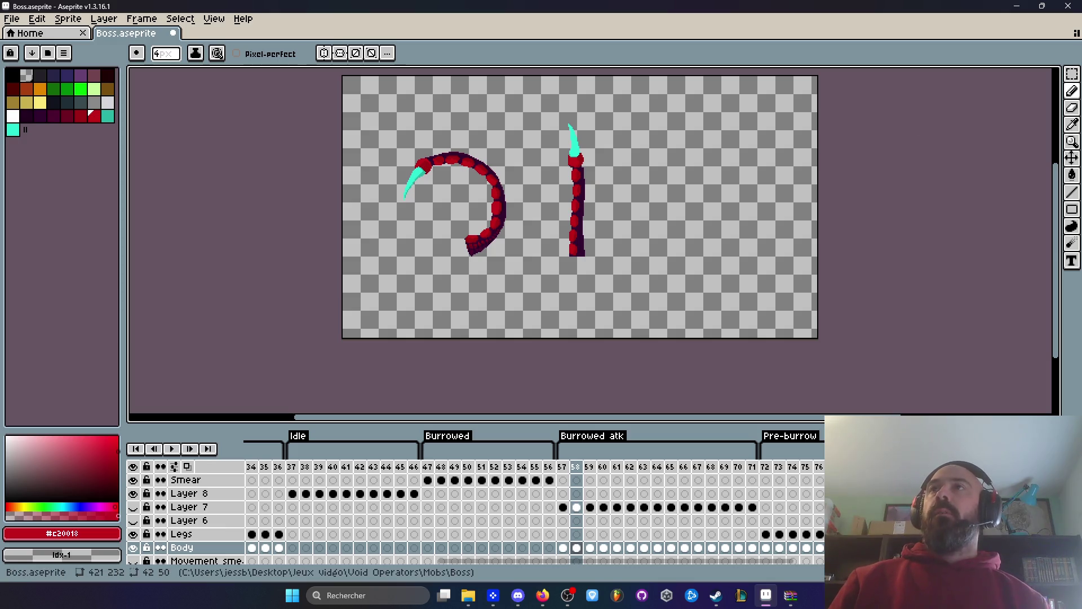
key(alt+Tab)
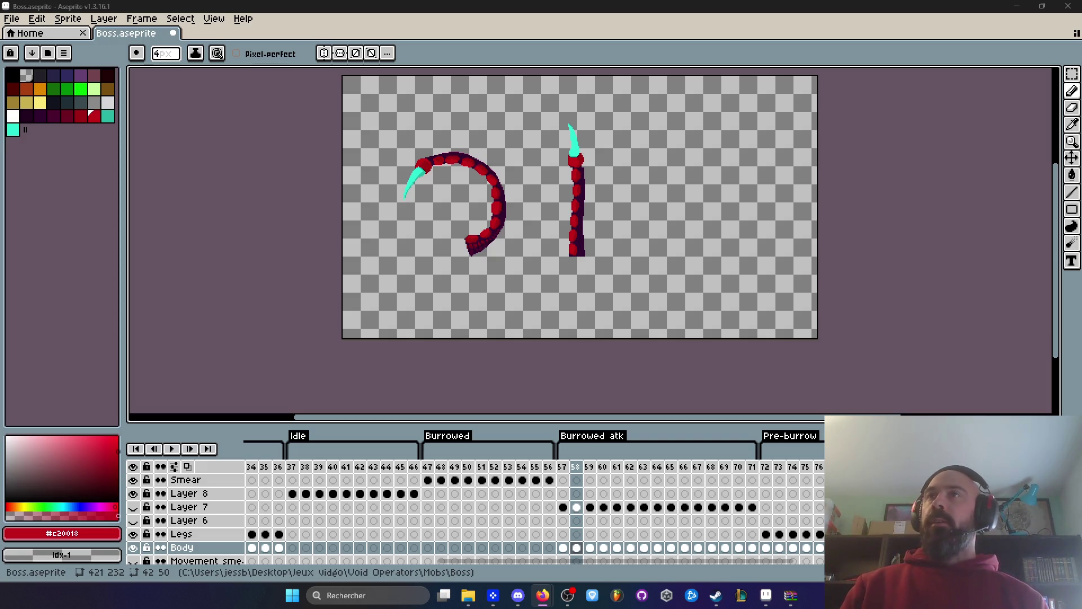
mouse_move(657, 570)
mouse_down()
mouse_move(806, 571)
mouse_move(502, 582)
mouse_move(684, 577)
mouse_up()
scroll(627, 181, up, 1)
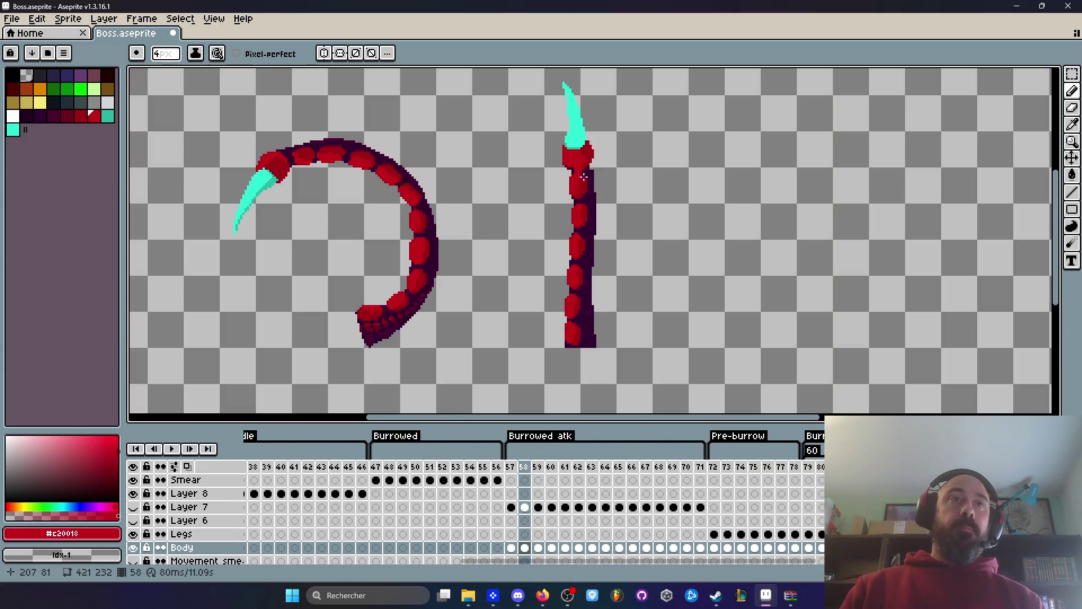
On frame 59, select the curled tentacle and delete it.
key(Right)
scroll(446, 338, down, 1)
key(m)
drag(379, 240, 445, 410)
key(Delete)
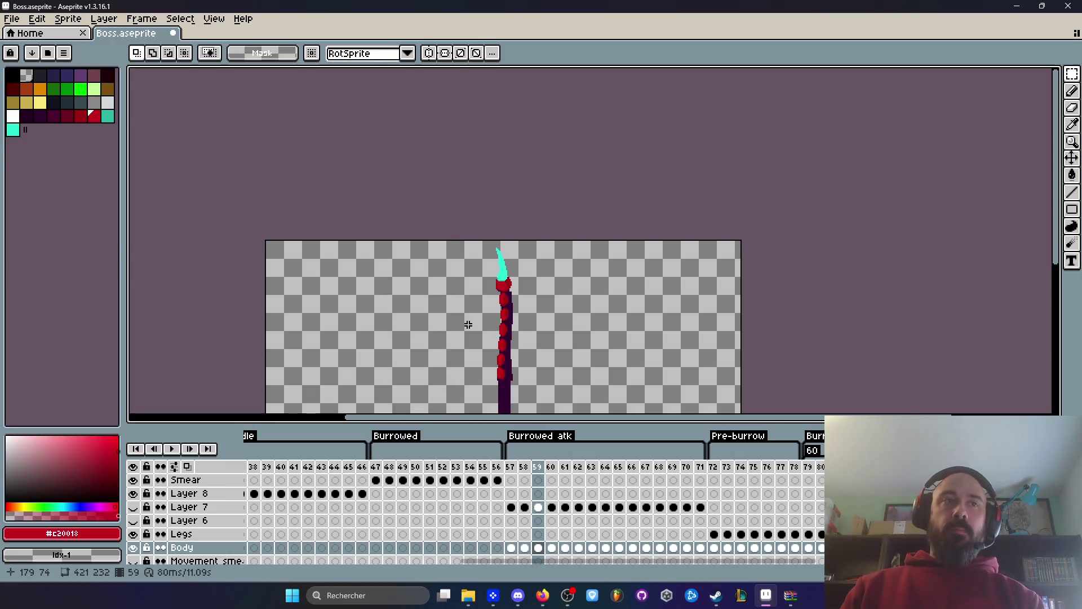
Eyedrop the dark purple and widen the lower body, flaring its right edge.
scroll(471, 321, down, 1)
scroll(464, 307, up, 2)
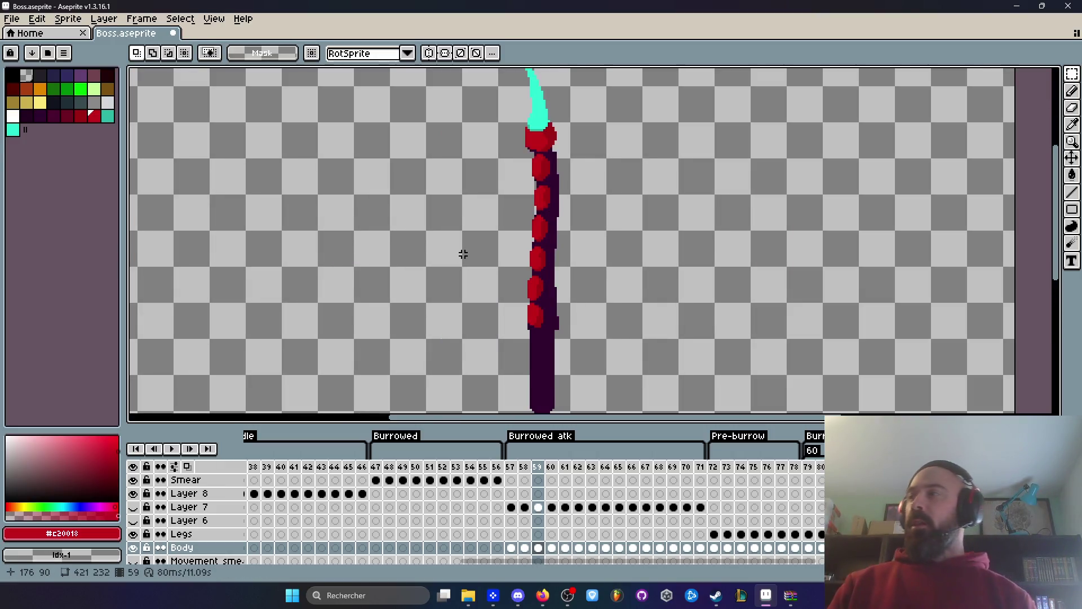
scroll(463, 254, down, 1)
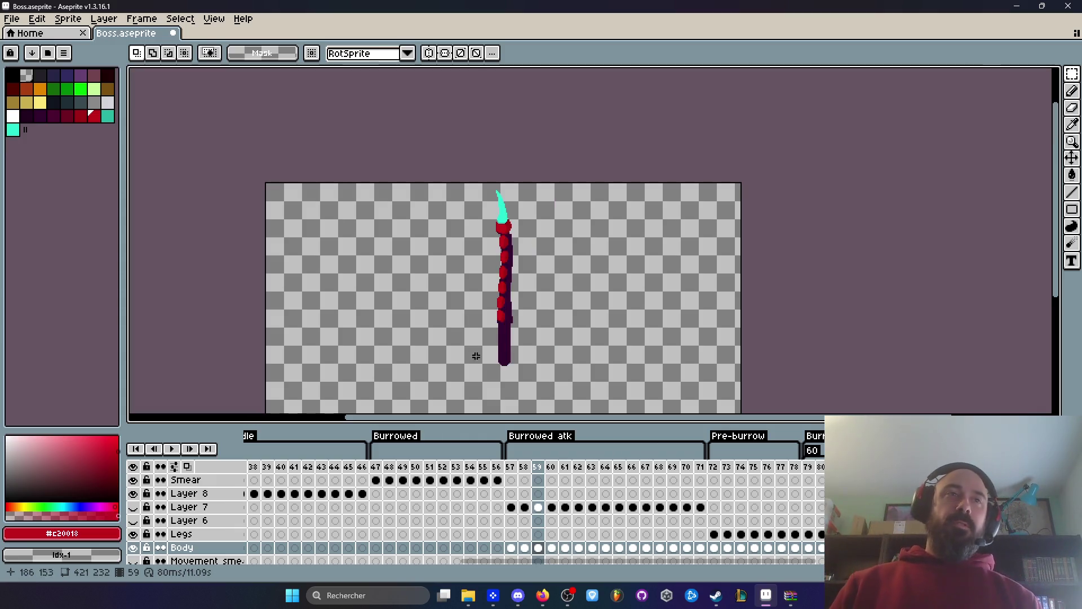
scroll(474, 276, up, 1)
scroll(483, 299, up, 1)
key(i)
click(518, 305)
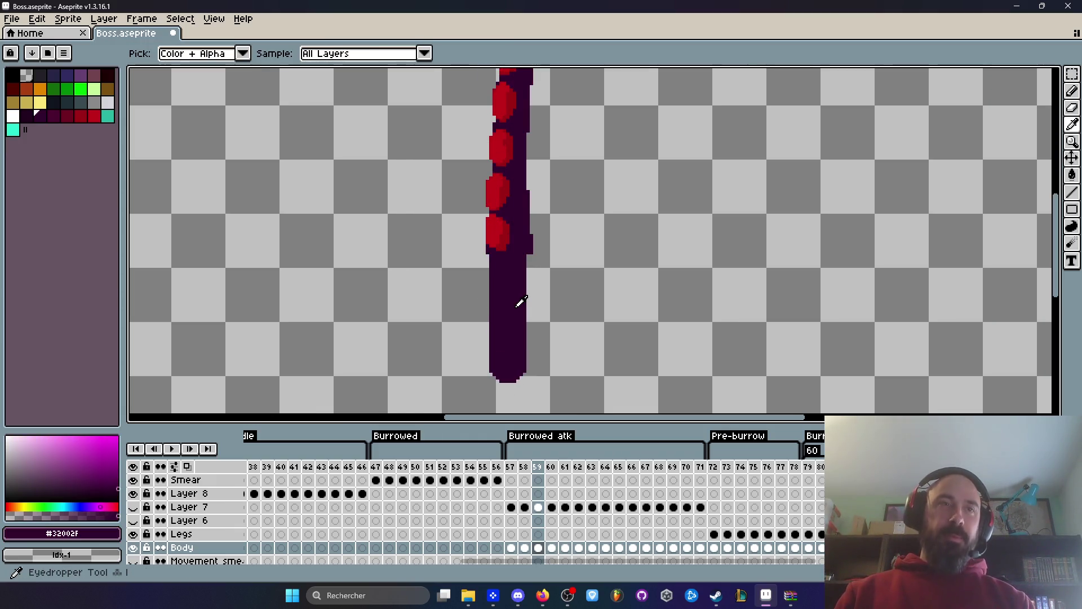
scroll(520, 303, up, 1)
key(b)
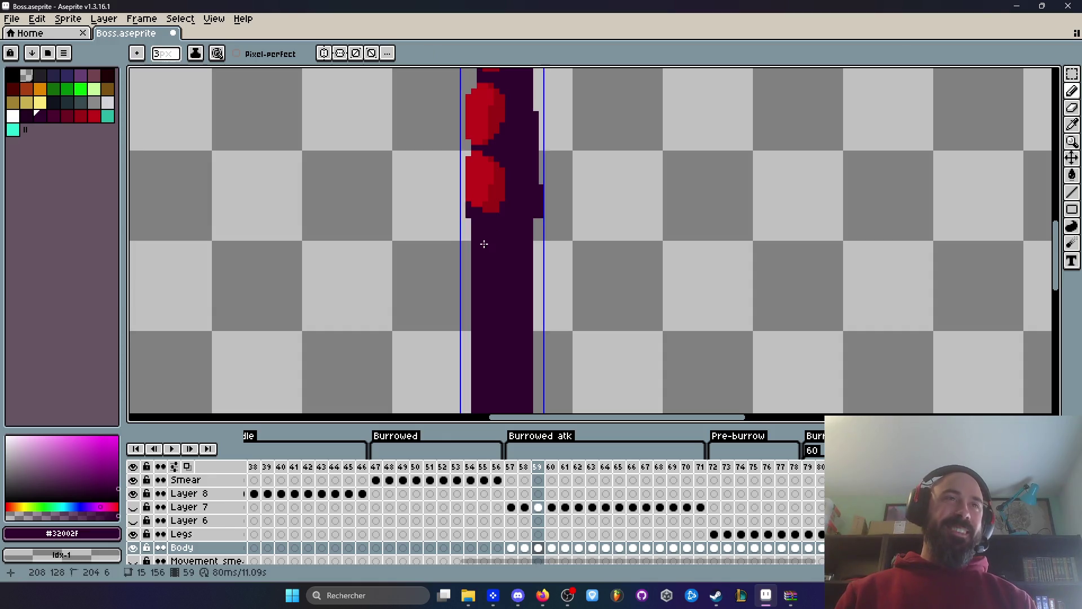
drag(471, 220, 455, 358)
key(ctrl+z)
key(ctrl+z)
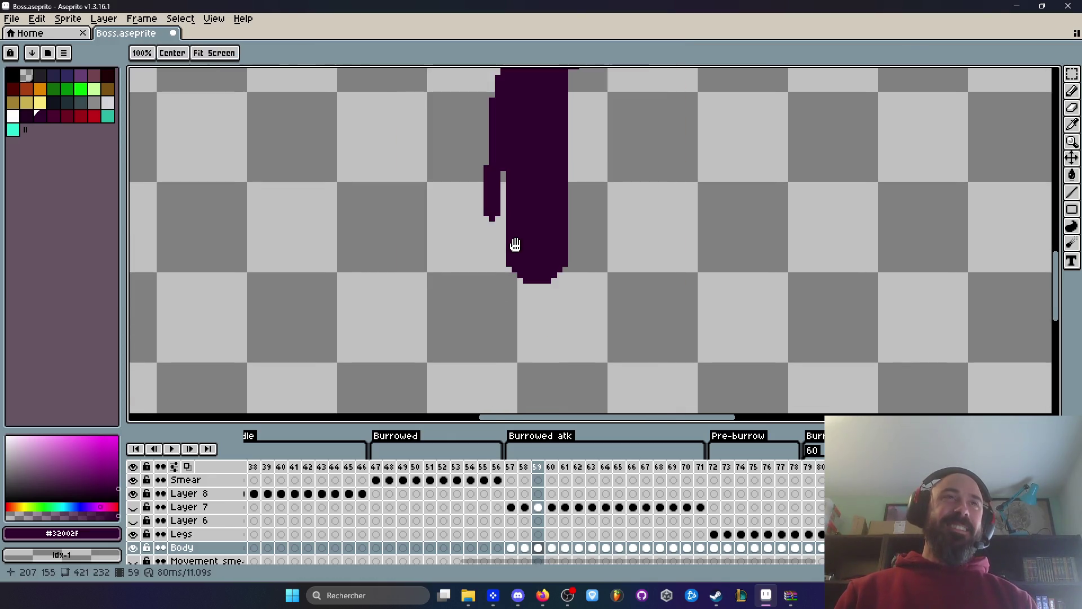
mouse_move(522, 203)
mouse_down()
mouse_move(534, 305)
mouse_move(507, 347)
mouse_move(515, 381)
mouse_up()
drag(512, 317, 507, 330)
key(ctrl+z)
key(ctrl+z)
key(ctrl+z)
mouse_move(584, 176)
mouse_down()
mouse_move(595, 369)
mouse_move(583, 198)
mouse_up()
drag(596, 116, 601, 250)
Marquee-select one red segment of the straight tentacle.
scroll(643, 273, down, 5)
scroll(591, 265, up, 3)
scroll(585, 251, up, 3)
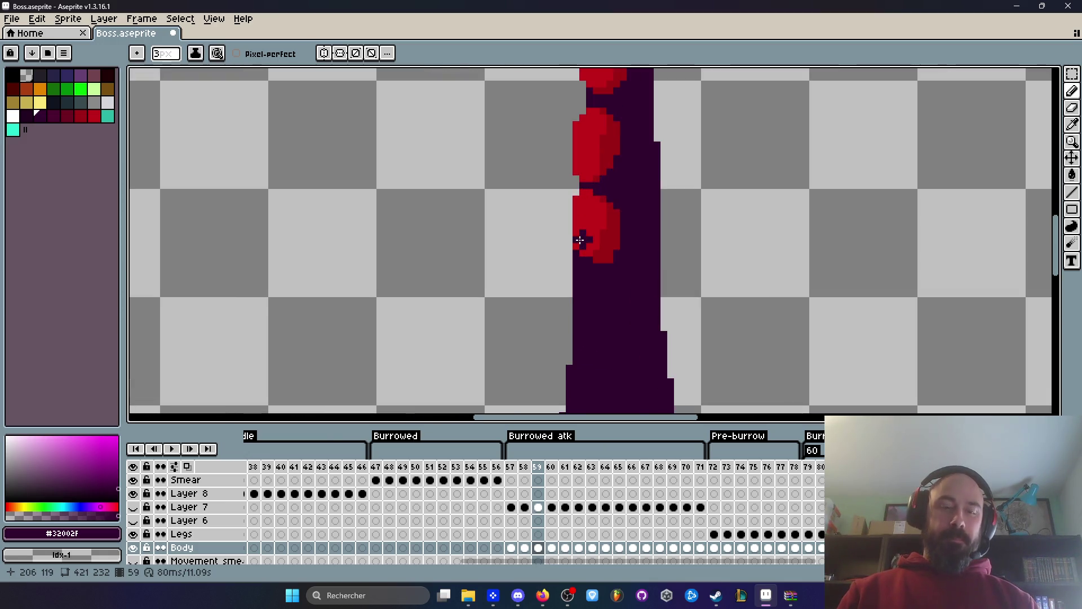
scroll(580, 240, up, 1)
key(m)
drag(559, 184, 659, 337)
scroll(638, 306, down, 1)
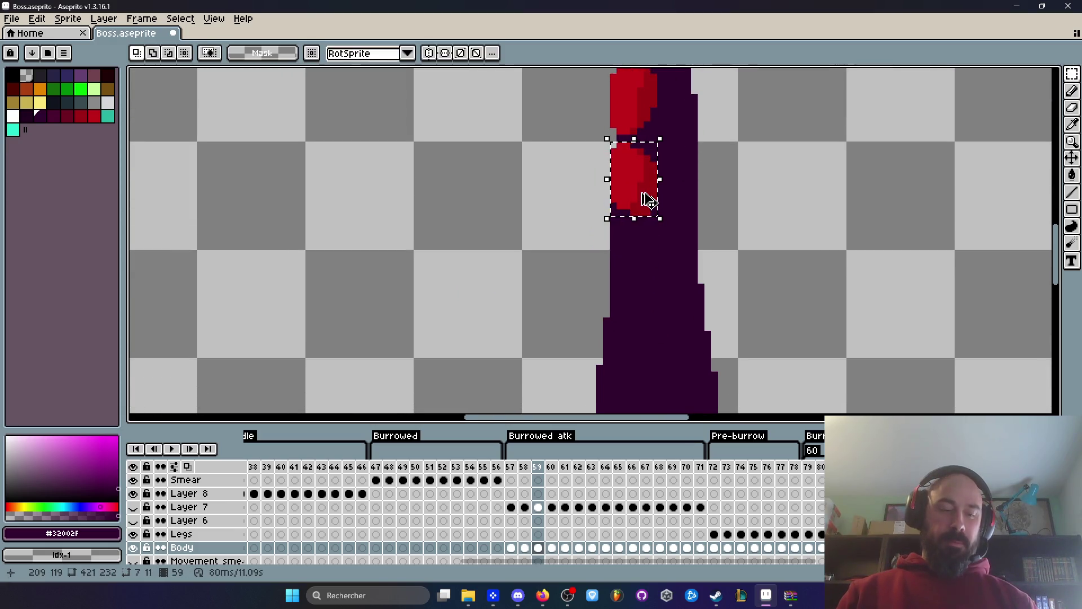
Place the copied red segment lower down the tentacle and confirm it.
mouse_move(648, 200)
mouse_down()
mouse_move(633, 292)
mouse_move(647, 282)
mouse_up()
key(Return)
scroll(647, 282, down, 5)
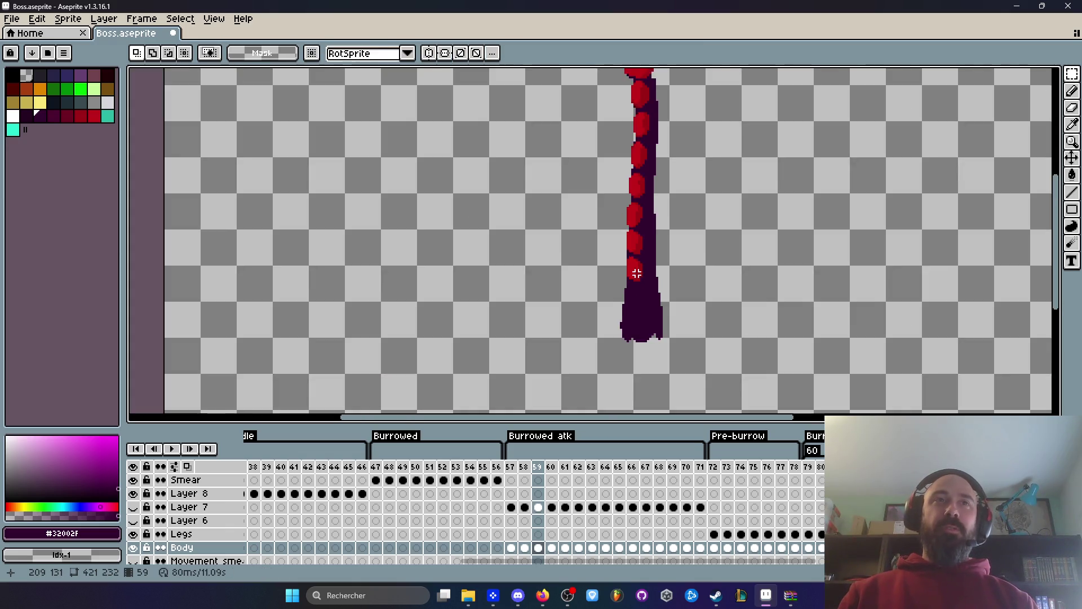
scroll(596, 247, up, 5)
scroll(595, 247, down, 1)
scroll(596, 246, up, 1)
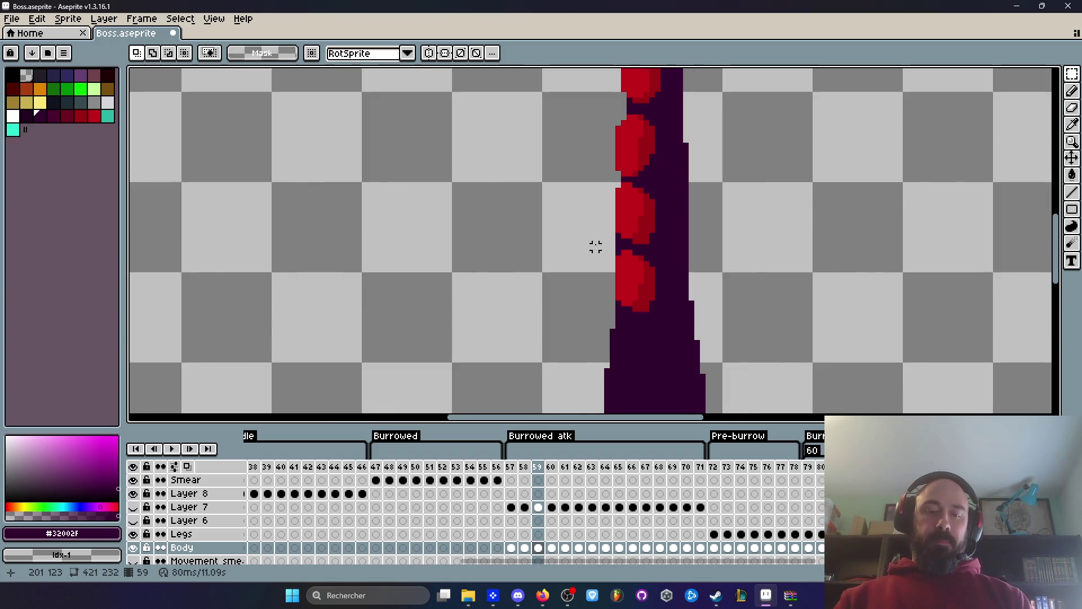
Sample the bright red and dark purple body colours from the sprite.
key(i)
scroll(606, 213, up, 1)
click(637, 271)
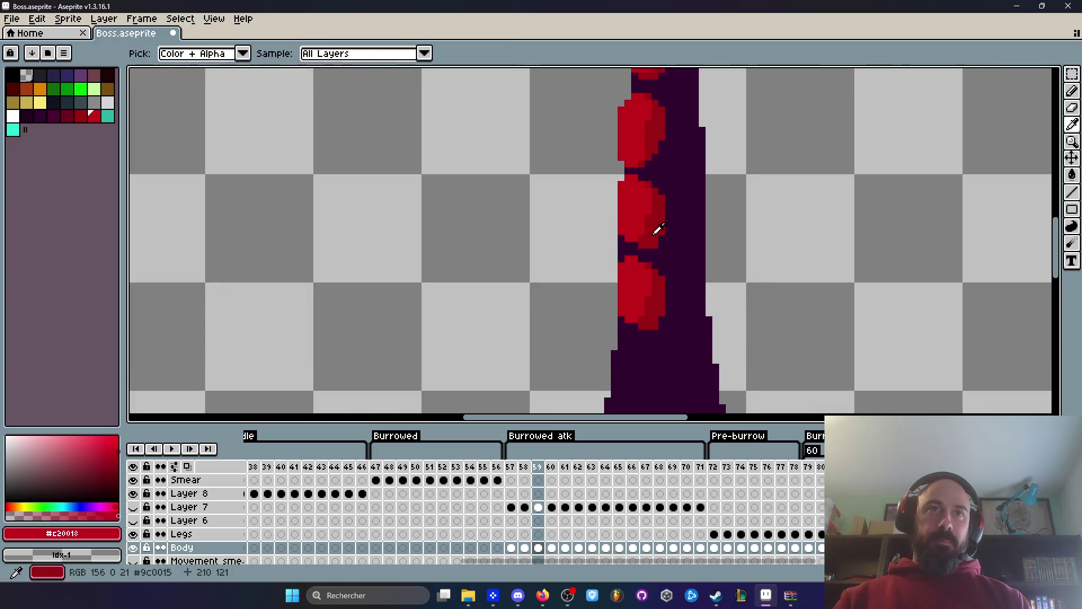
click(665, 247)
scroll(667, 249, up, 1)
key(b)
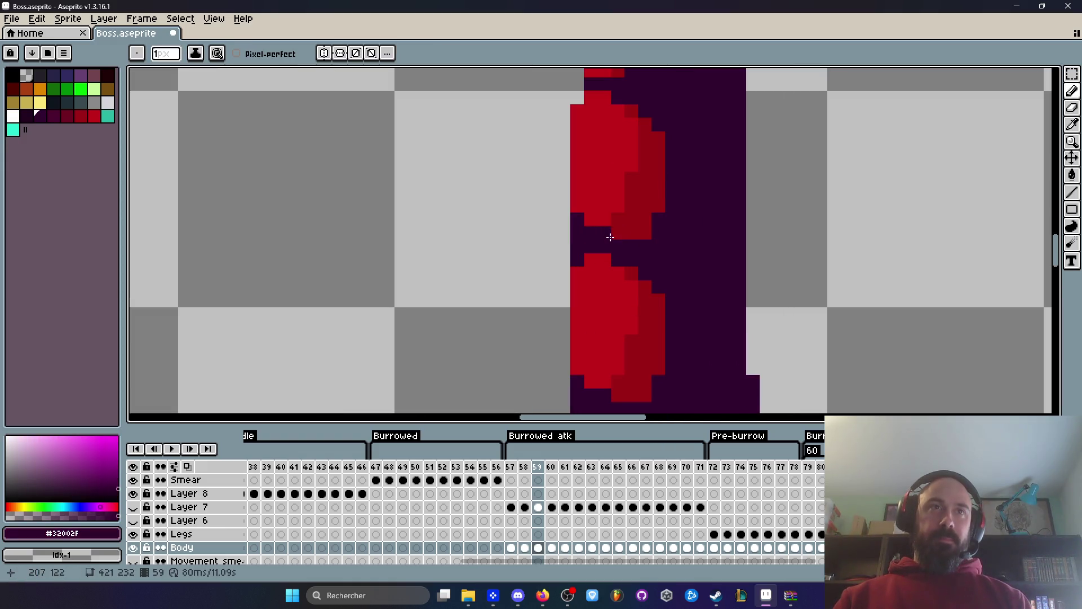
scroll(655, 246, down, 3)
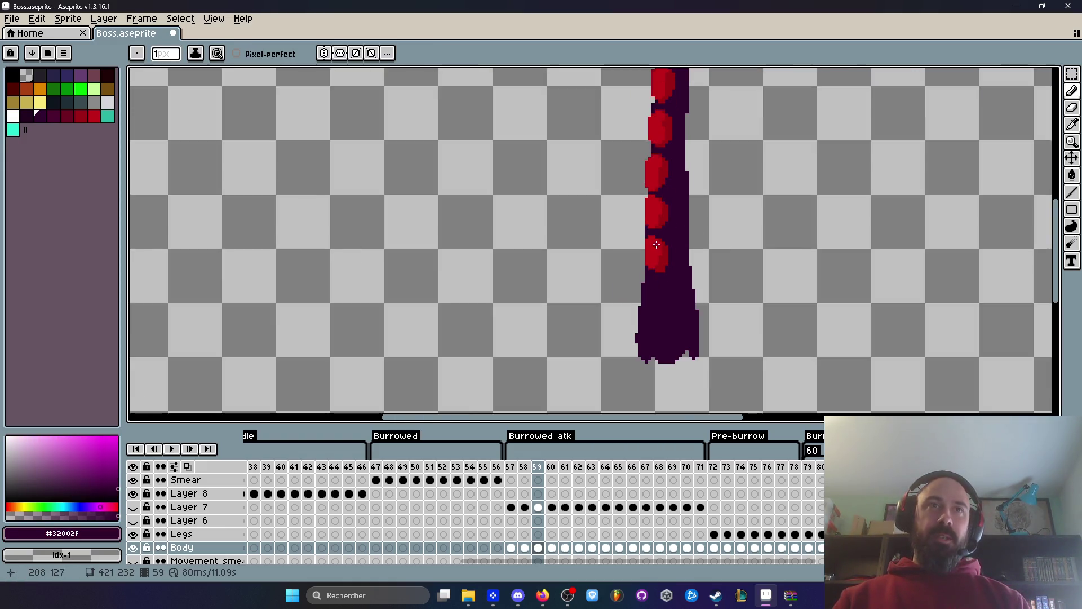
scroll(655, 246, up, 3)
key(i)
click(663, 278)
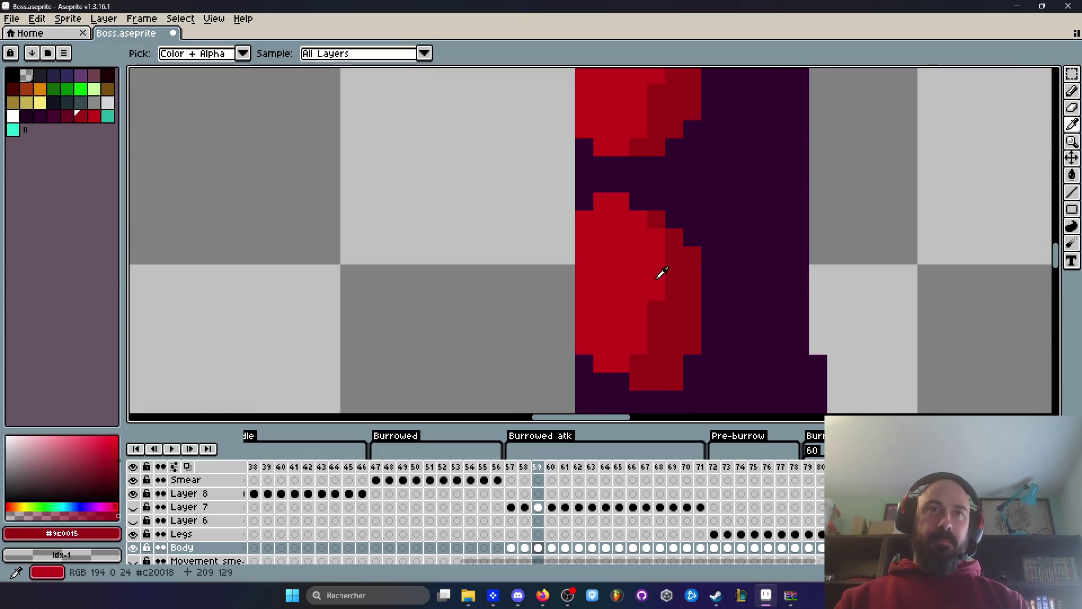
scroll(666, 276, down, 4)
drag(657, 273, 652, 293)
scroll(654, 251, up, 2)
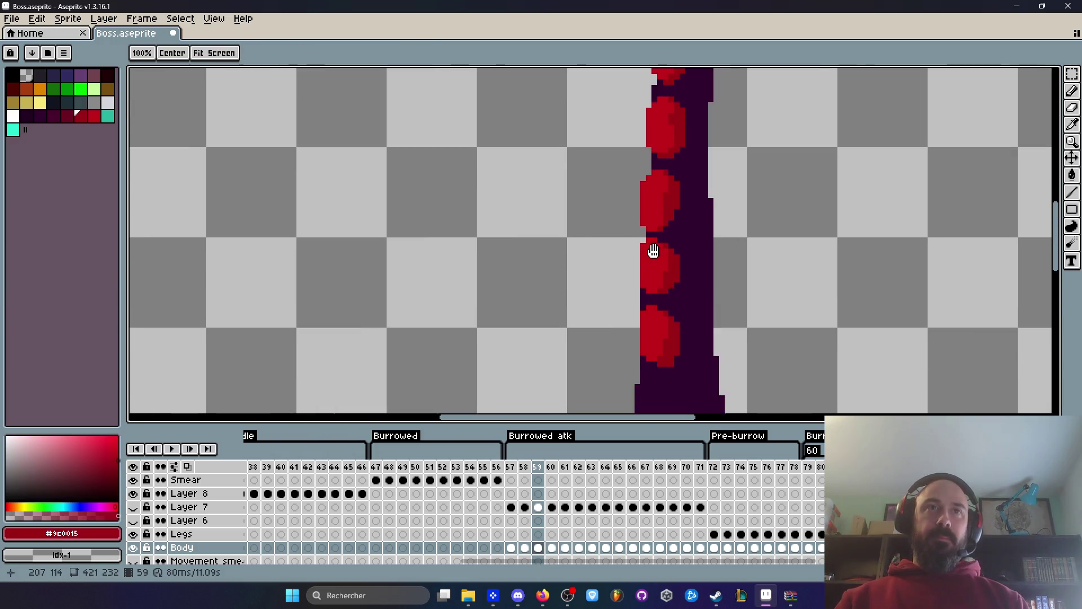
scroll(653, 251, up, 2)
scroll(643, 314, down, 1)
Try extending the base's dark purple left edge and lower-right notch, then undo those fills.
key(m)
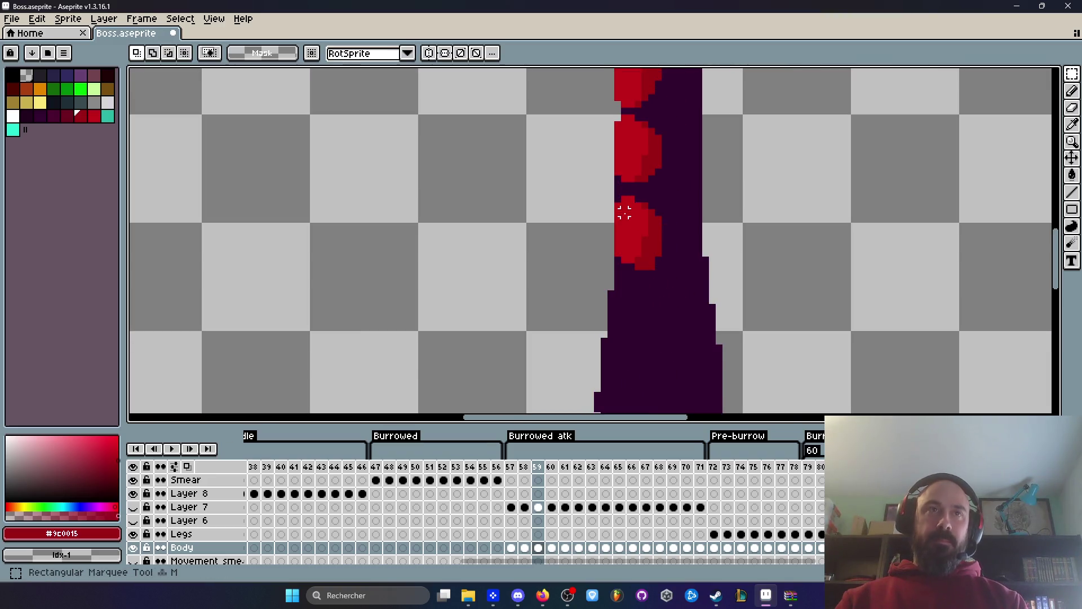
drag(591, 237, 582, 138)
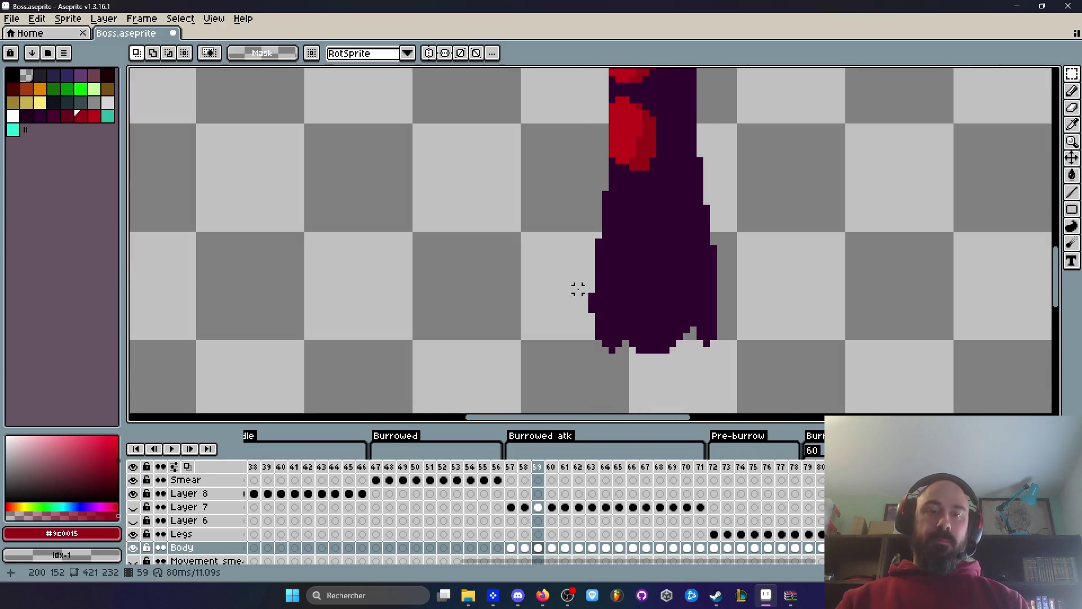
key(i)
click(640, 273)
key(b)
scroll(596, 302, up, 3)
drag(550, 317, 551, 394)
drag(615, 344, 618, 276)
mouse_move(694, 314)
mouse_down()
mouse_move(749, 306)
mouse_move(587, 317)
mouse_up()
key(ctrl+z)
key(ctrl+z)
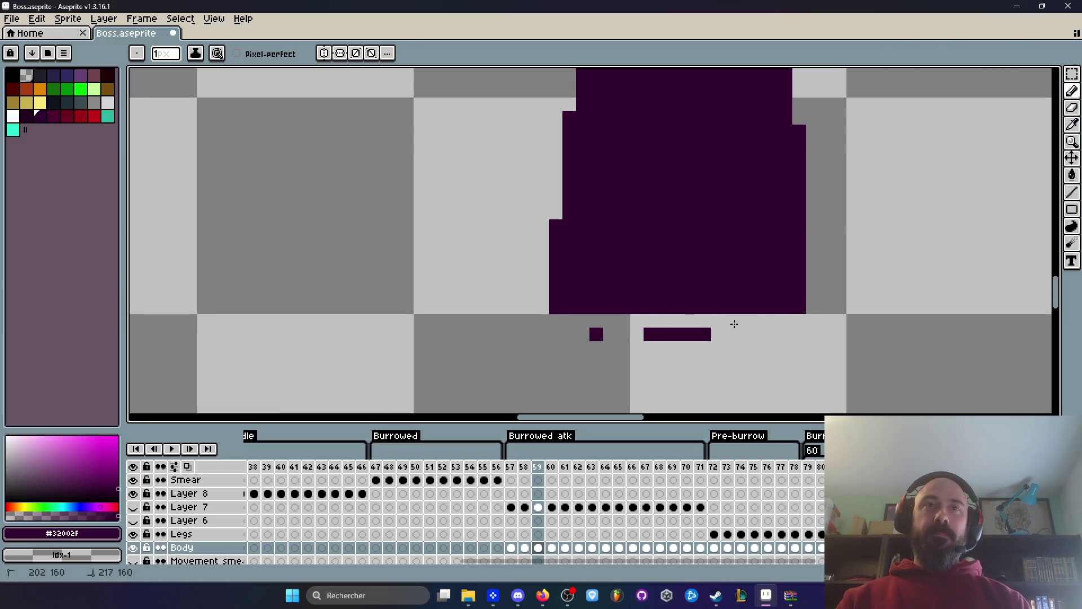
Paint darker red shading along the red segment's lower edge.
scroll(718, 332, down, 5)
drag(719, 299, 626, 329)
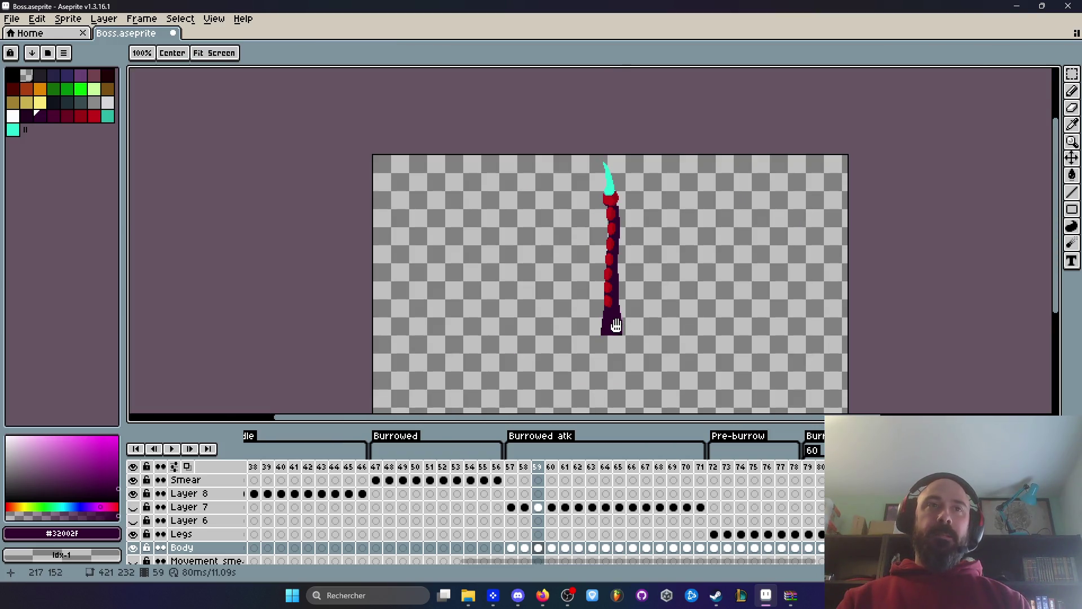
scroll(614, 321, up, 2)
drag(601, 261, 593, 309)
scroll(593, 309, up, 3)
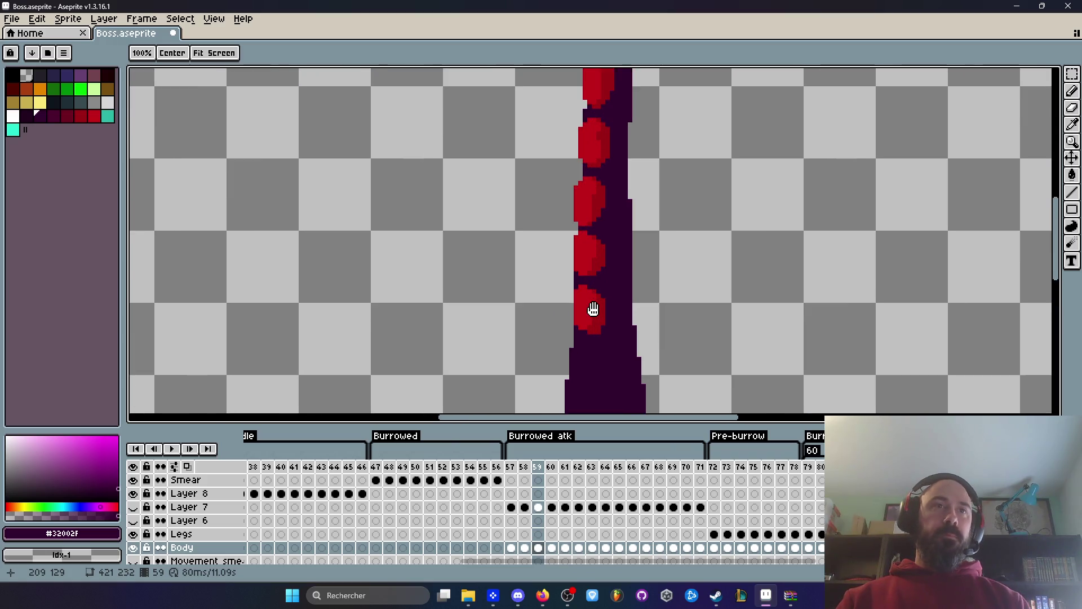
alt+click(603, 320)
scroll(603, 321, up, 1)
drag(514, 341, 561, 362)
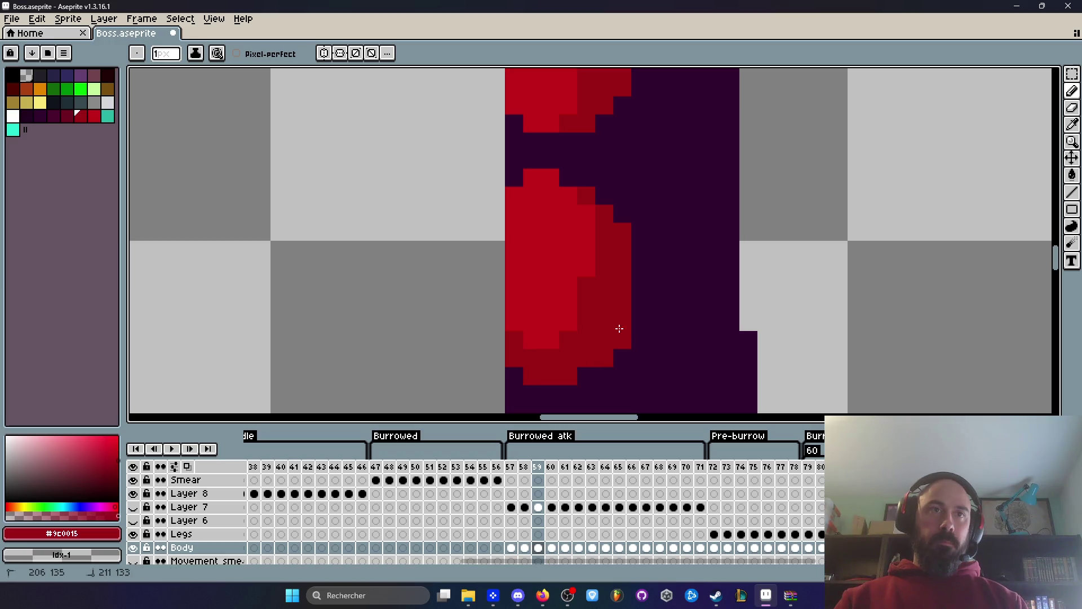
scroll(616, 316, down, 5)
scroll(587, 225, up, 1)
scroll(591, 225, down, 1)
key(space)
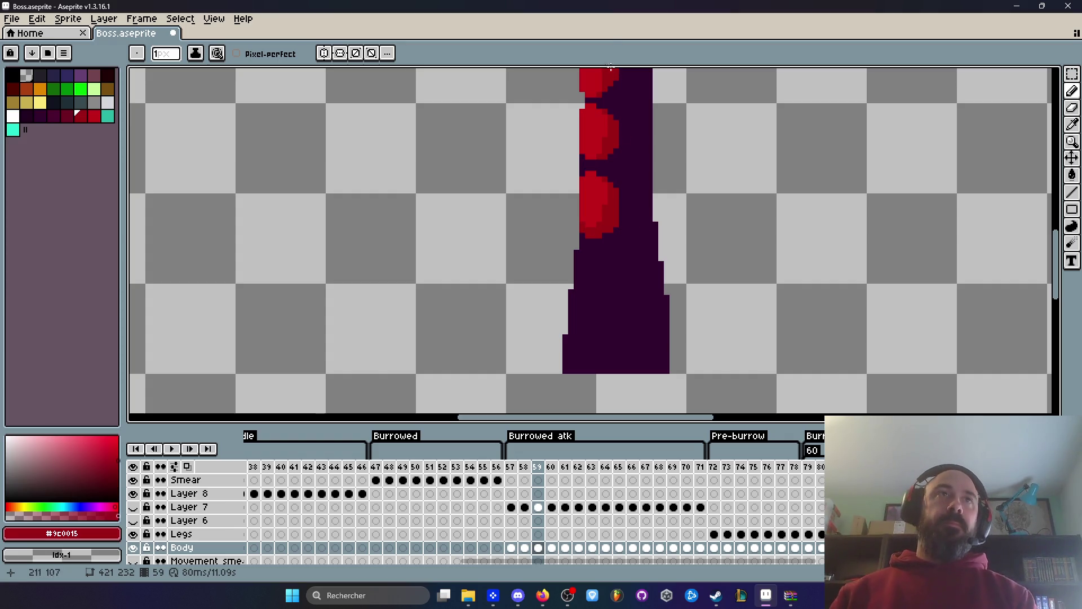
scroll(620, 236, down, 2)
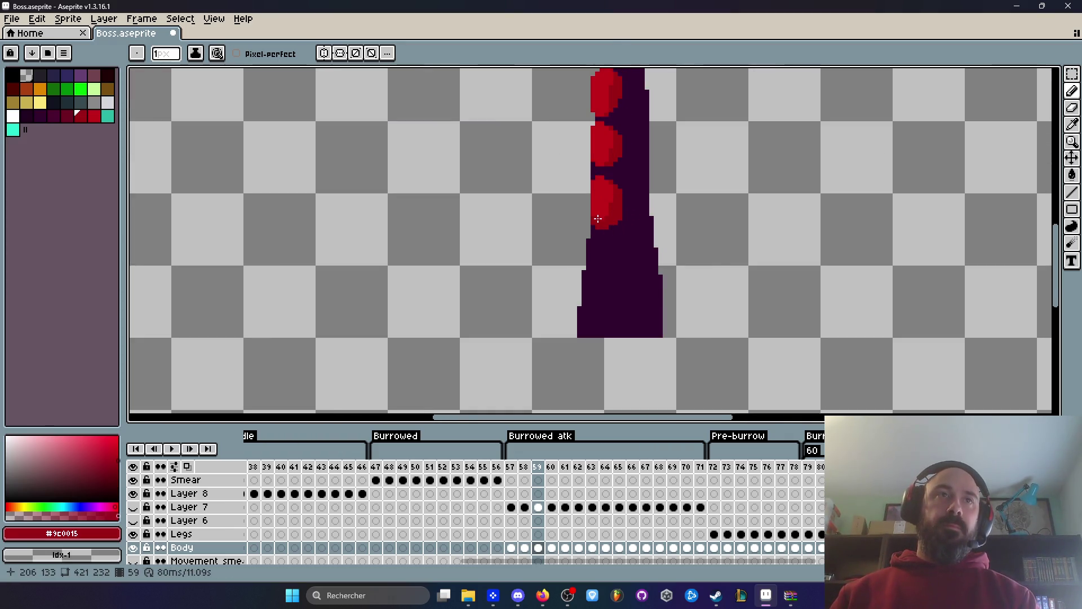
scroll(620, 235, up, 1)
Select the lower red segments and shift them slightly left and down.
drag(609, 249, 628, 310)
mouse_move(599, 145)
mouse_down()
mouse_move(629, 198)
mouse_move(648, 302)
mouse_move(660, 302)
mouse_up()
mouse_move(645, 259)
mouse_down()
mouse_move(647, 206)
mouse_move(621, 355)
mouse_move(639, 344)
mouse_move(648, 300)
mouse_move(664, 331)
mouse_up()
scroll(628, 325, down, 1)
drag(634, 292, 631, 297)
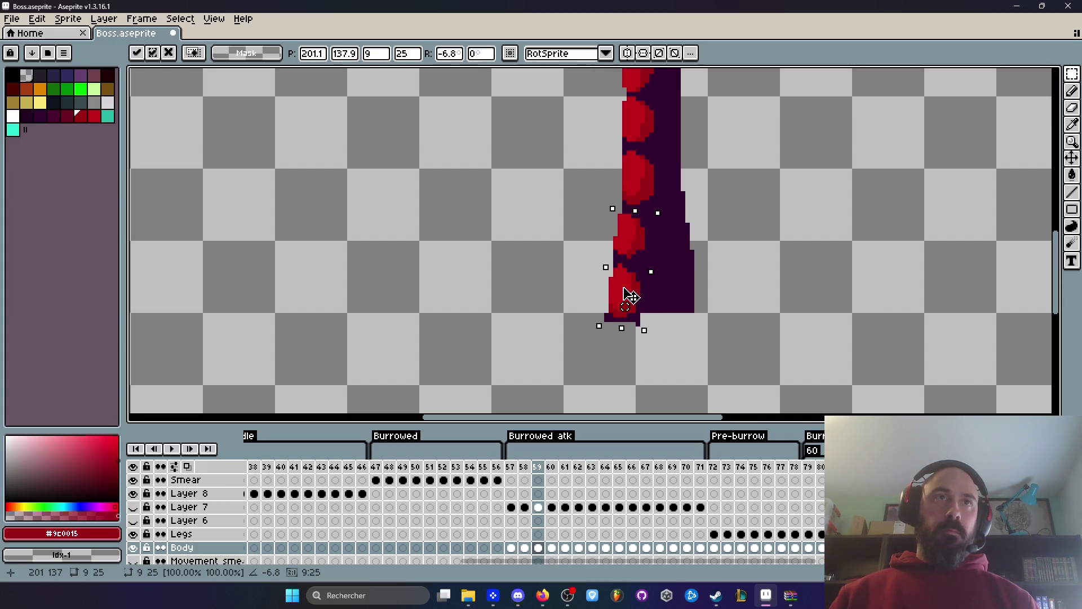
scroll(631, 297, down, 3)
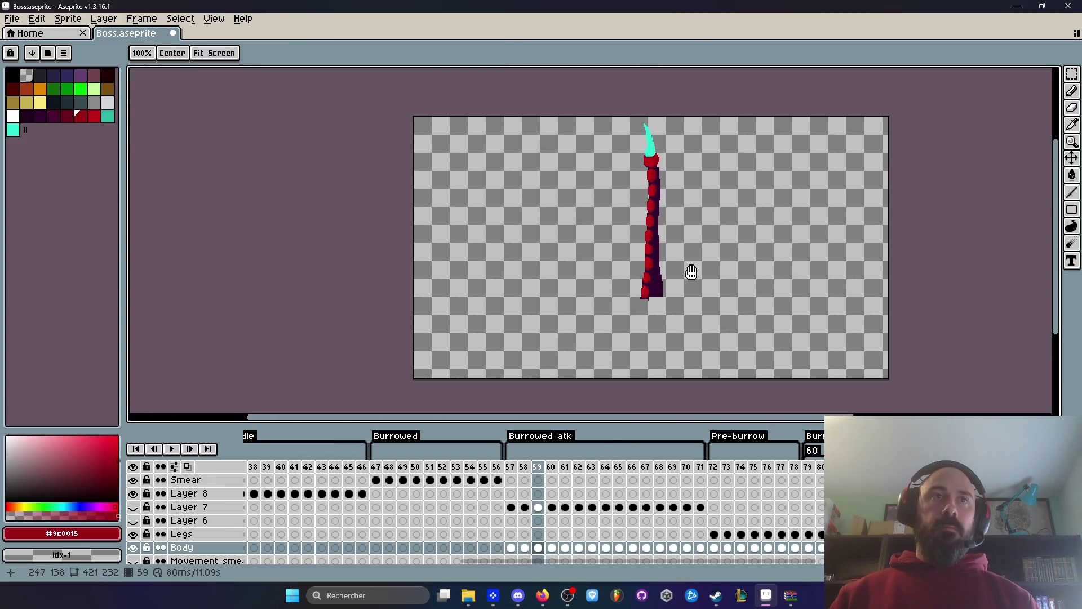
scroll(689, 270, up, 2)
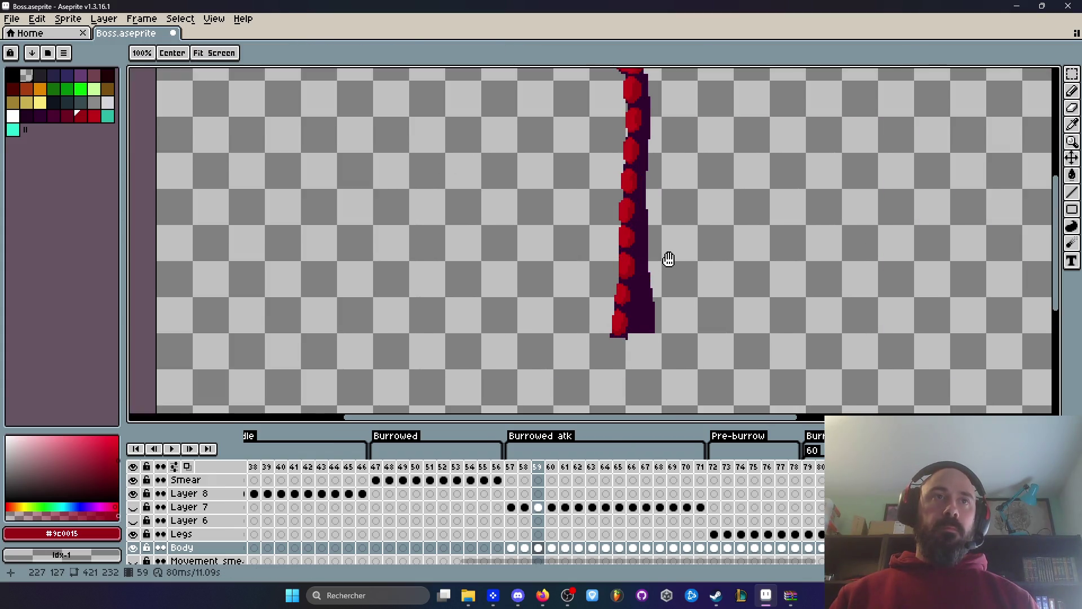
Try selecting the curled tentacle in frame 58 and a segment in frame 59, then clear both selections.
click(524, 507)
key(m)
drag(245, 92, 541, 357)
key(ctrl+d)
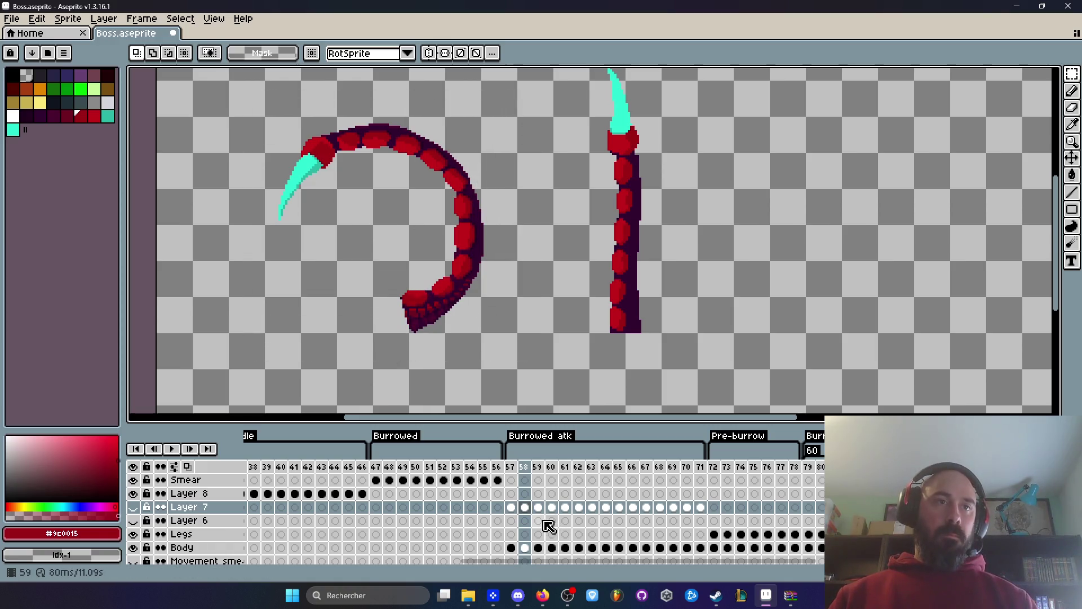
click(538, 547)
drag(614, 223, 639, 283)
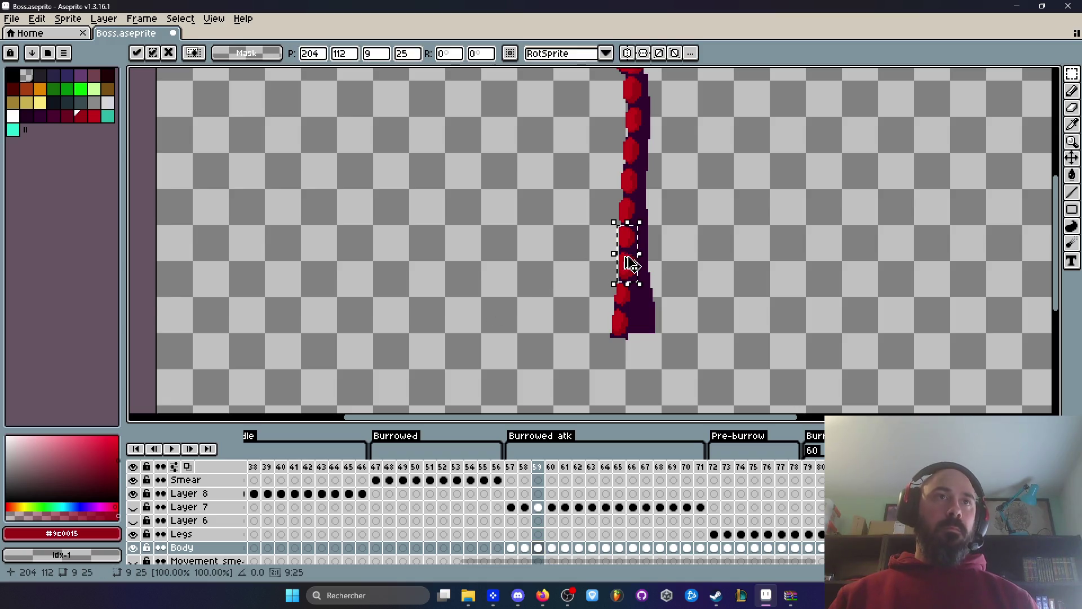
key(ctrl+d)
Copy the curled tentacle from frame 58 on the Body layer and paste it into frame 59.
click(524, 547)
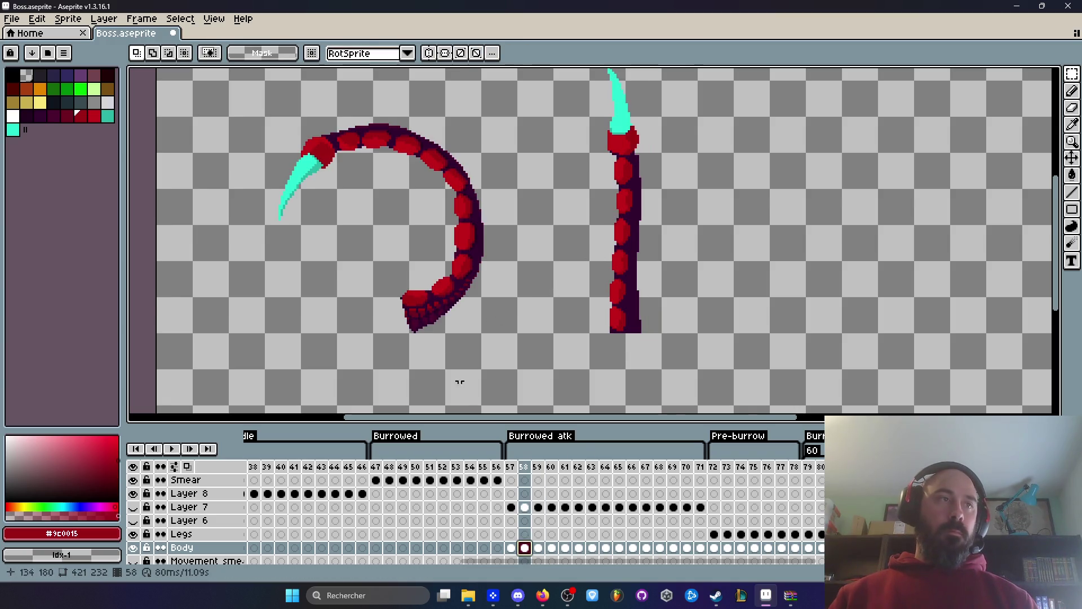
drag(223, 100, 514, 356)
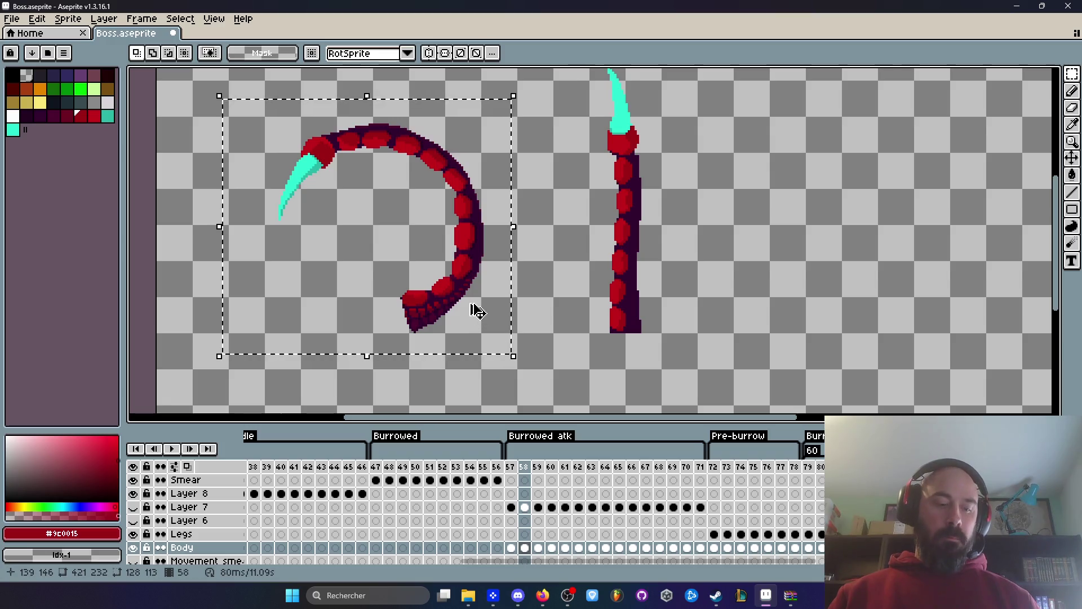
click(538, 547)
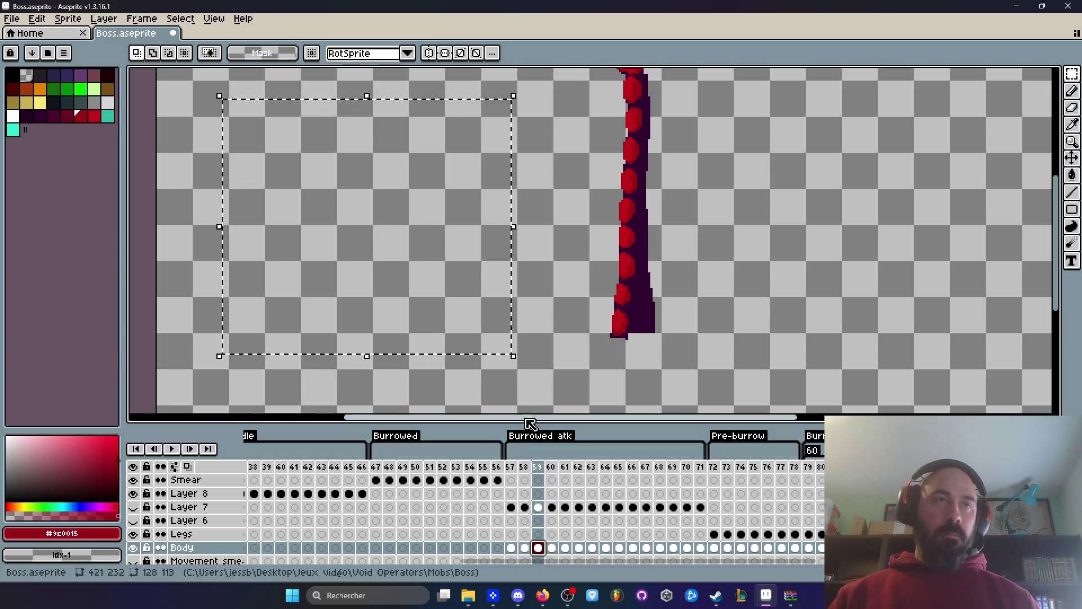
key(ctrl+v)
key(Return)
scroll(538, 294, down, 2)
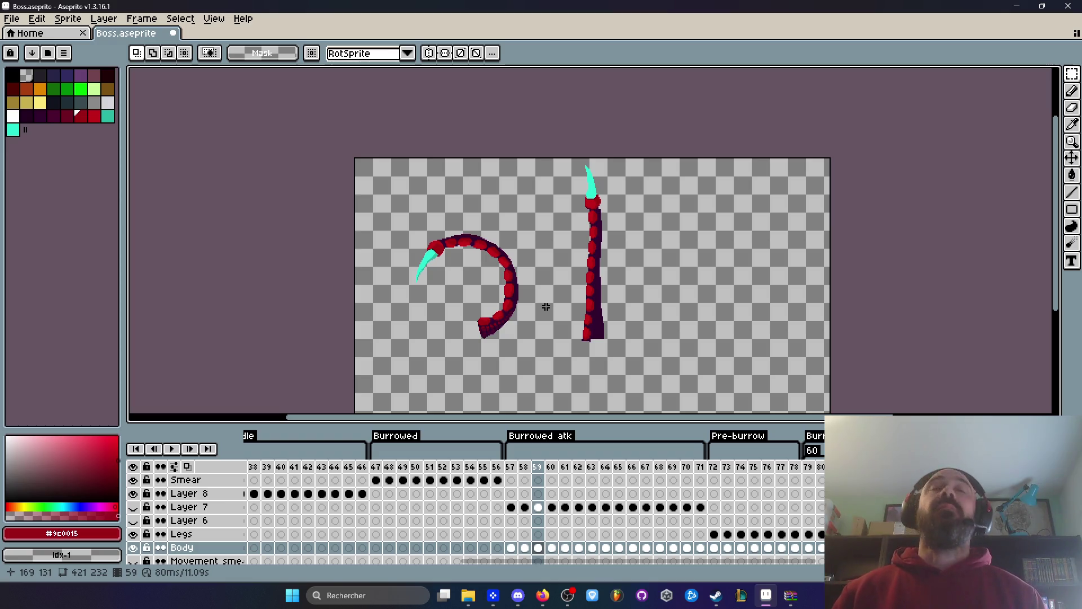
scroll(556, 189, up, 4)
key(Left)
Select the claw and top red segment in frame 59 and move them 2 pixels right.
key(Right)
key(Right)
key(Left)
key(Left)
key(Right)
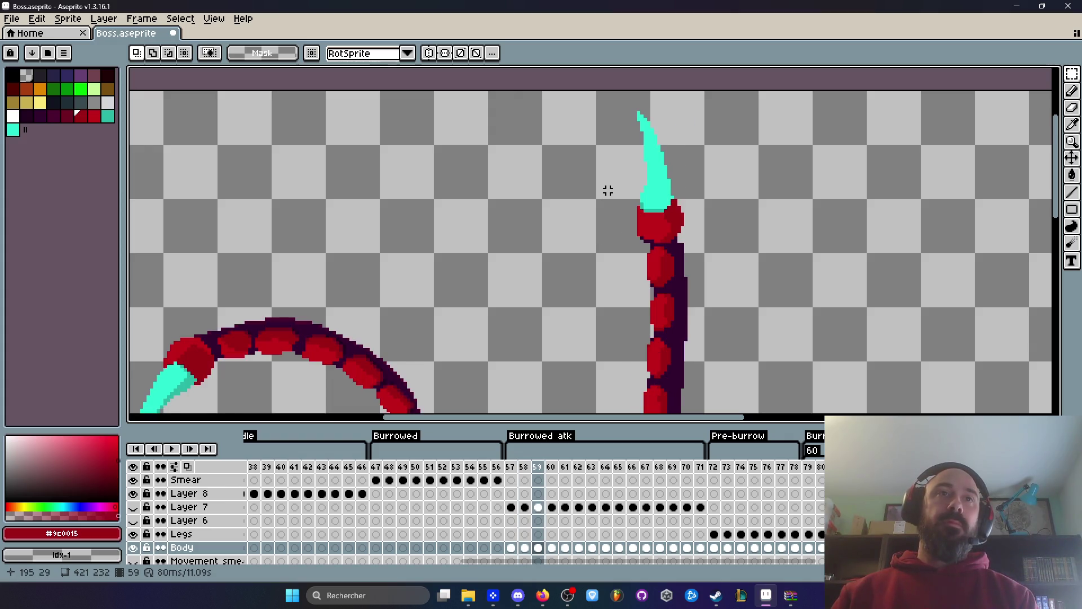
key(m)
drag(605, 89, 718, 237)
scroll(663, 229, up, 2)
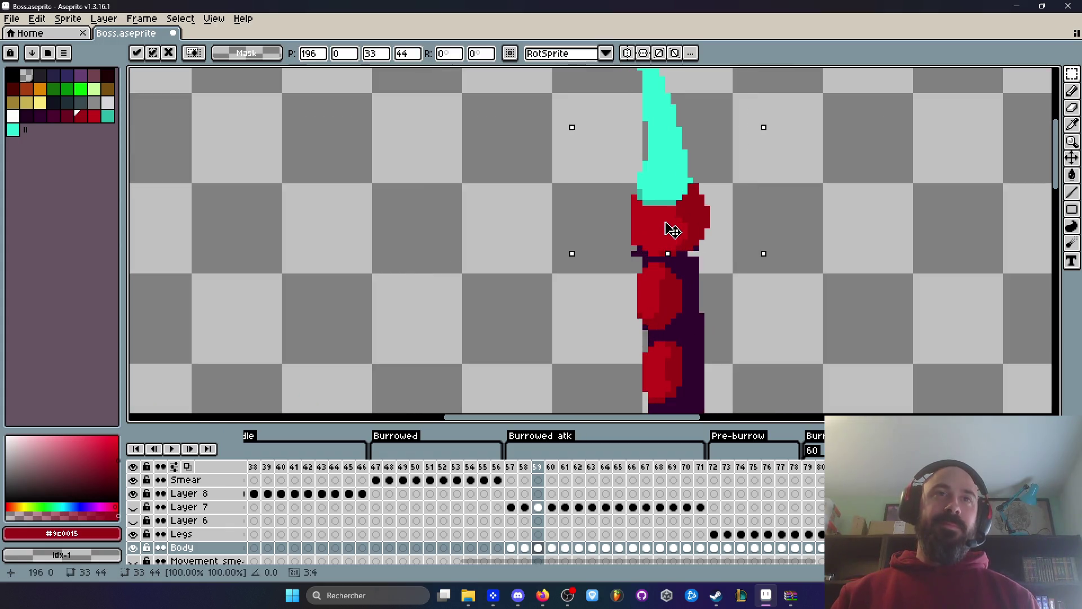
key(ctrl+d)
scroll(586, 111, up, 3)
drag(591, 95, 778, 337)
drag(700, 306, 718, 307)
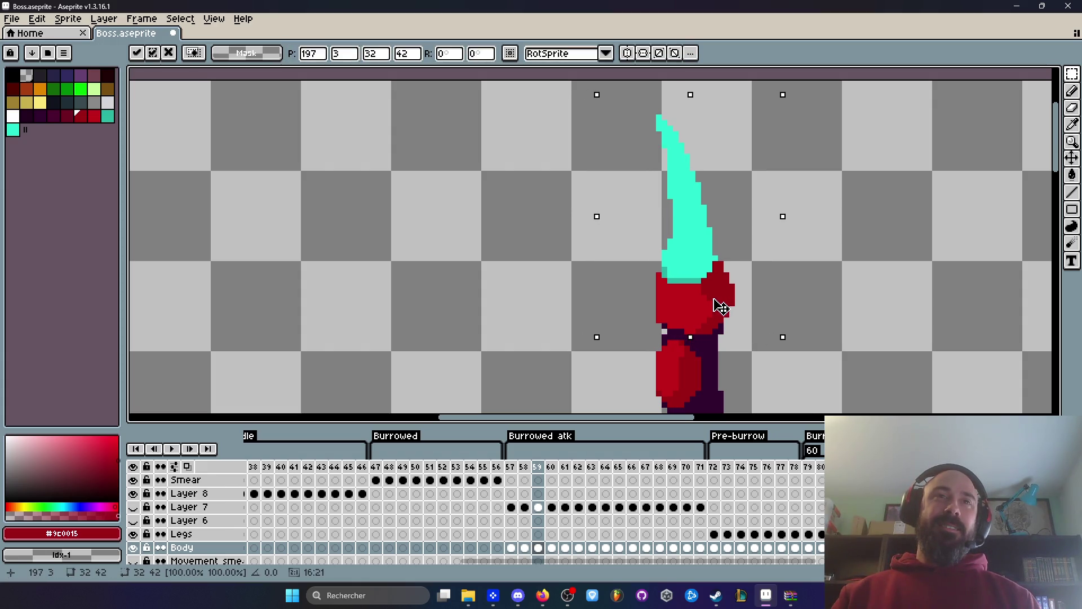
scroll(723, 286, down, 3)
scroll(701, 164, up, 1)
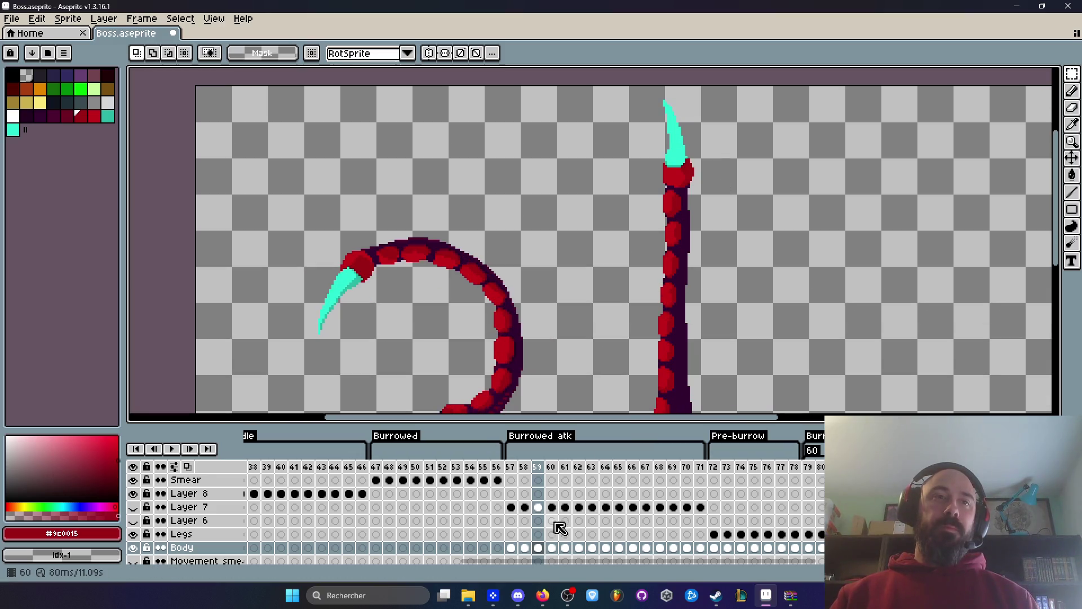
Check frame 60, then return to frame 58 and select its tentacle tip.
click(557, 545)
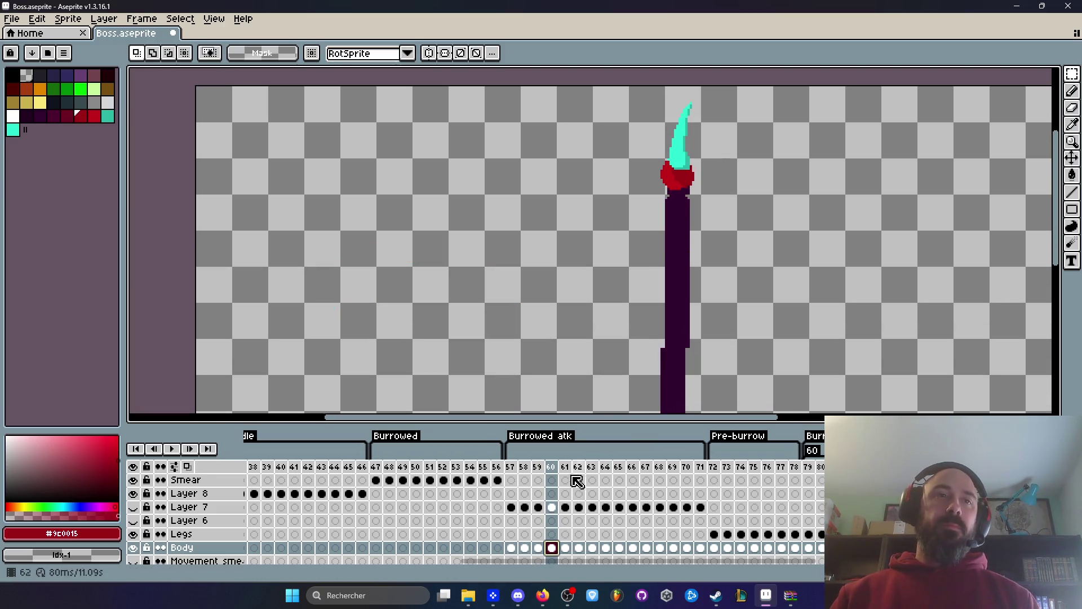
key(Left)
key(Left)
scroll(586, 169, up, 2)
mouse_move(590, 155)
mouse_down()
mouse_move(797, 364)
mouse_move(756, 353)
mouse_move(765, 354)
mouse_up()
scroll(682, 309, down, 5)
scroll(675, 341, up, 2)
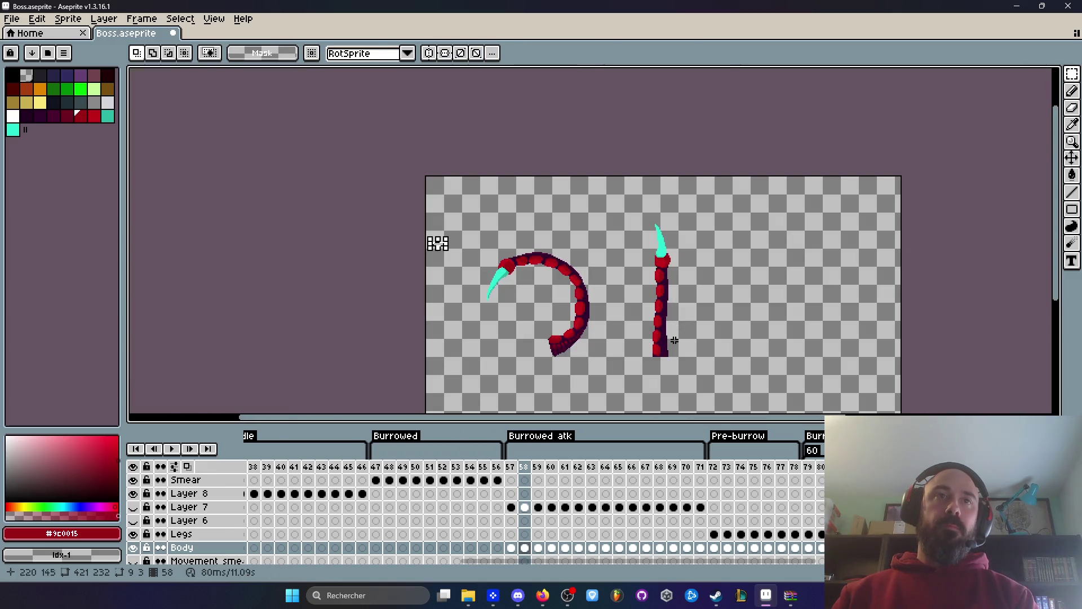
Move frame 57's short claw tentacle left and slightly up, then deselect.
key(Left)
key(Right)
key(Left)
drag(647, 307, 709, 374)
scroll(671, 345, up, 4)
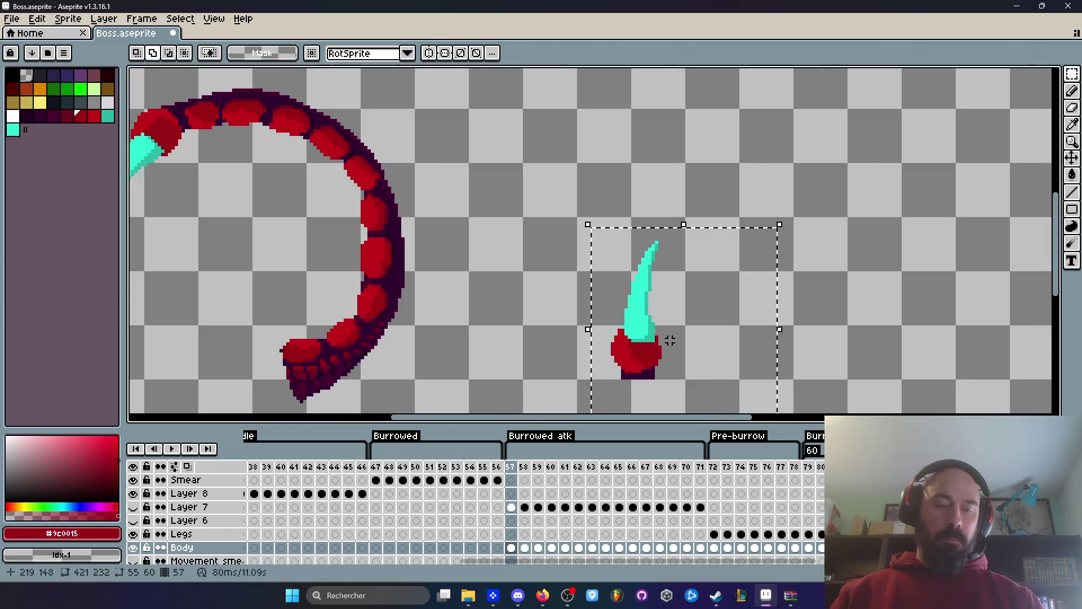
click(672, 346)
scroll(669, 346, up, 2)
drag(641, 369, 611, 367)
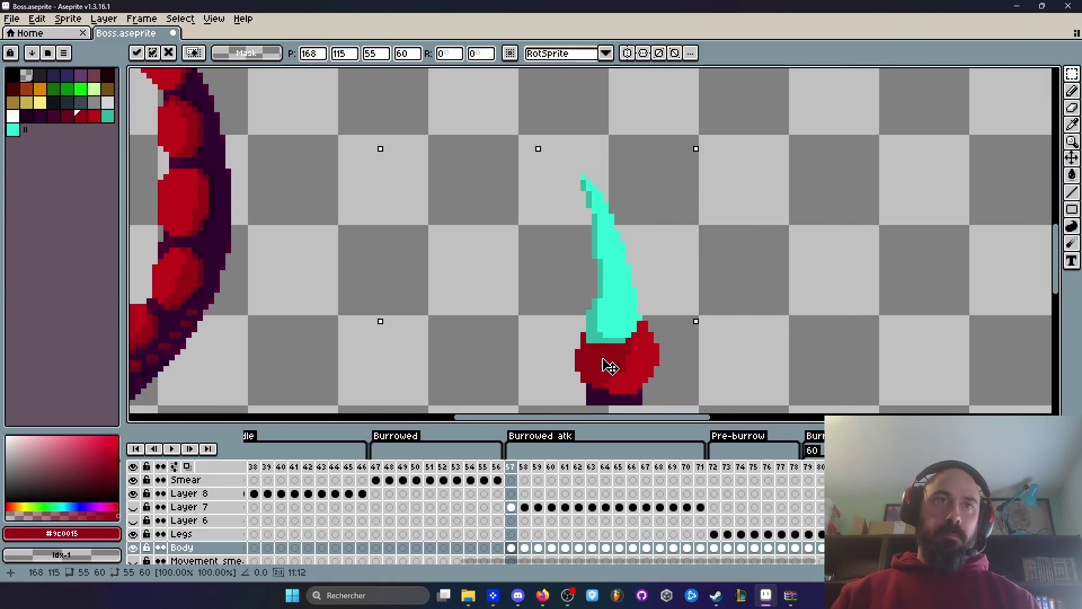
key(ctrl+d)
scroll(631, 344, down, 3)
Raise frame 59's tall tentacle by one pixel and commit the move.
key(Right)
scroll(659, 331, down, 3)
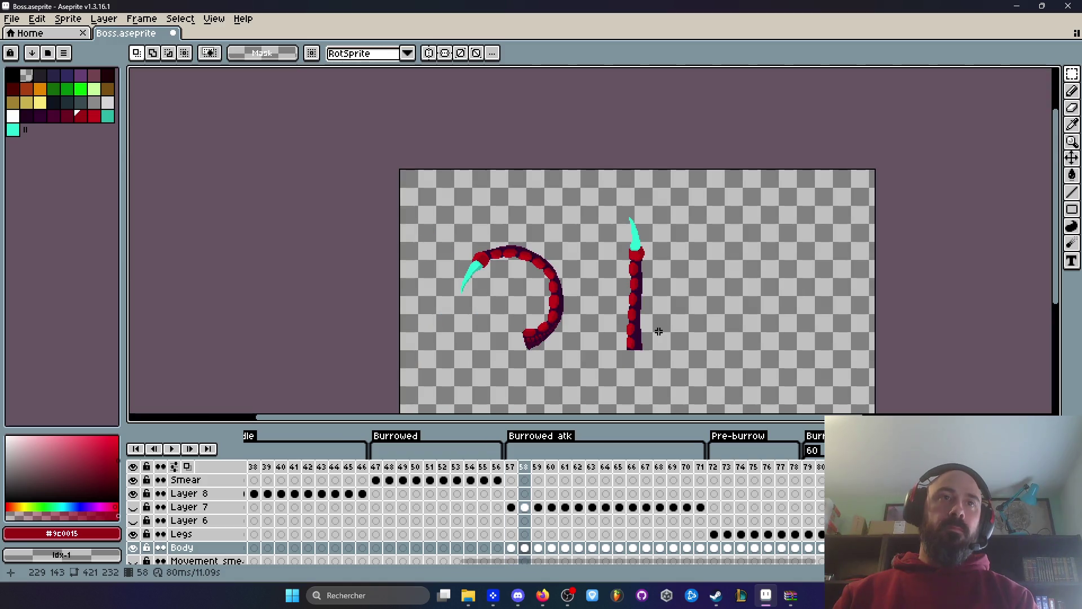
key(Right)
key(Left)
key(Right)
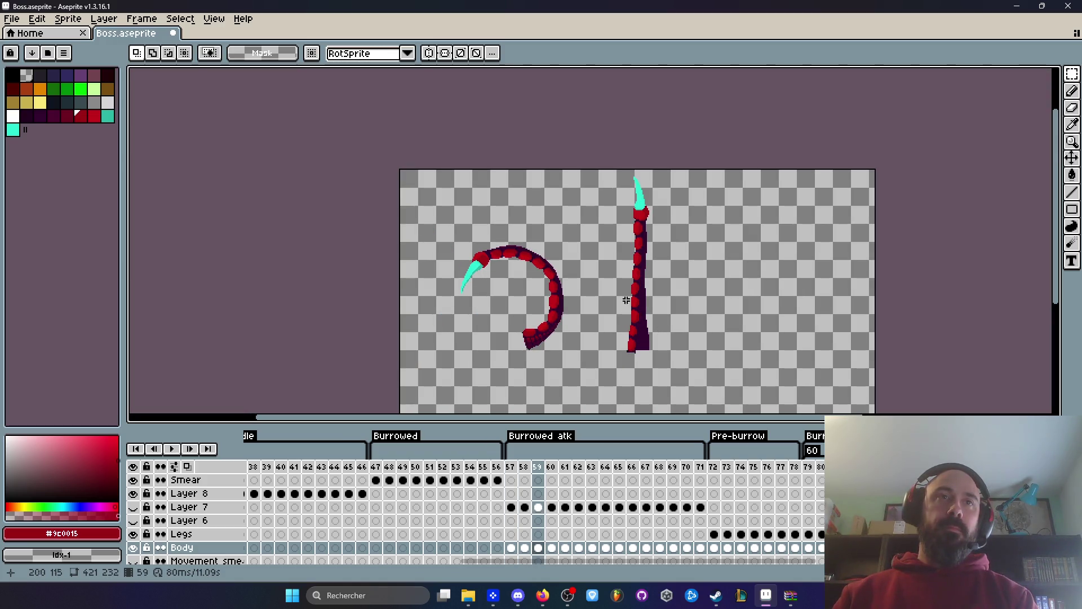
drag(584, 154, 700, 384)
scroll(637, 352, up, 4)
click(642, 362)
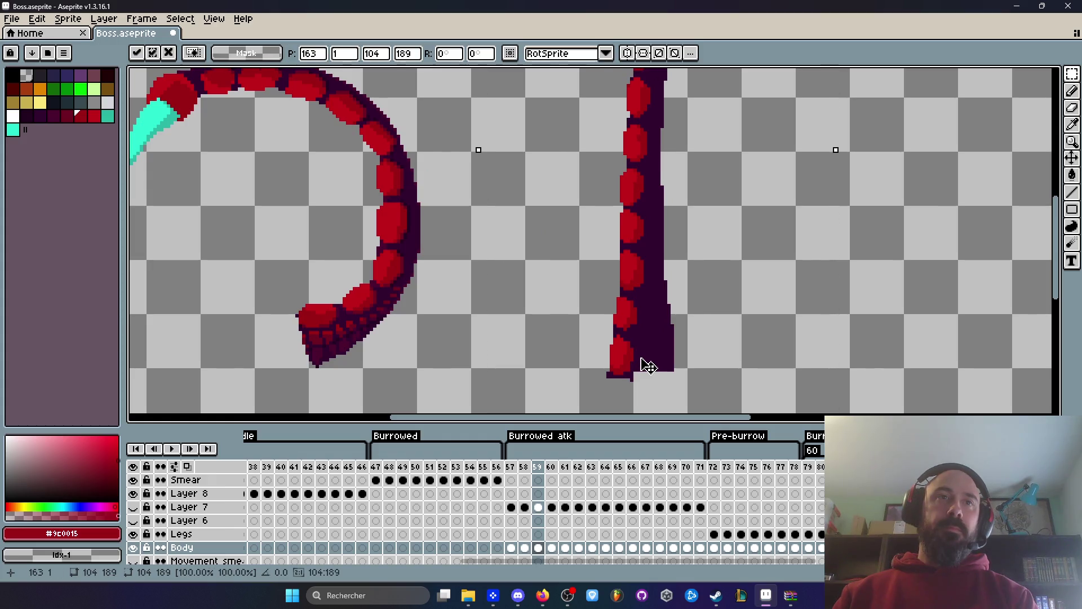
key(Up)
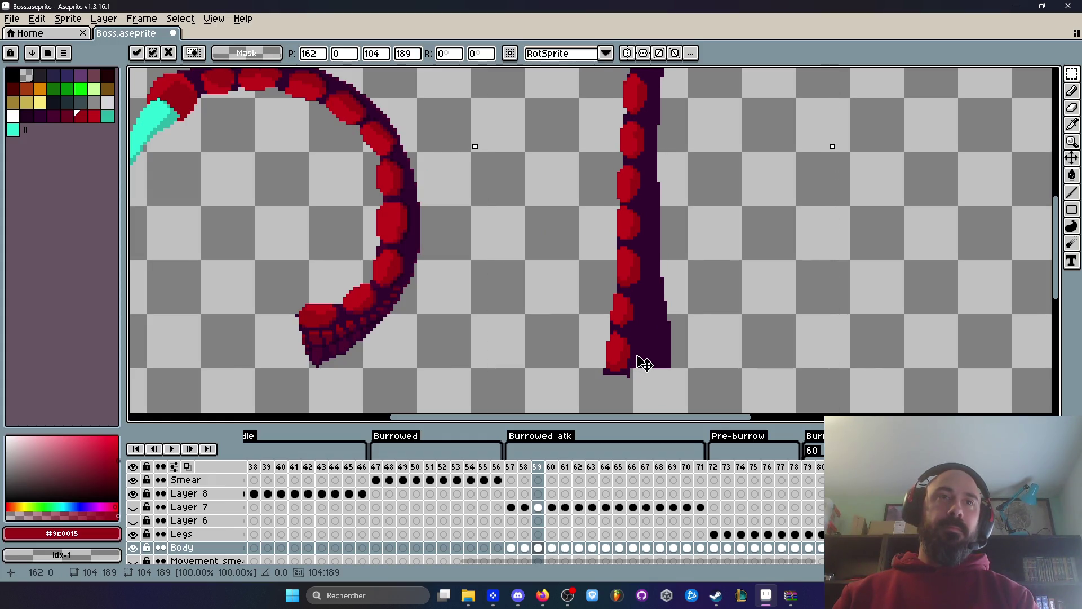
scroll(725, 350, down, 1)
click(809, 314)
Flip between frames 58 and 59 to check the raised pose.
key(Left)
key(Right)
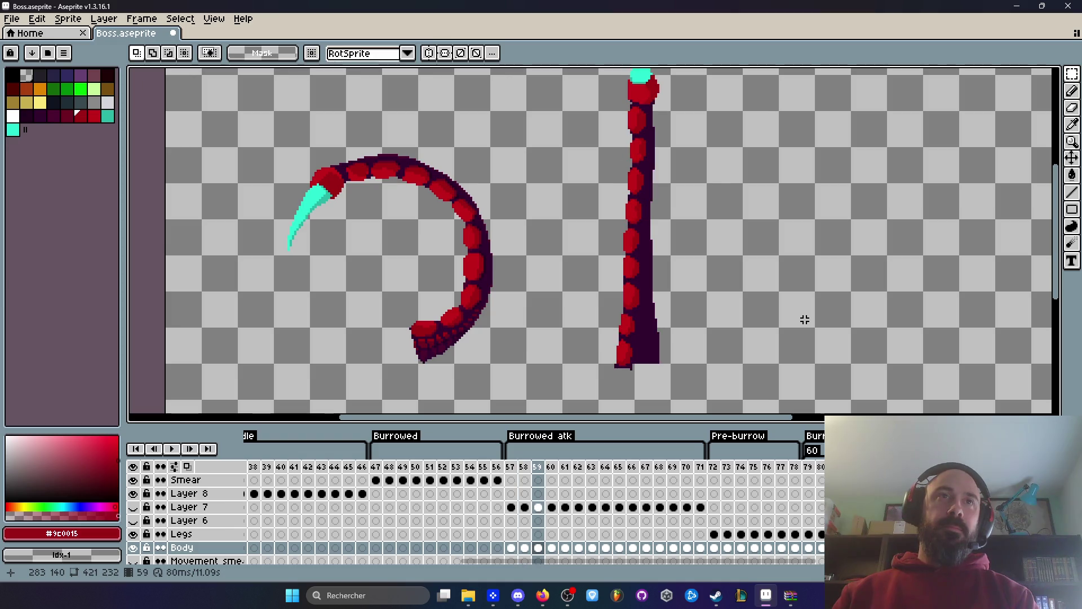
key(Left)
scroll(788, 314, down, 2)
key(Right)
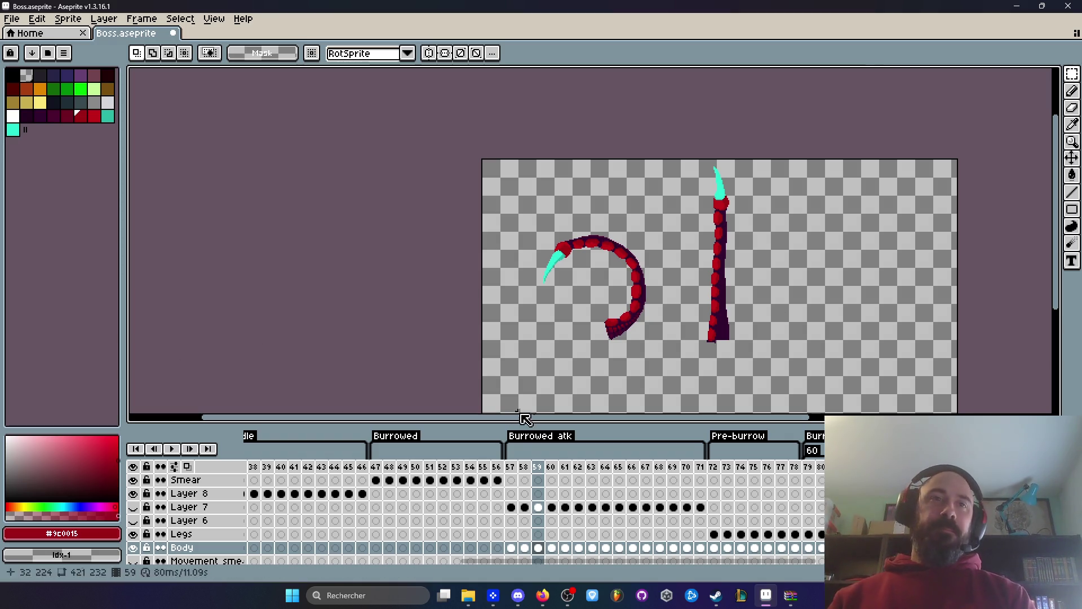
click(510, 466)
key(Right)
key(Right)
key(Left)
key(Right)
scroll(727, 351, up, 4)
scroll(703, 329, up, 3)
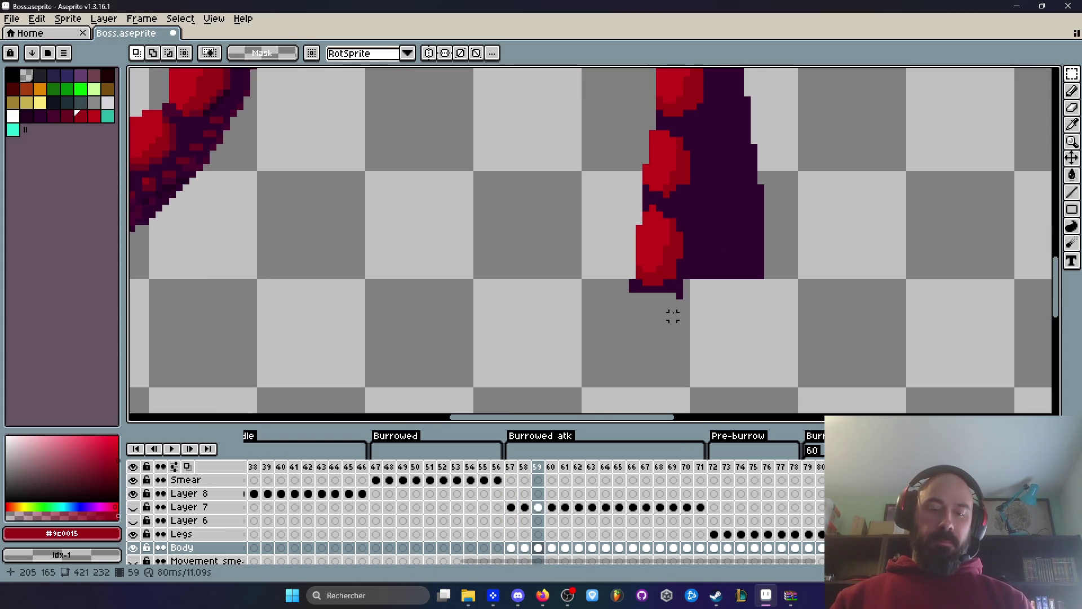
scroll(673, 316, up, 2)
mouse_move(543, 227)
mouse_down()
mouse_move(809, 331)
mouse_move(796, 337)
mouse_up()
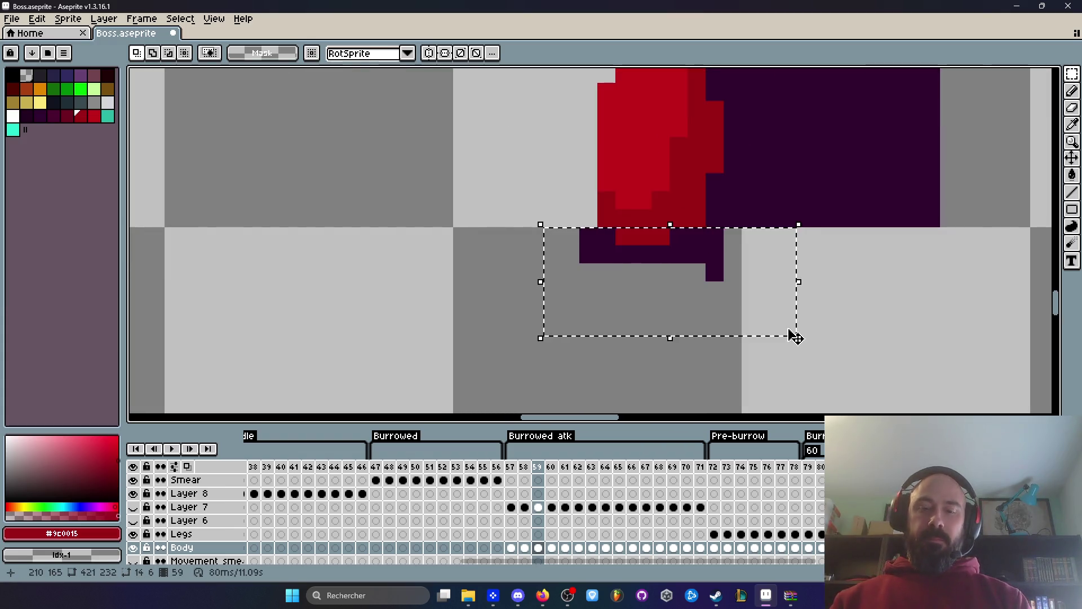
scroll(797, 321, down, 6)
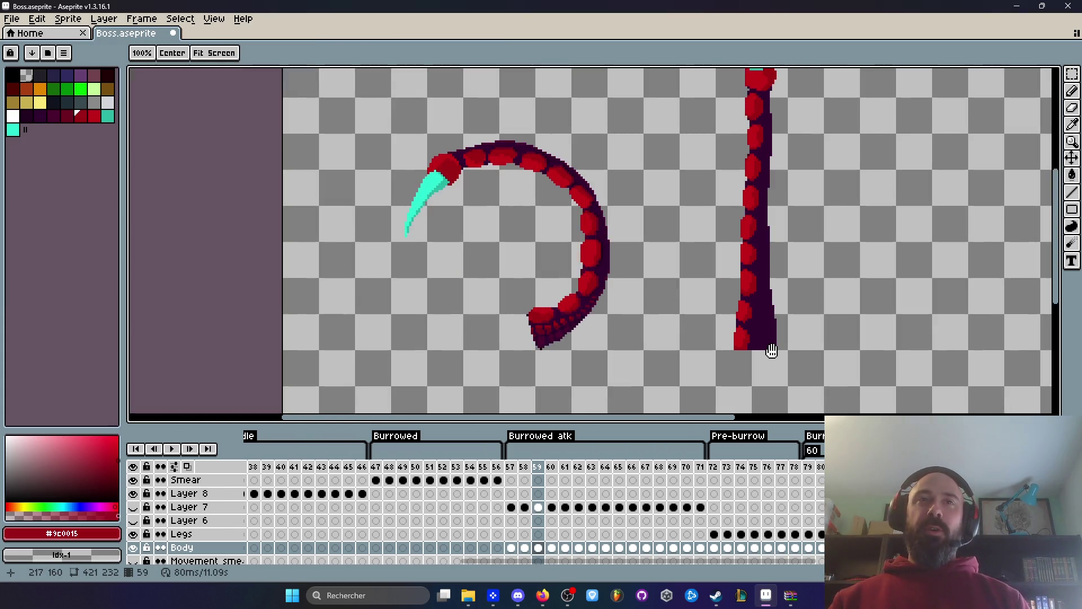
scroll(769, 350, up, 4)
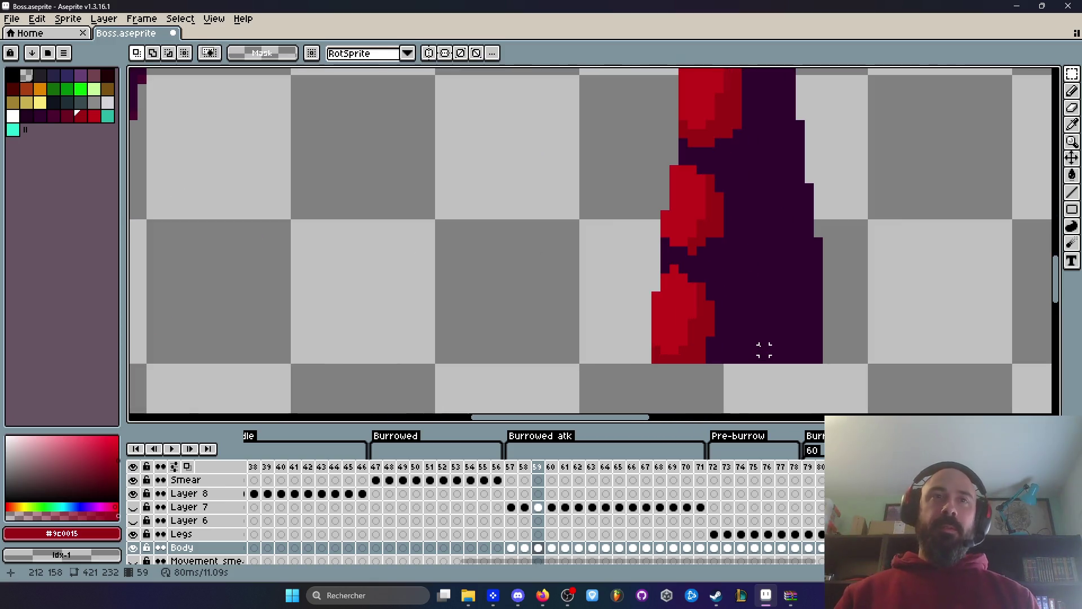
scroll(764, 350, down, 6)
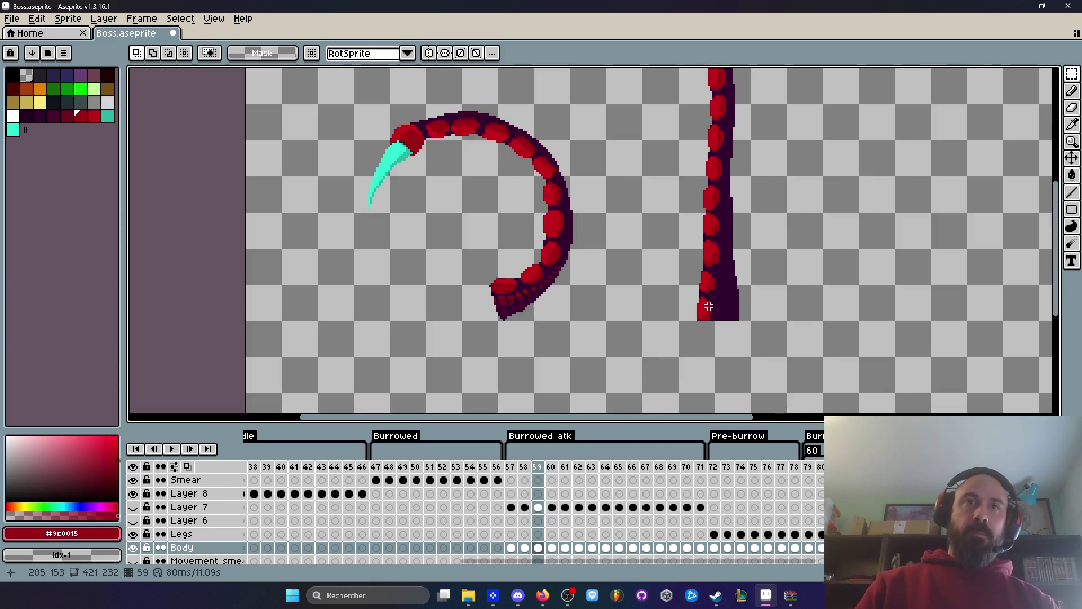
scroll(621, 308, up, 2)
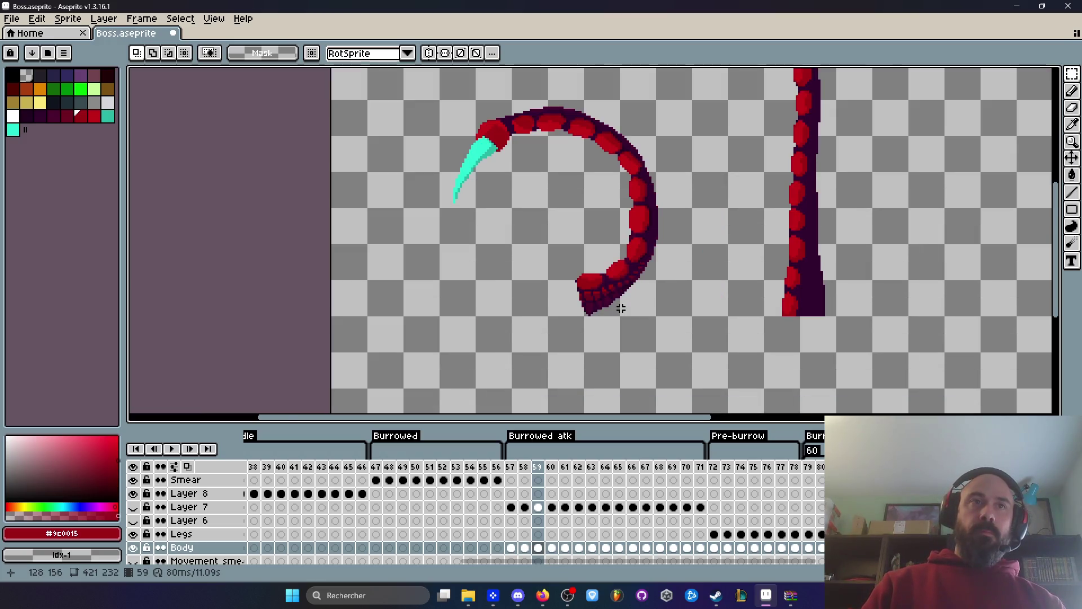
scroll(620, 308, up, 1)
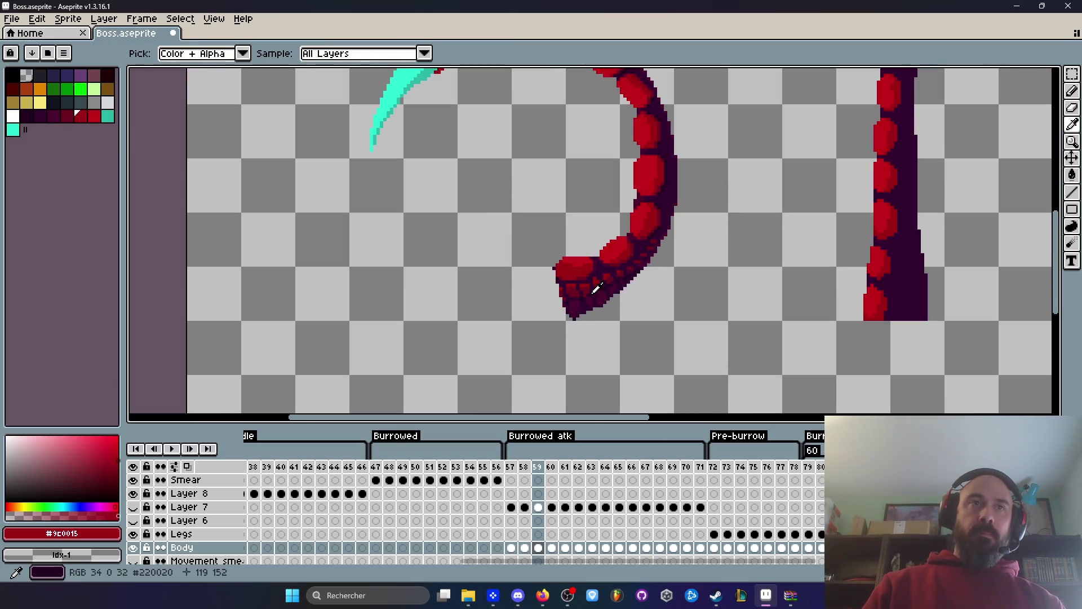
Paint a darker purple stroke down the straight tentacle and shrink the brush by one pixel.
scroll(621, 308, up, 2)
drag(821, 275, 298, 334)
key(b)
drag(608, 272, 617, 339)
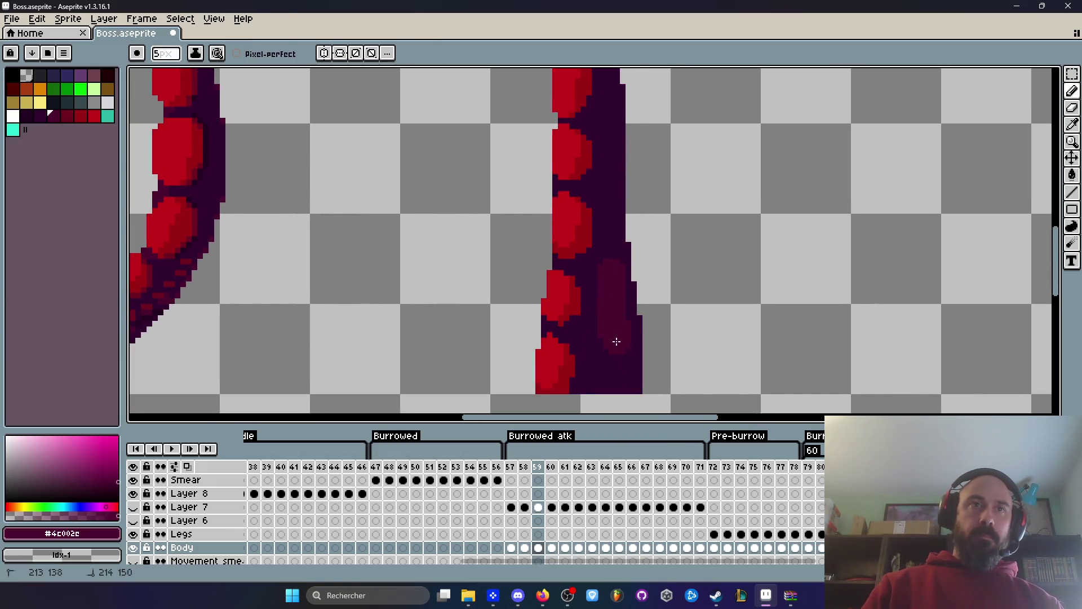
scroll(627, 382, down, 5)
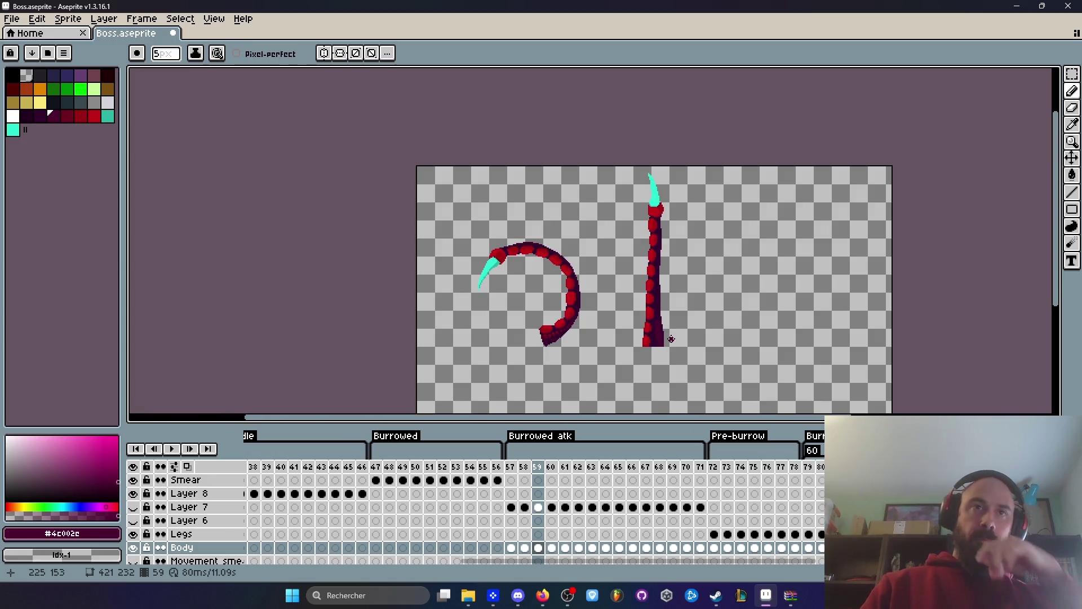
scroll(667, 337, up, 3)
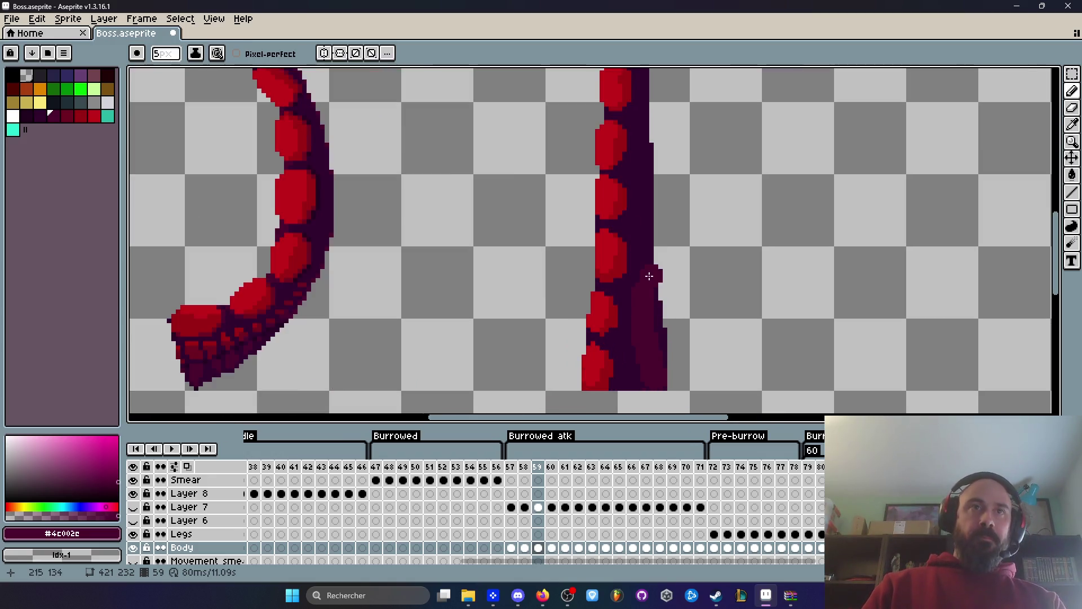
key(minus)
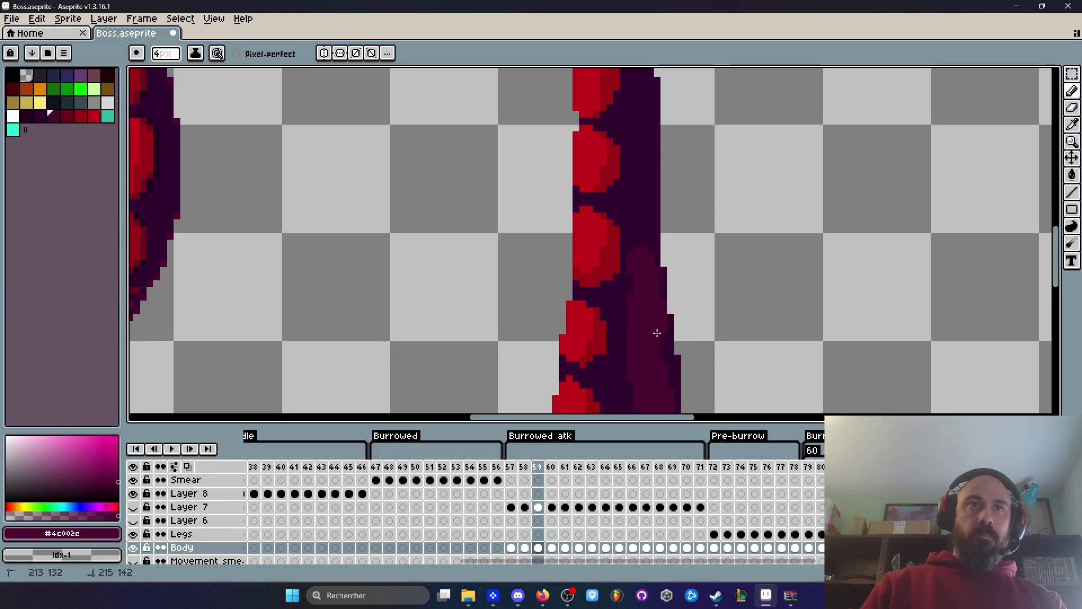
Paint dark purple along the lower body and its bottom edge, dabbing into the lower red segment.
key(space)
scroll(643, 340, down, 1)
scroll(644, 341, up, 1)
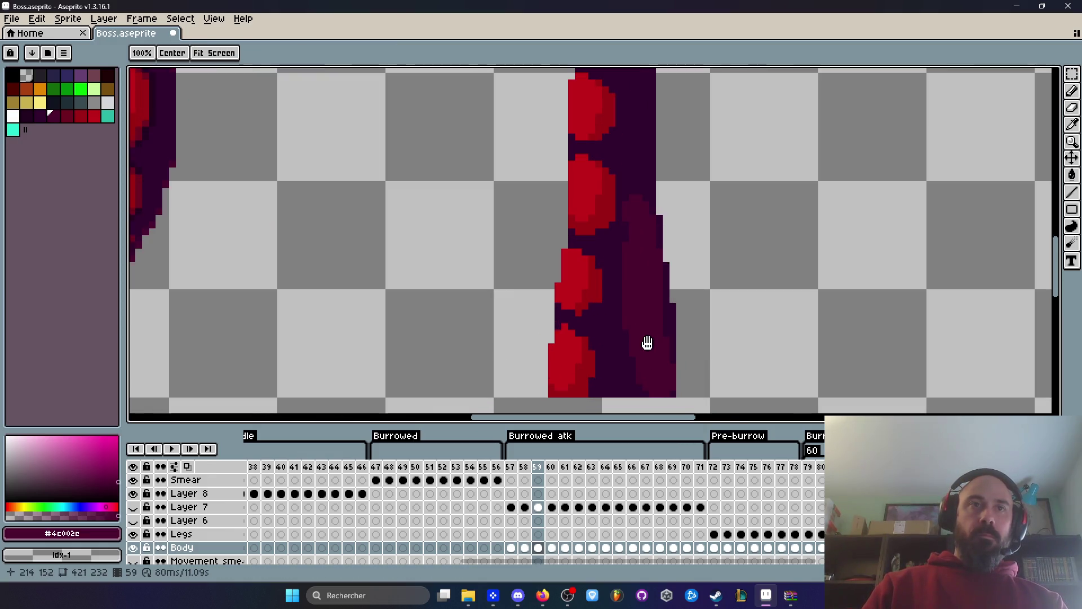
scroll(644, 338, down, 3)
scroll(643, 332, up, 3)
drag(632, 319, 634, 329)
drag(630, 410, 670, 405)
click(583, 373)
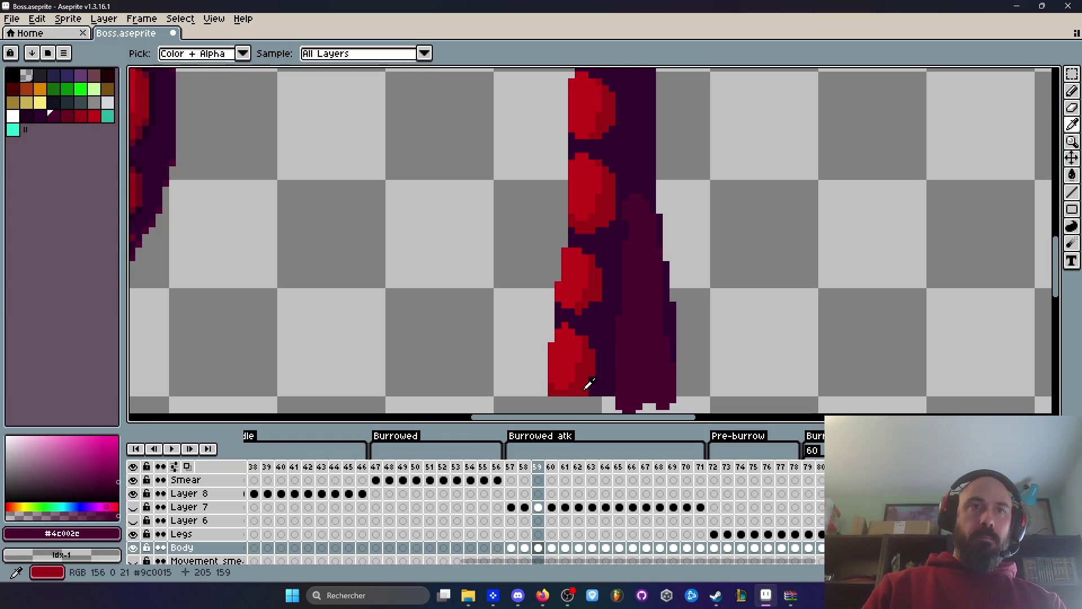
Sample the darkest outline purple from the curled tentacle and draw a dark line down the straight tentacle.
alt+click(587, 381)
scroll(646, 294, down, 1)
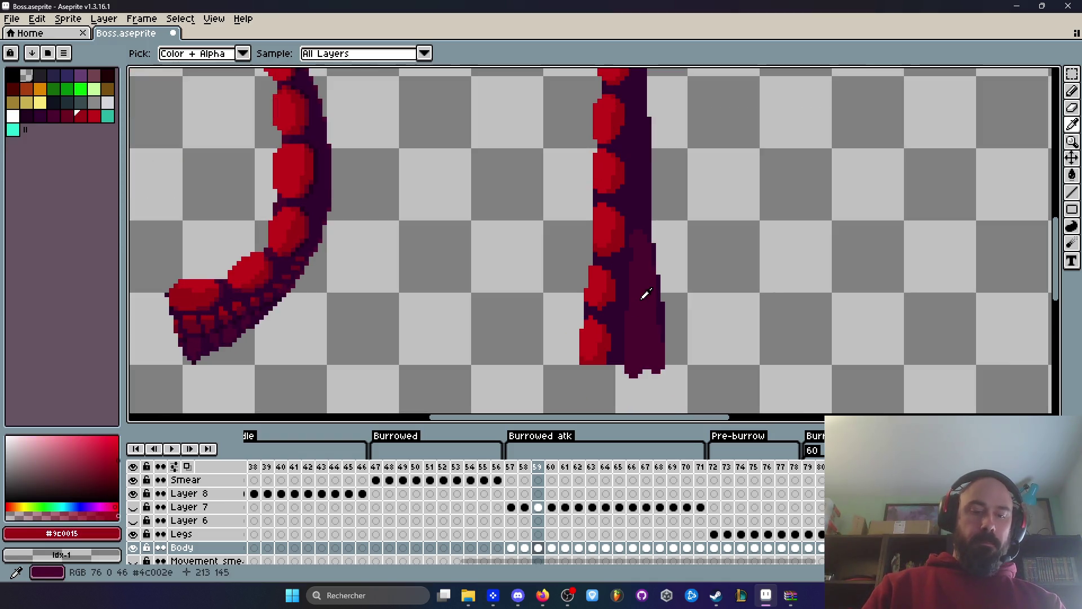
scroll(643, 291, up, 2)
scroll(627, 253, down, 1)
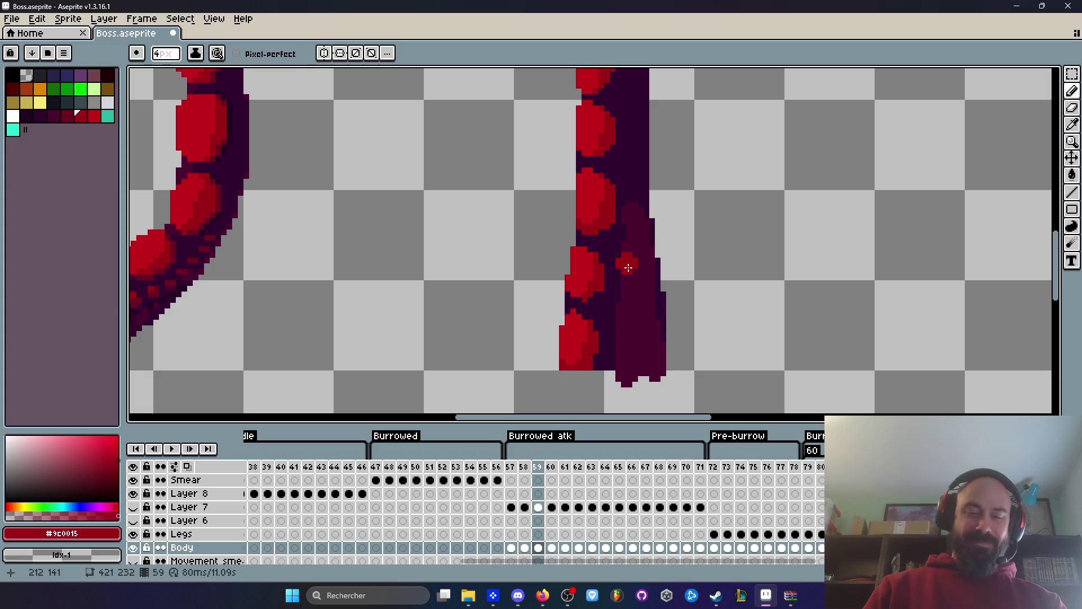
scroll(620, 262, up, 1)
key(alt)
scroll(598, 285, down, 1)
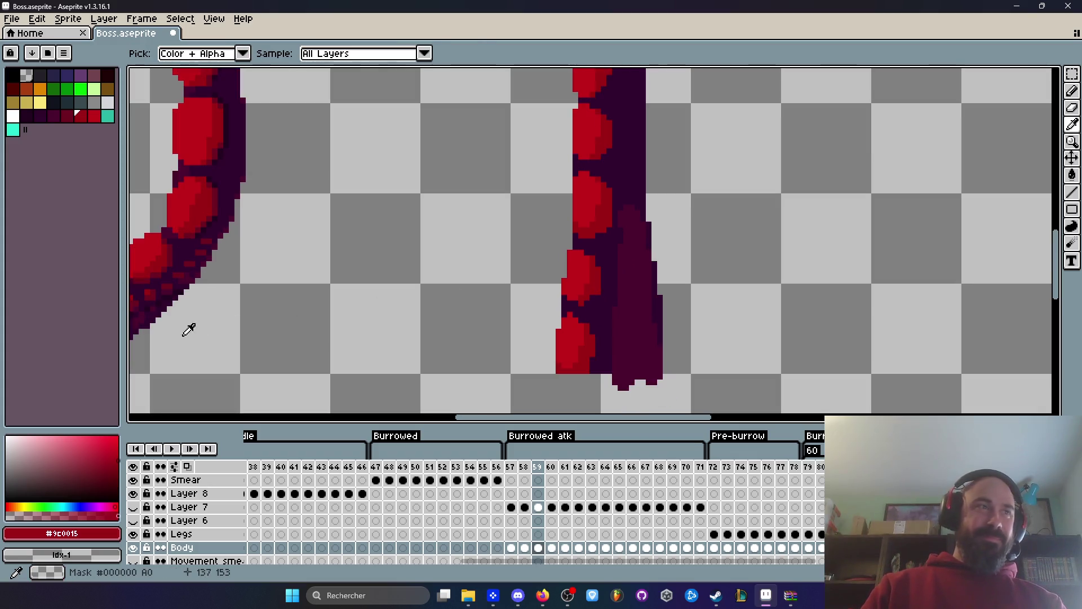
alt+click(148, 313)
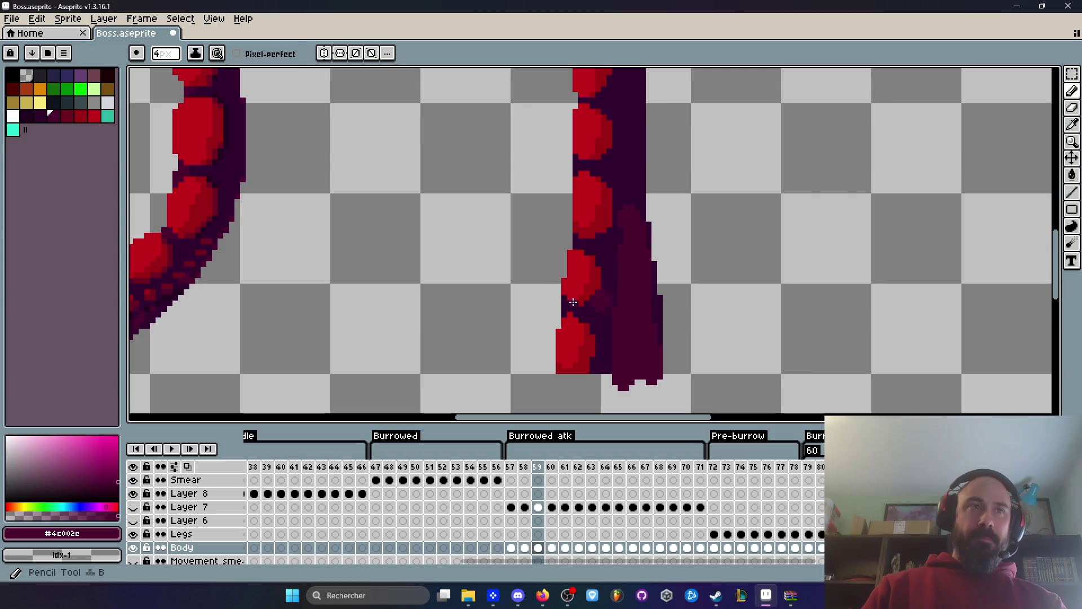
alt+click(160, 293)
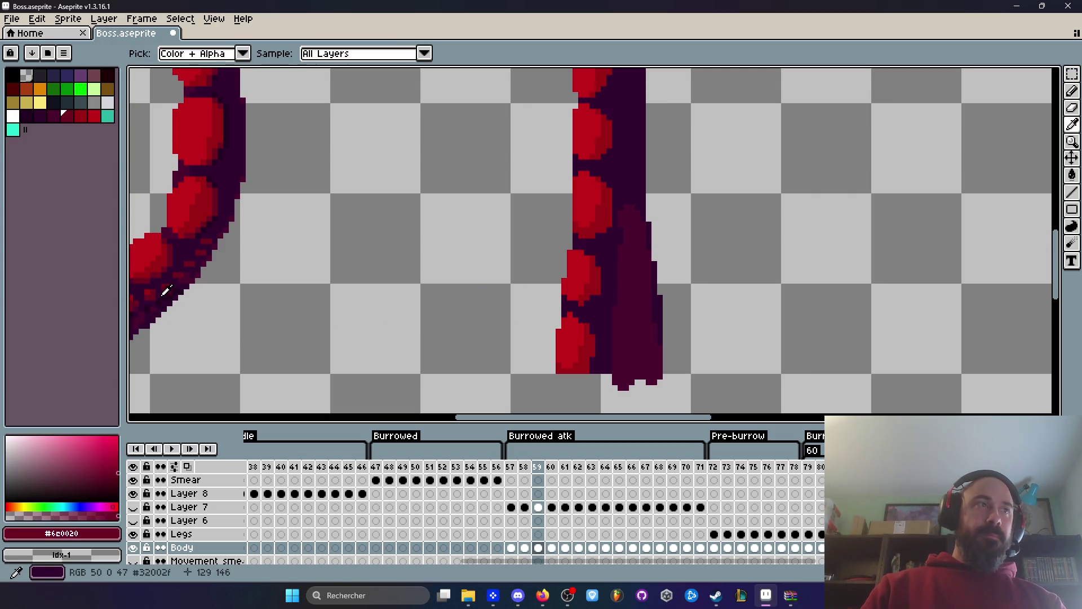
alt+click(165, 297)
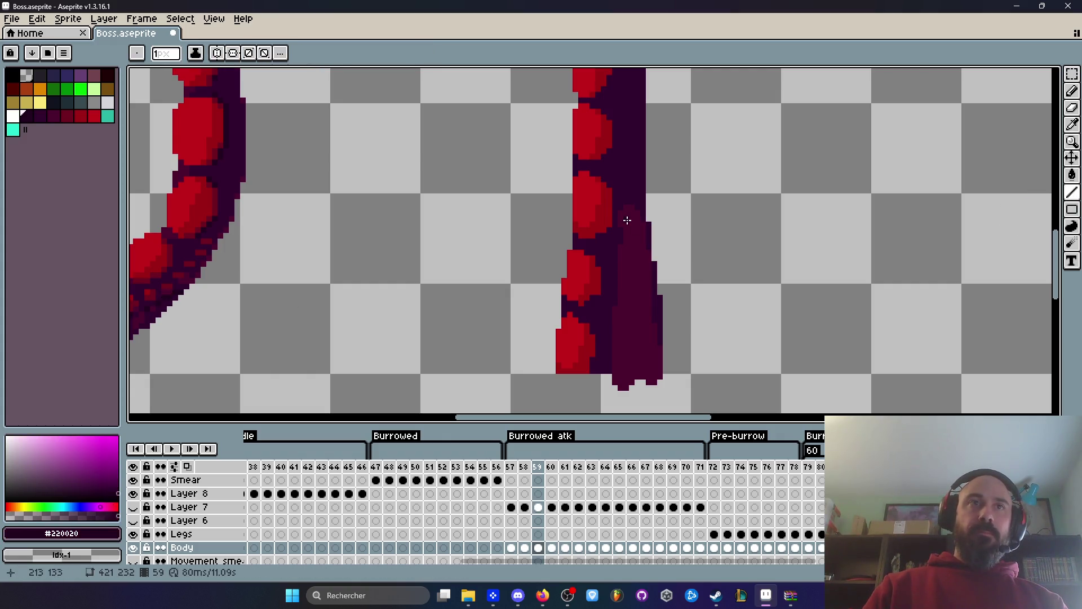
drag(630, 204, 637, 376)
scroll(720, 322, down, 6)
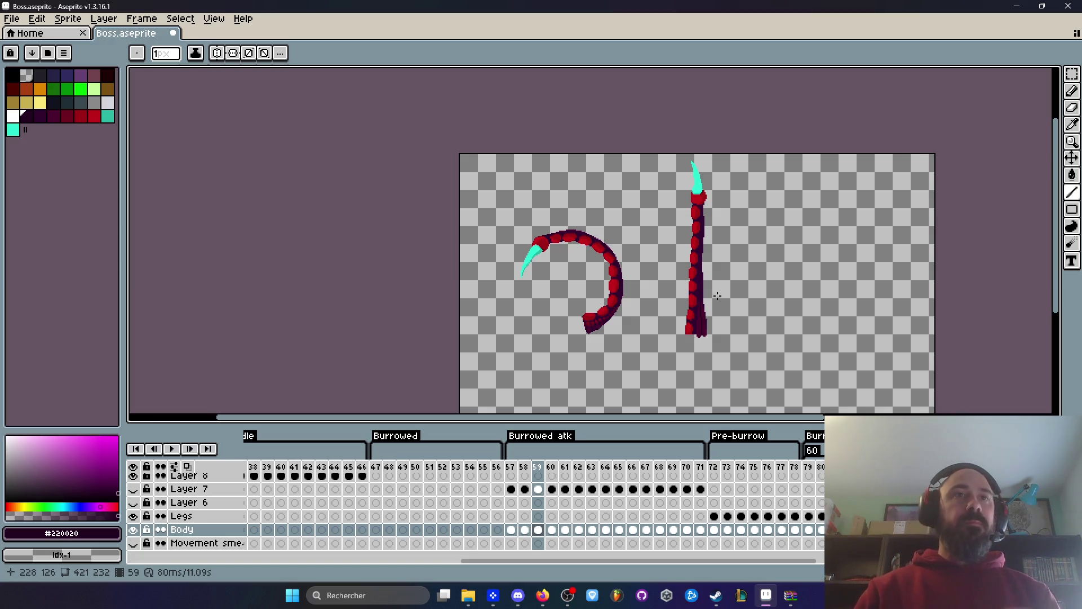
Shade the tentacle's upper-right part and top with #4c002c using a 2px pencil.
scroll(702, 326, up, 6)
alt+click(688, 324)
key(b)
scroll(669, 302, up, 2)
key(minus)
mouse_move(662, 203)
mouse_down()
mouse_move(647, 171)
mouse_move(684, 258)
mouse_move(669, 236)
mouse_up()
click(667, 145)
scroll(668, 149, down, 2)
Pick #32002f and draw a short dark separating line across the tentacle with a 1px pencil.
key(minus)
scroll(664, 146, up, 2)
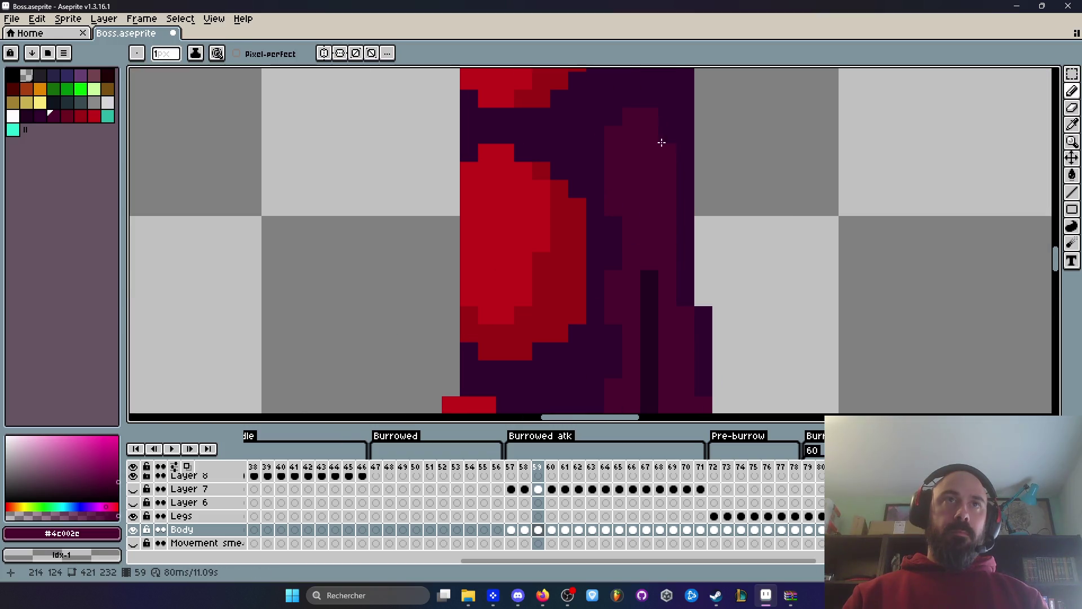
key(space)
scroll(660, 169, down, 3)
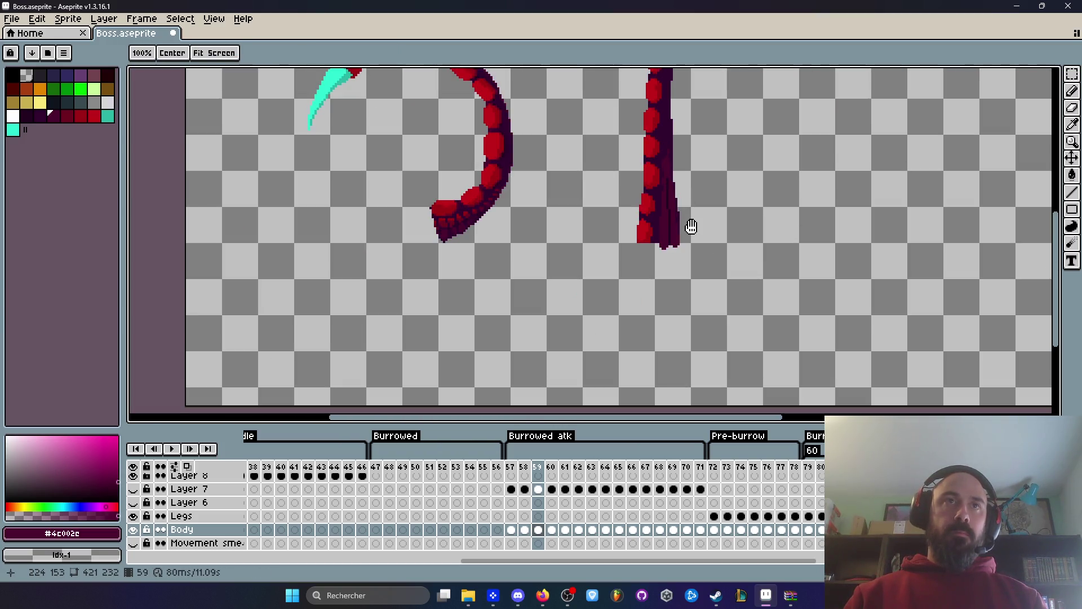
scroll(671, 233, up, 3)
alt+click(635, 249)
scroll(628, 241, up, 4)
drag(615, 248, 657, 240)
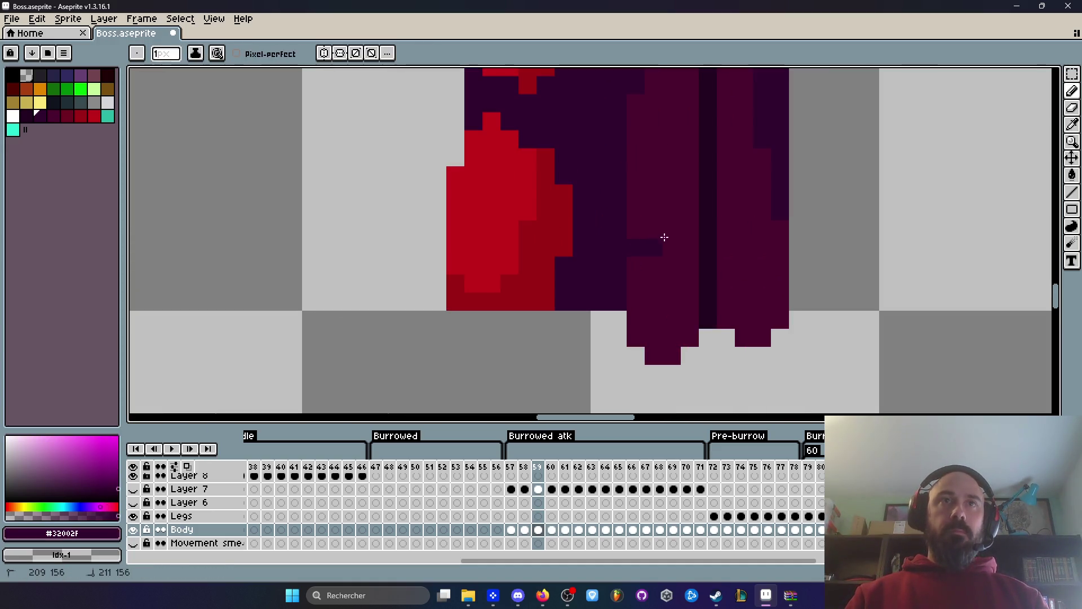
Pan along the tentacle base to its lower edge, then recenter on both tentacles.
key(space)
drag(770, 206, 638, 309)
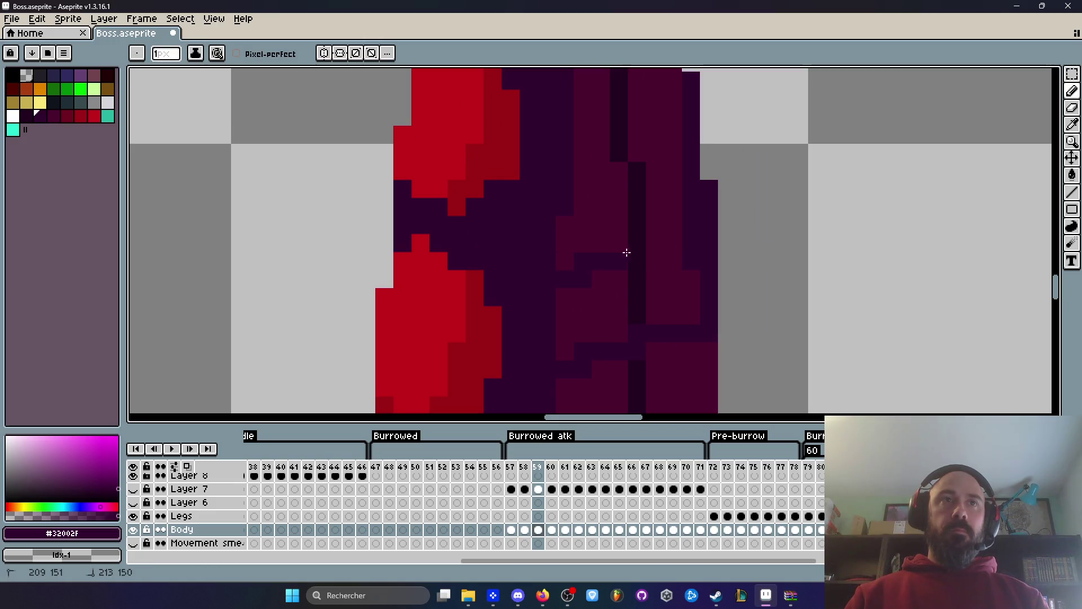
drag(670, 260, 519, 258)
key(space)
drag(626, 225, 556, 303)
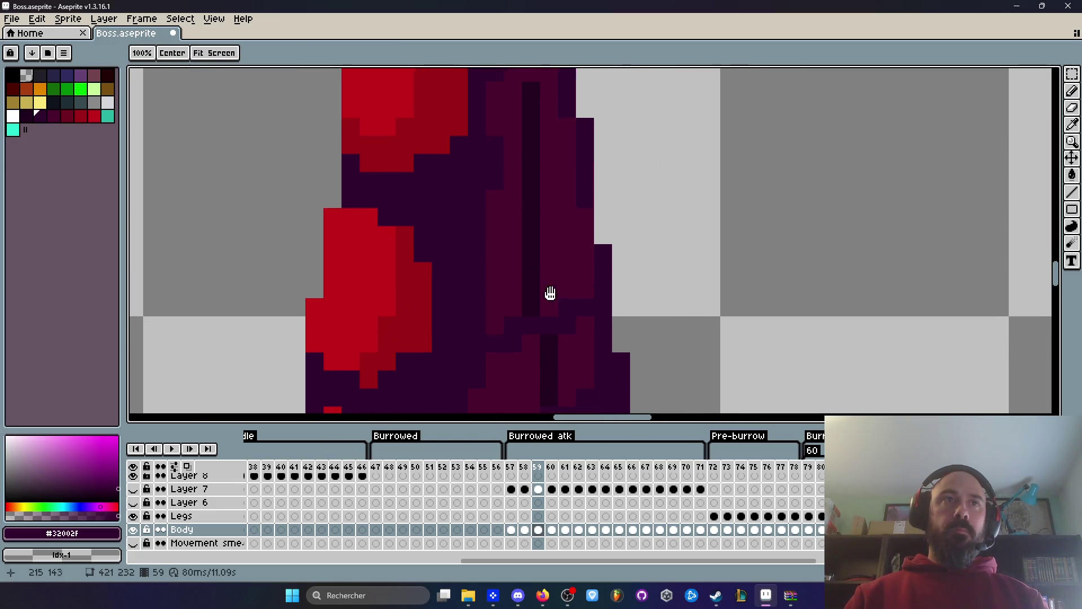
key(space)
drag(568, 188, 592, 287)
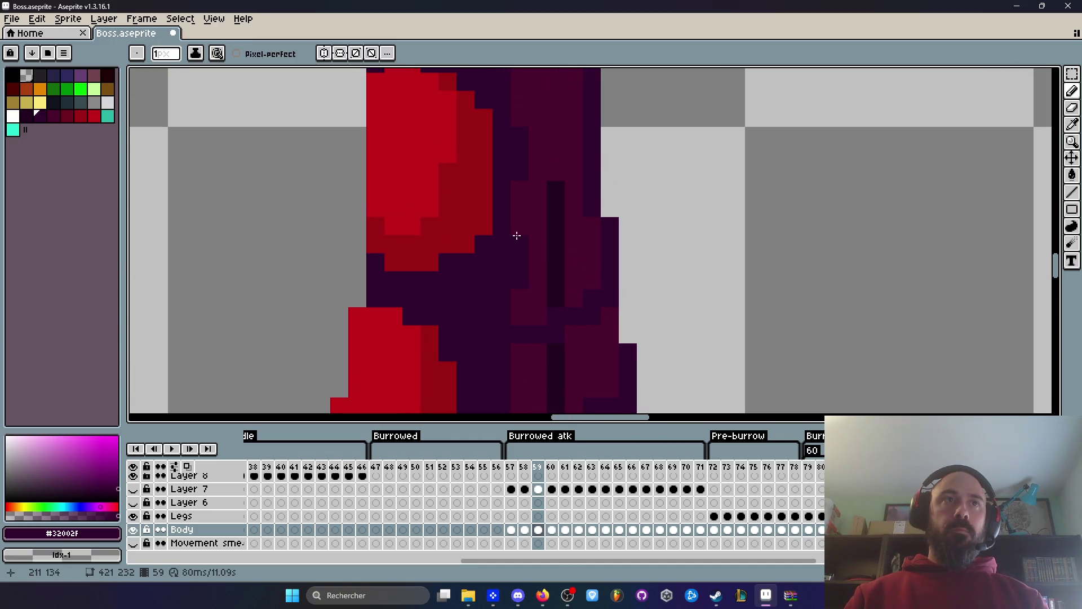
scroll(588, 206, down, 3)
key(space)
drag(642, 234, 664, 216)
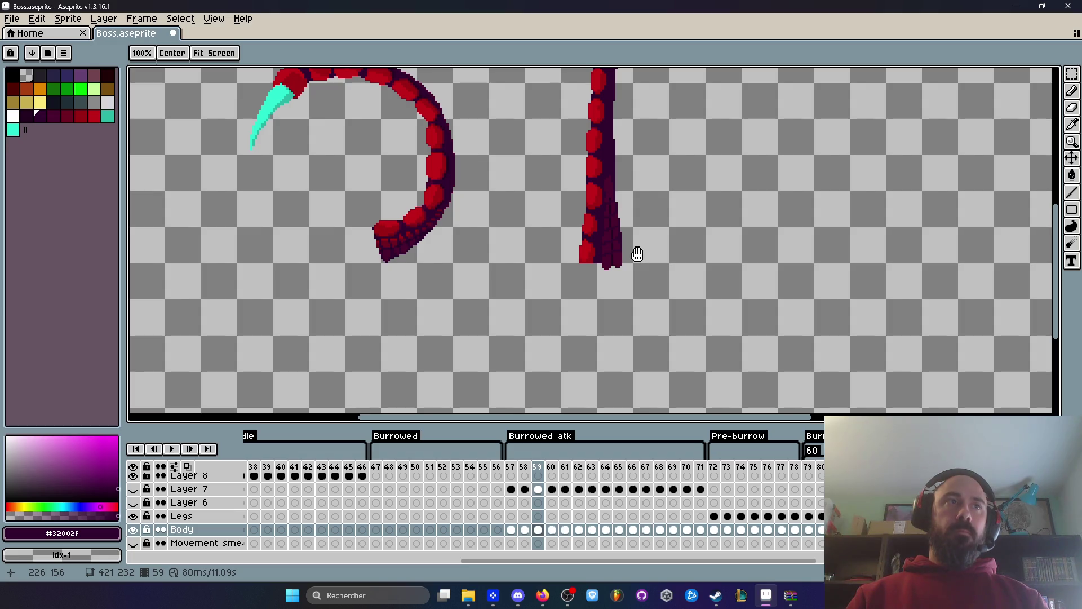
scroll(607, 254, up, 4)
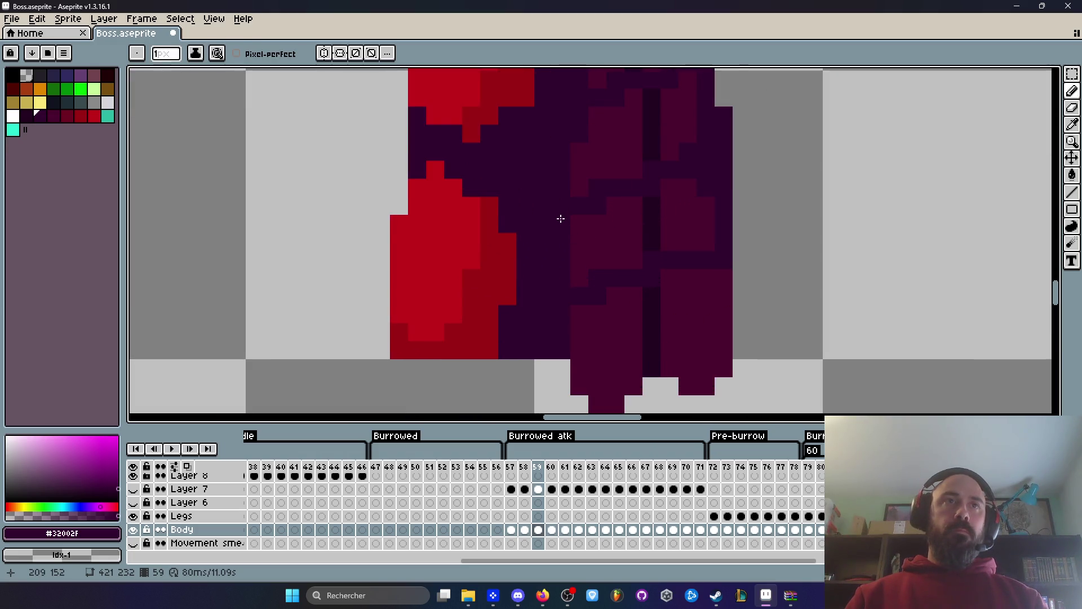
scroll(561, 219, down, 3)
scroll(595, 186, up, 3)
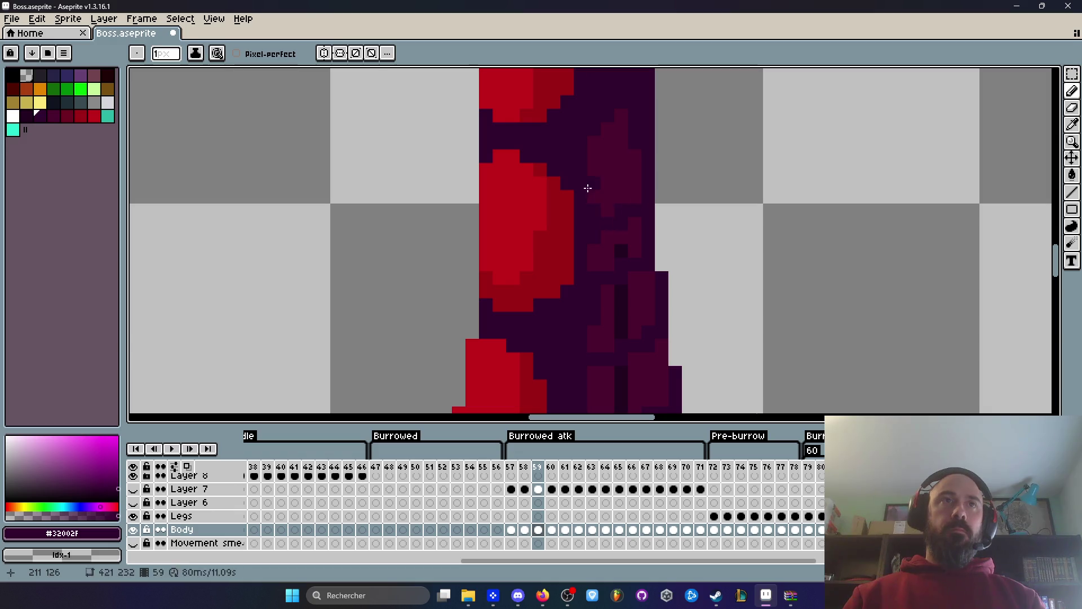
scroll(588, 189, down, 3)
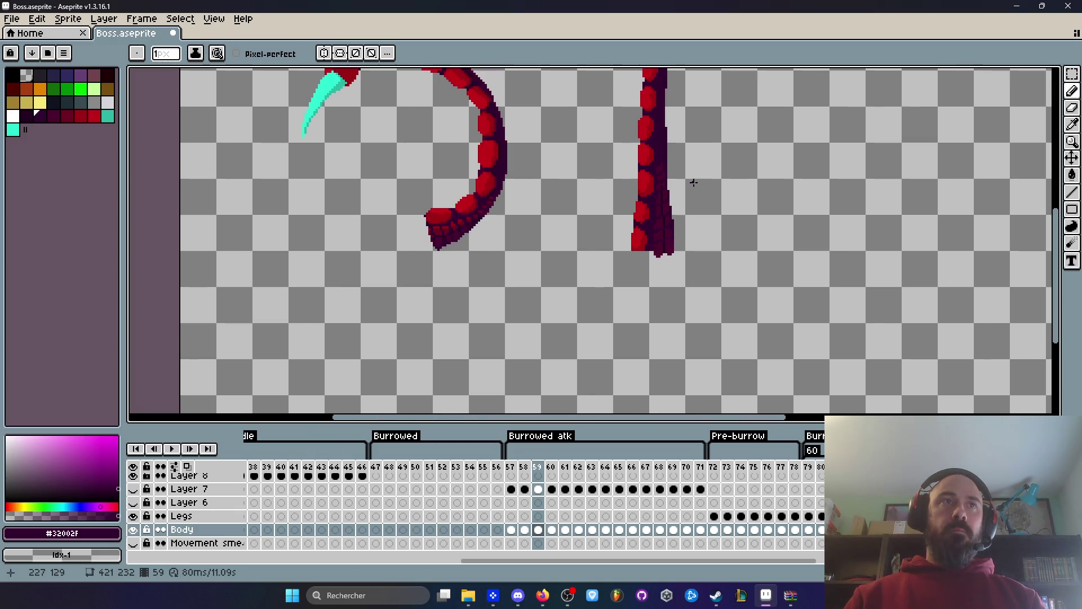
scroll(675, 194, up, 2)
scroll(689, 177, down, 5)
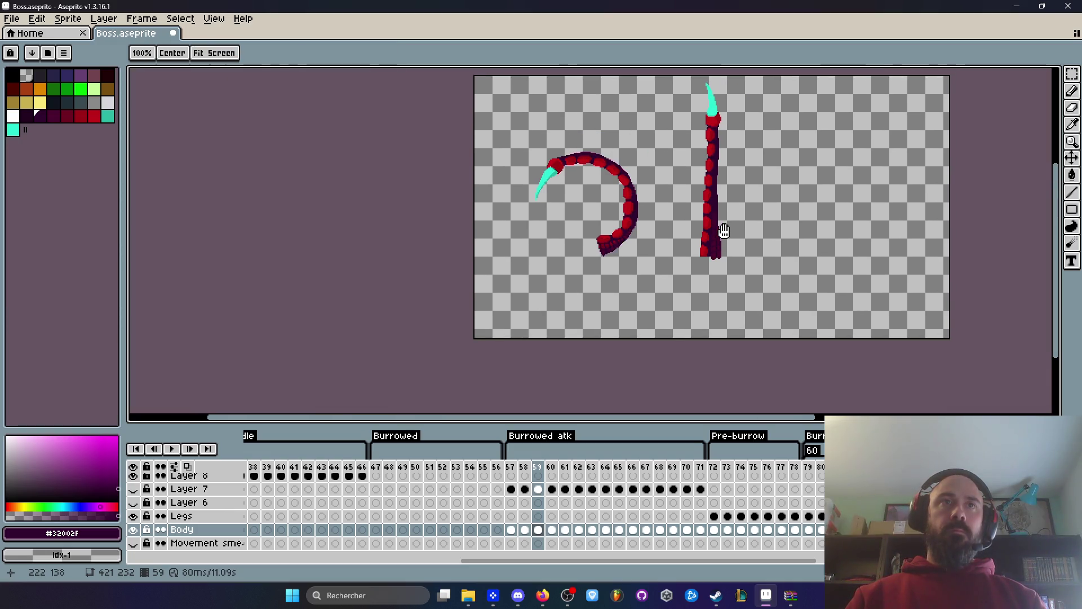
scroll(740, 244, up, 2)
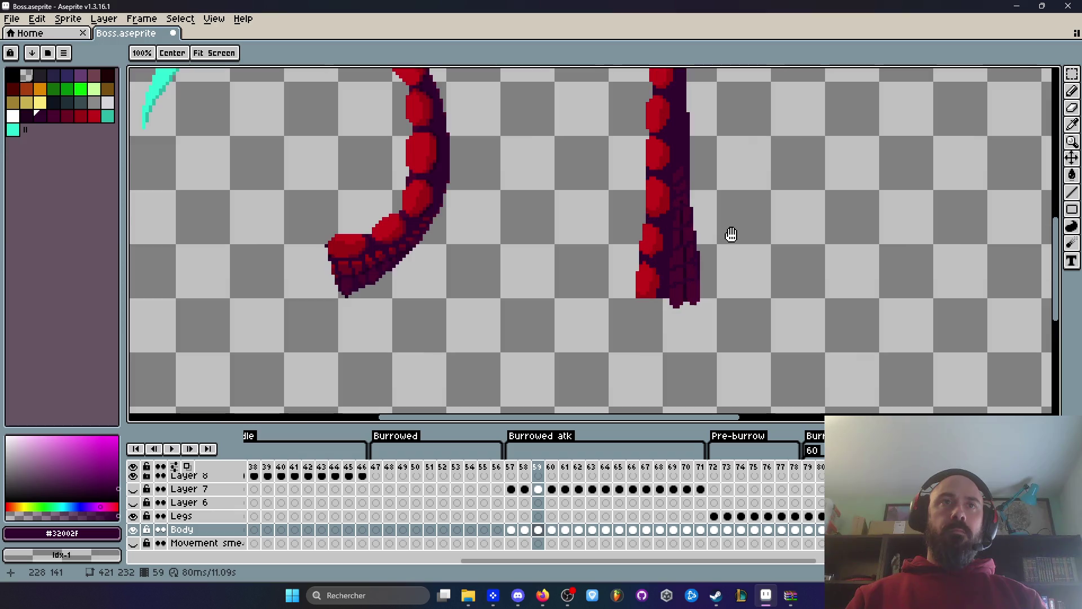
scroll(715, 226, down, 4)
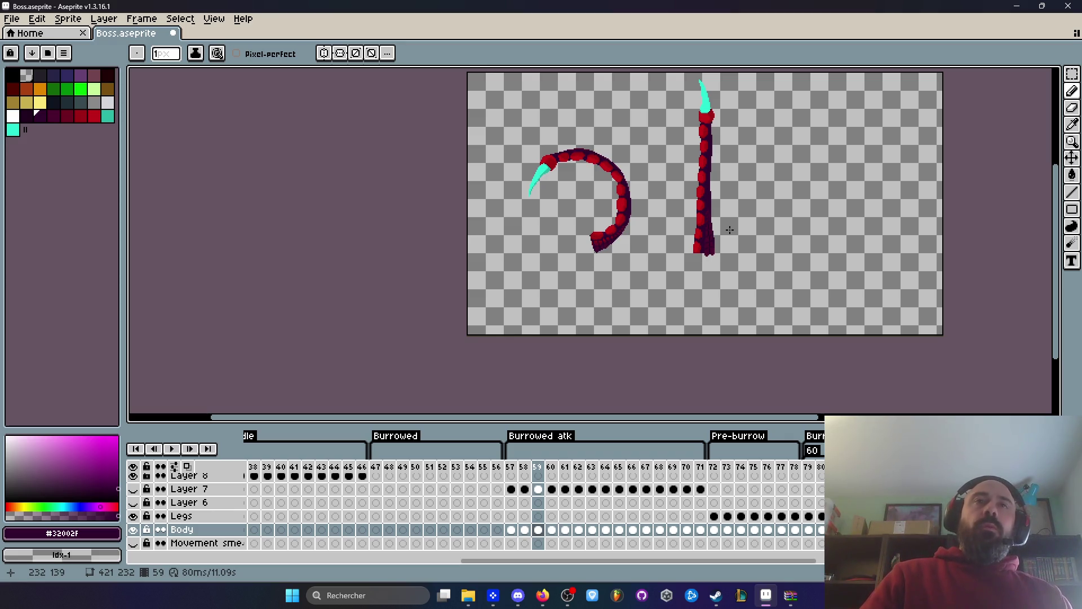
scroll(730, 230, down, 1)
scroll(730, 230, up, 1)
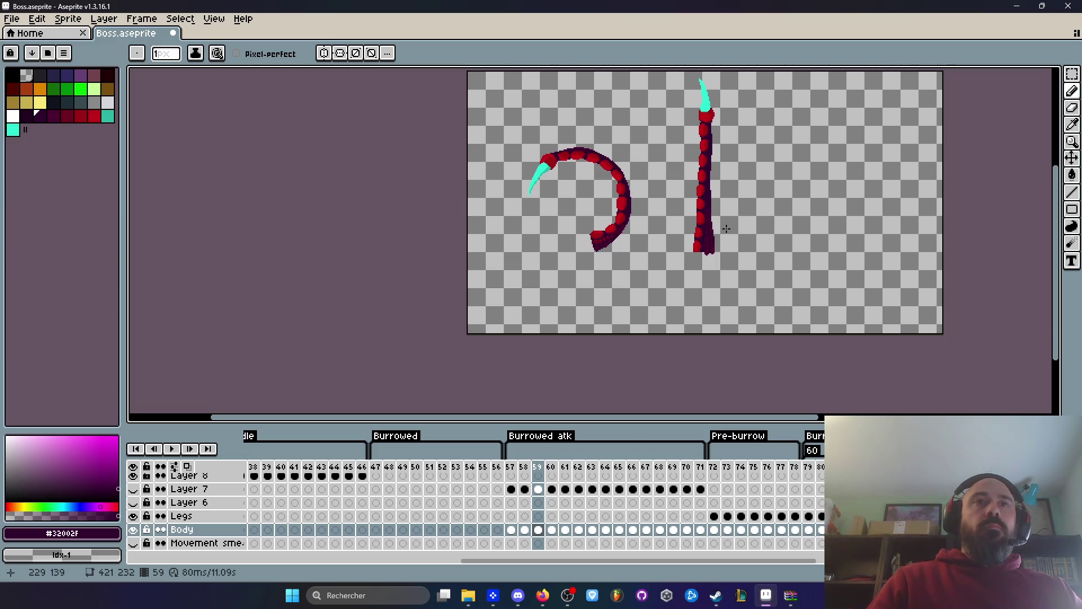
scroll(727, 229, up, 3)
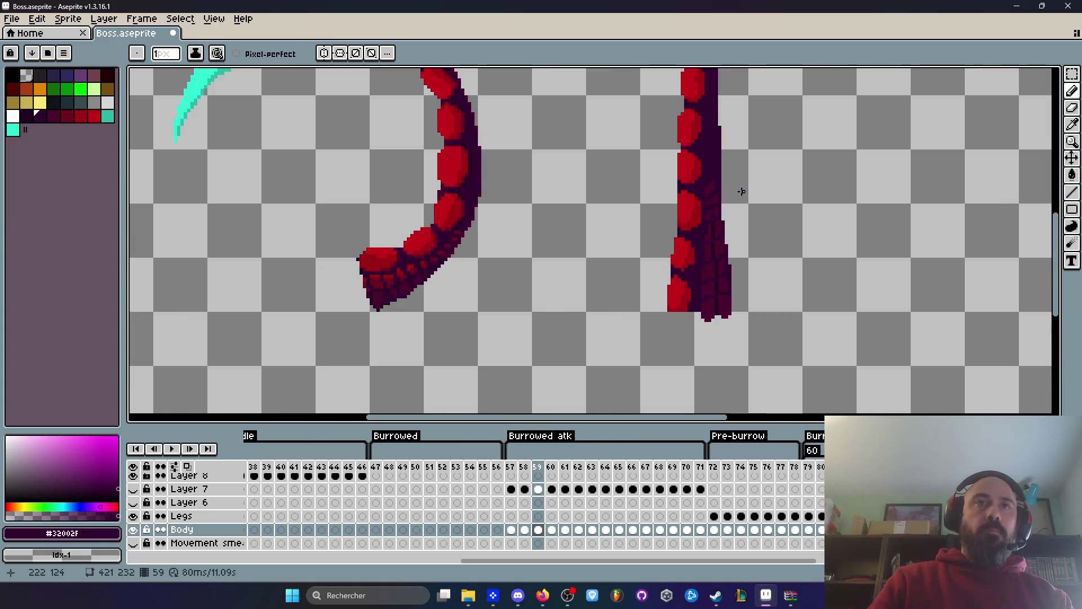
key(m)
Move the straight tentacle's lower base section about 13 pixels down.
scroll(741, 192, up, 1)
mouse_move(695, 185)
mouse_down()
mouse_move(735, 295)
mouse_move(749, 374)
mouse_move(695, 198)
mouse_move(755, 411)
mouse_up()
drag(703, 289, 702, 348)
key(Return)
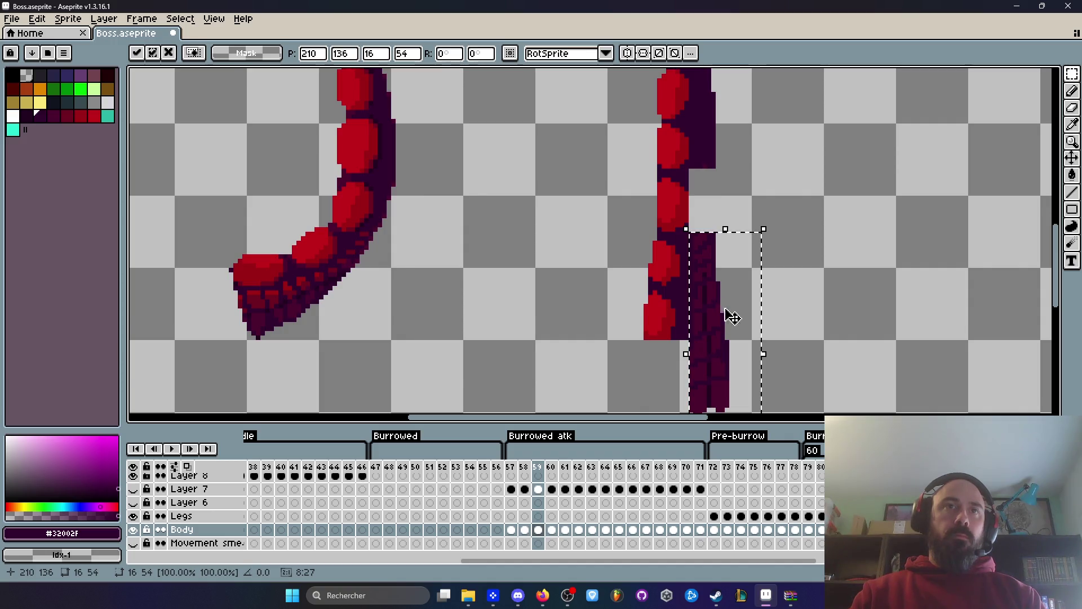
key(ctrl+d)
scroll(721, 316, down, 1)
scroll(702, 329, up, 2)
Sample the dark purple and draw a line down the tentacle's lower right edge.
drag(688, 298, 868, 416)
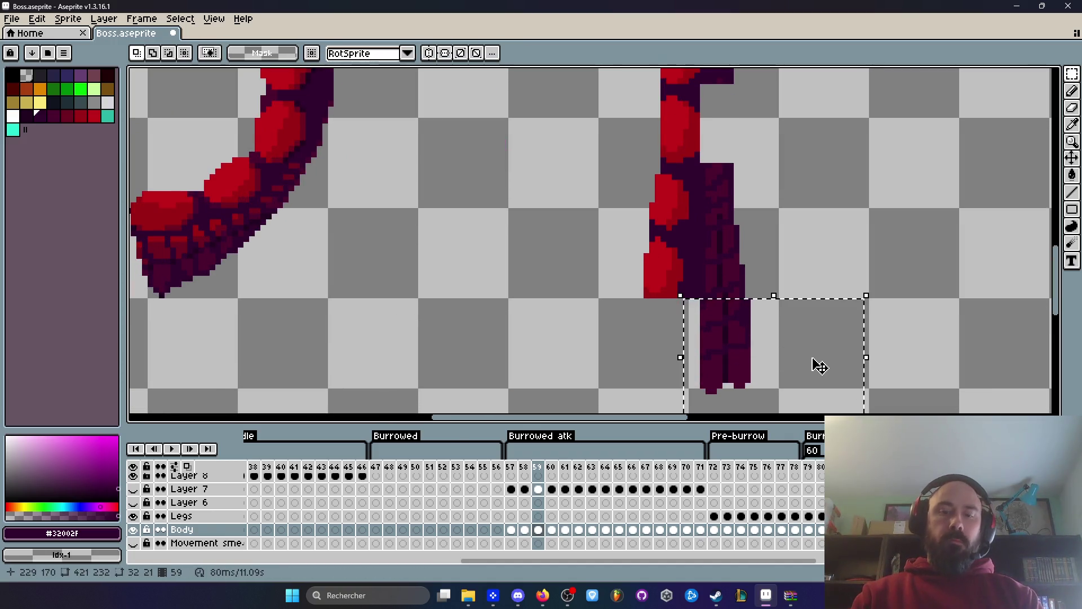
drag(810, 266, 781, 346)
key(i)
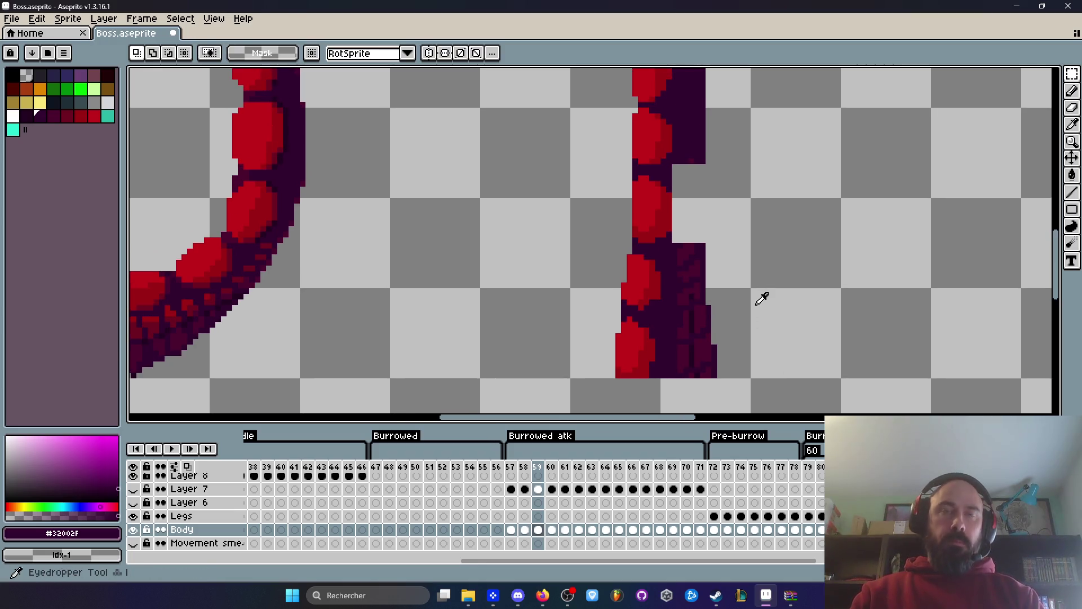
key(b)
scroll(702, 142, up, 1)
mouse_move(702, 153)
mouse_down()
mouse_move(697, 237)
mouse_move(679, 164)
mouse_move(680, 238)
mouse_up()
scroll(733, 220, down, 3)
scroll(732, 220, down, 2)
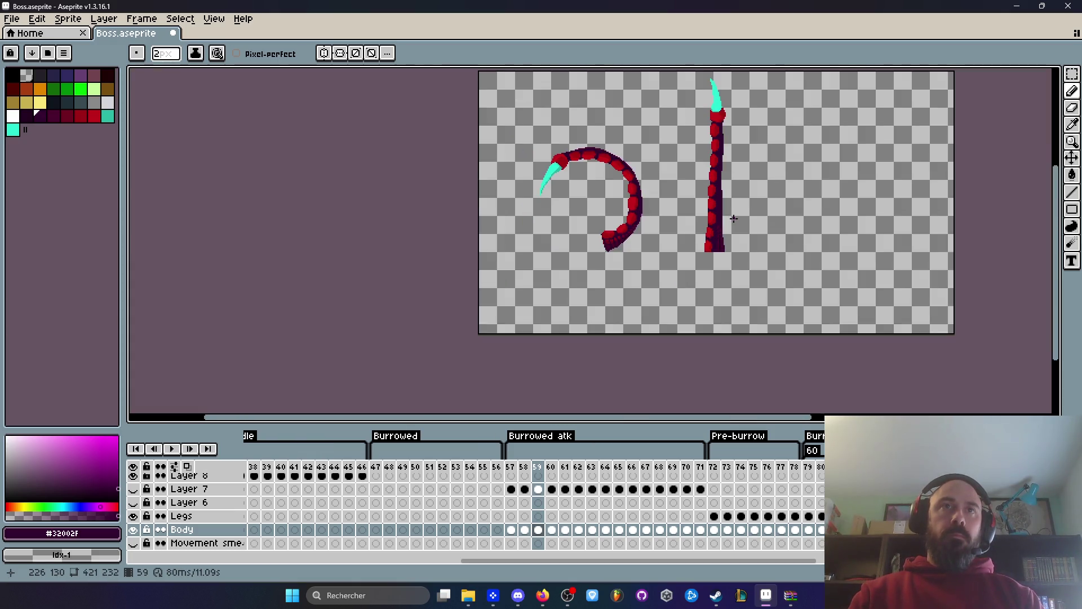
Zoom and pan along the straight tentacle and curled arm to frame its lower body.
drag(732, 209, 724, 242)
scroll(727, 203, up, 3)
scroll(727, 177, up, 3)
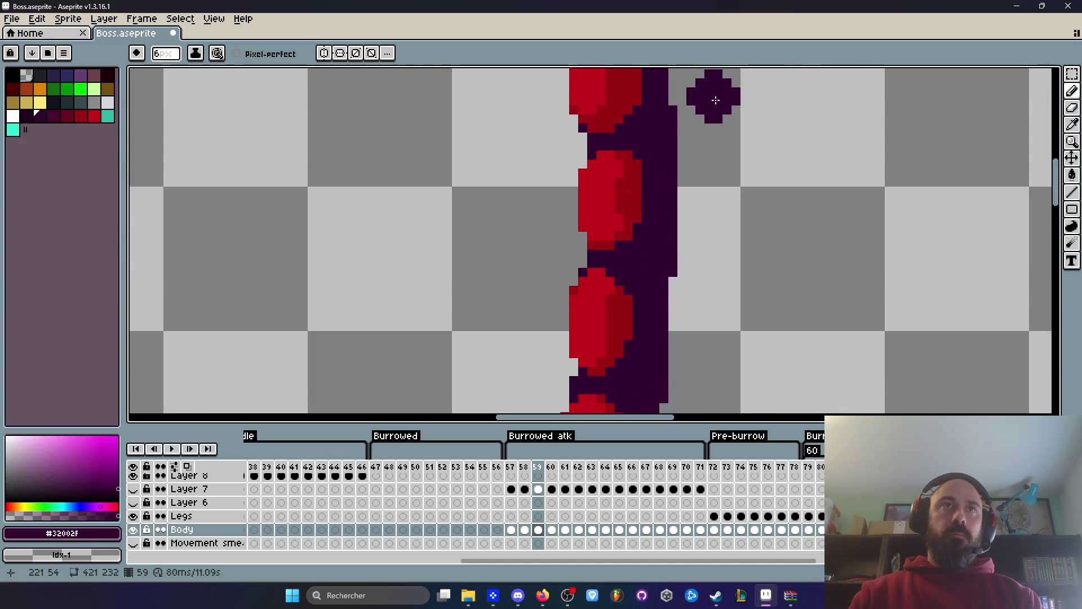
drag(713, 277, 726, 219)
mouse_move(717, 302)
mouse_down()
mouse_move(752, 106)
mouse_move(730, 232)
mouse_up()
scroll(742, 330, down, 2)
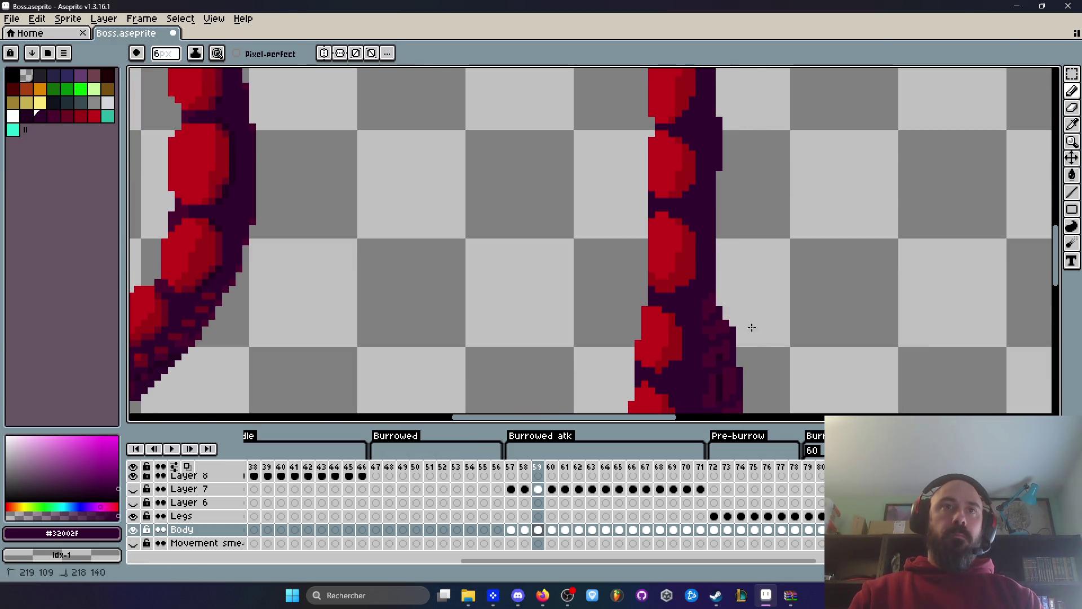
scroll(817, 273, down, 2)
drag(814, 285, 781, 258)
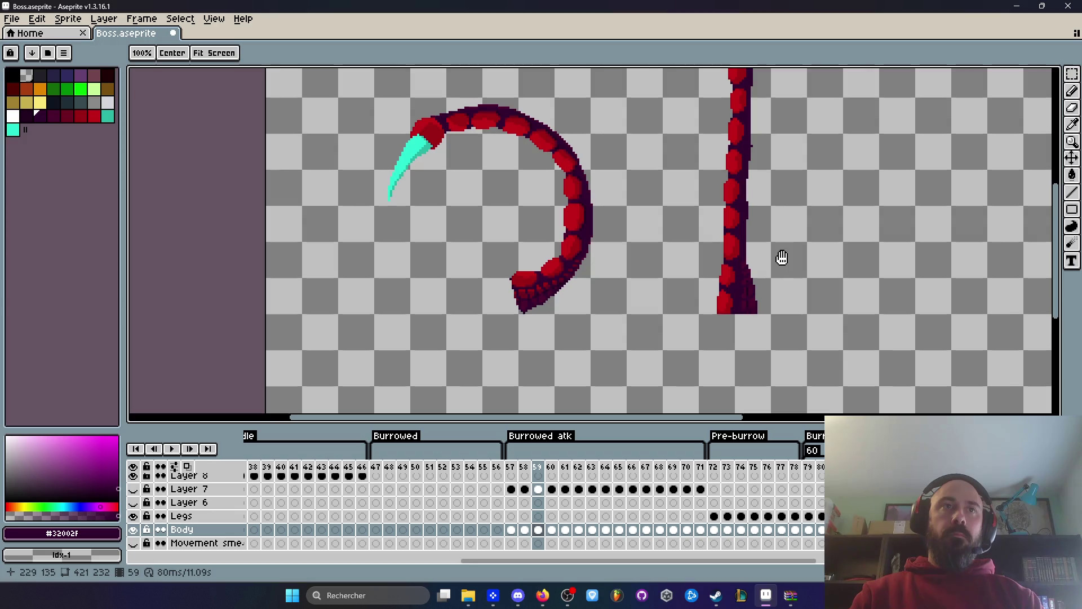
Paint dark purple pixels along the body's right edge, filling the remaining gaps.
scroll(747, 230, up, 3)
scroll(734, 190, up, 3)
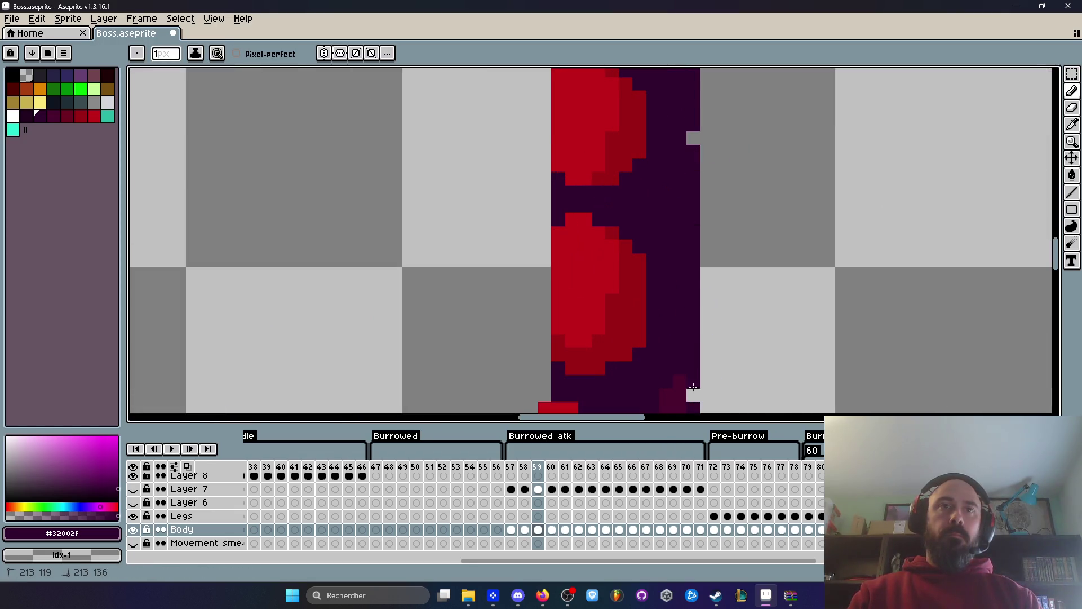
drag(693, 384, 694, 160)
mouse_move(705, 215)
mouse_down()
mouse_move(705, 306)
mouse_move(727, 395)
mouse_up()
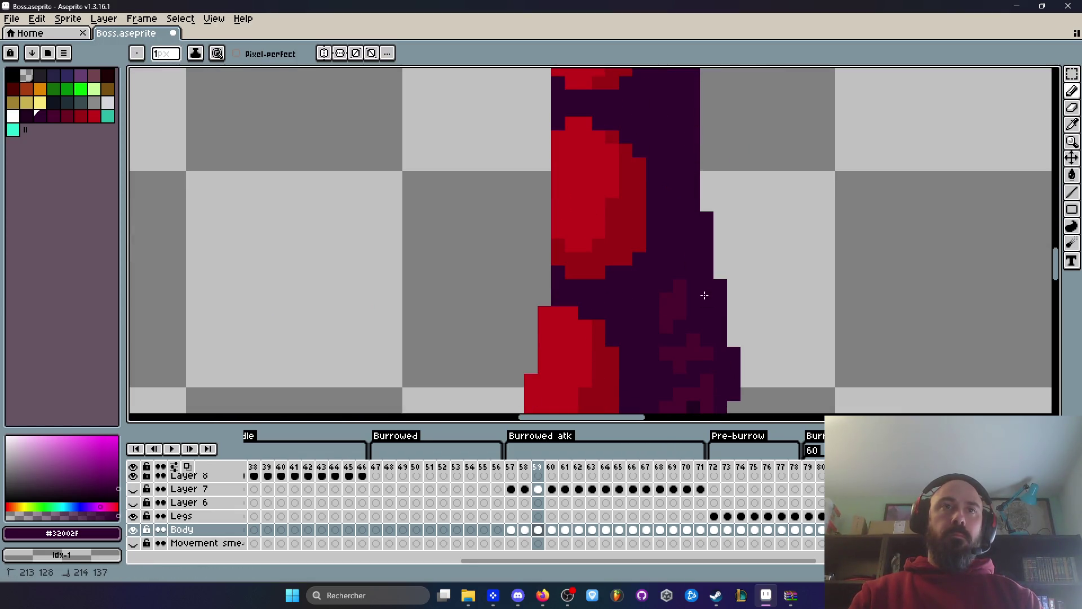
drag(726, 330, 706, 159)
drag(713, 230, 714, 264)
scroll(715, 254, down, 4)
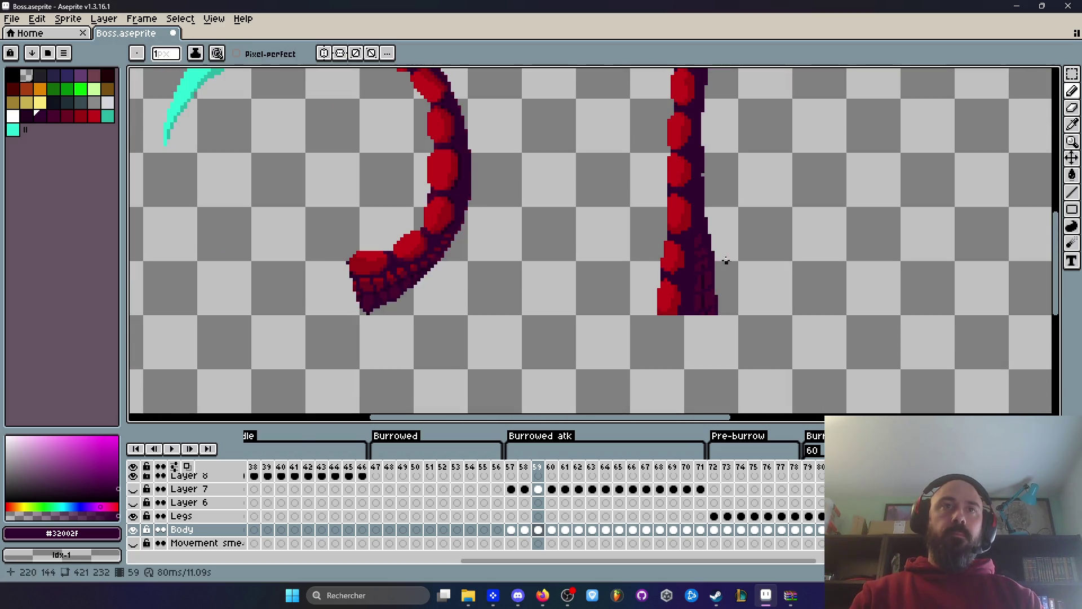
scroll(712, 262, up, 2)
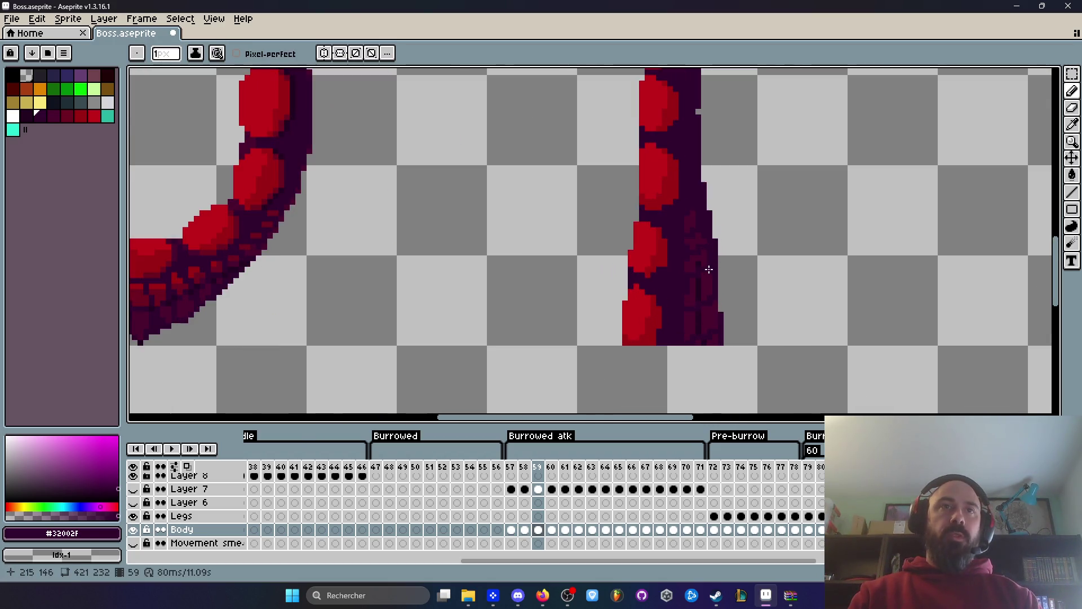
key(m)
mouse_move(665, 207)
mouse_down()
mouse_move(756, 333)
mouse_move(761, 371)
mouse_up()
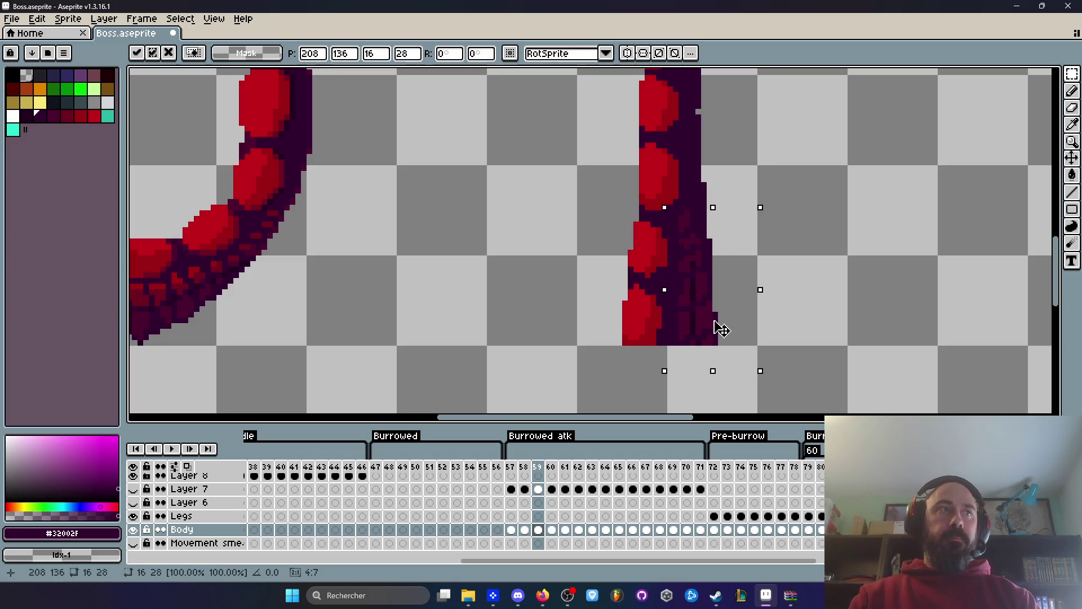
key(ctrl+d)
scroll(733, 293, down, 4)
scroll(713, 310, up, 5)
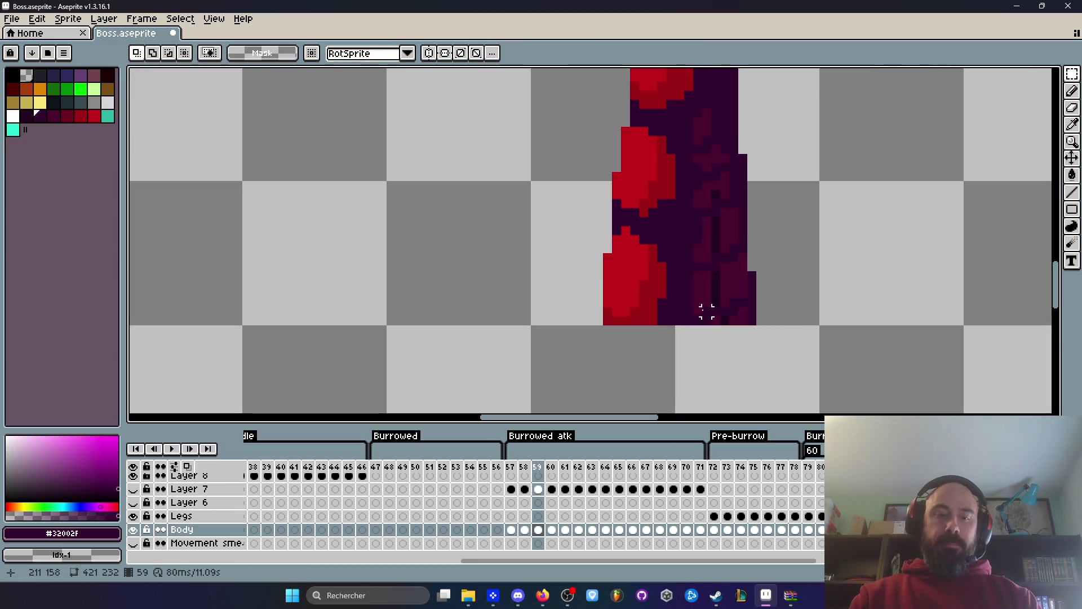
key(b)
scroll(708, 290, up, 2)
mouse_move(659, 243)
mouse_down()
mouse_move(733, 211)
mouse_move(787, 168)
mouse_up()
key(ctrl+z)
scroll(773, 217, down, 3)
scroll(742, 292, up, 2)
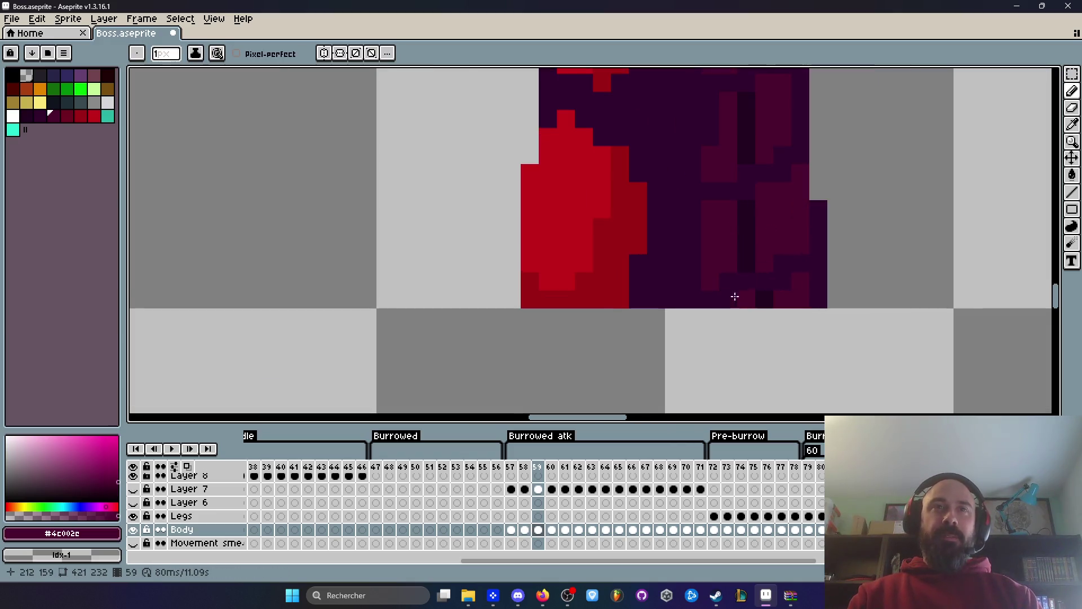
Sample #32002f and repaint the bottom of the lower body an even plum.
alt+right_click(688, 265)
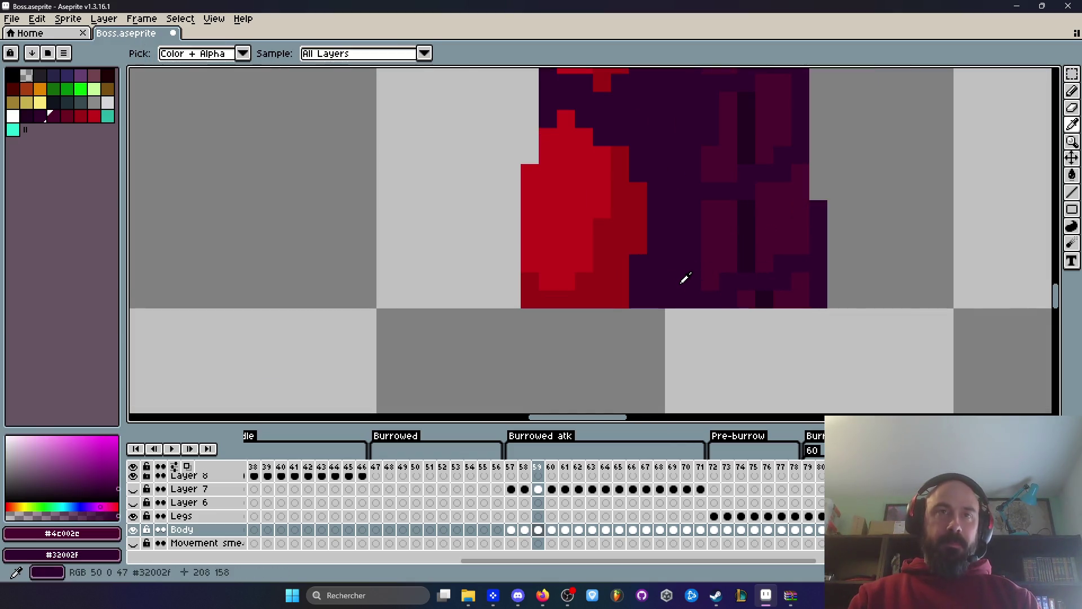
drag(715, 299, 767, 300)
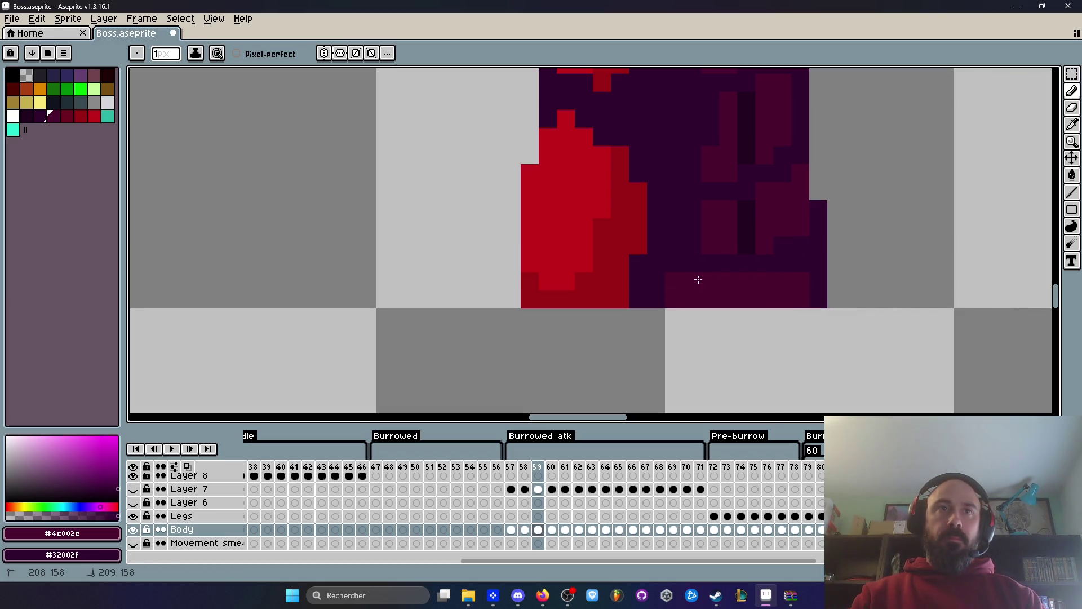
drag(672, 193, 672, 276)
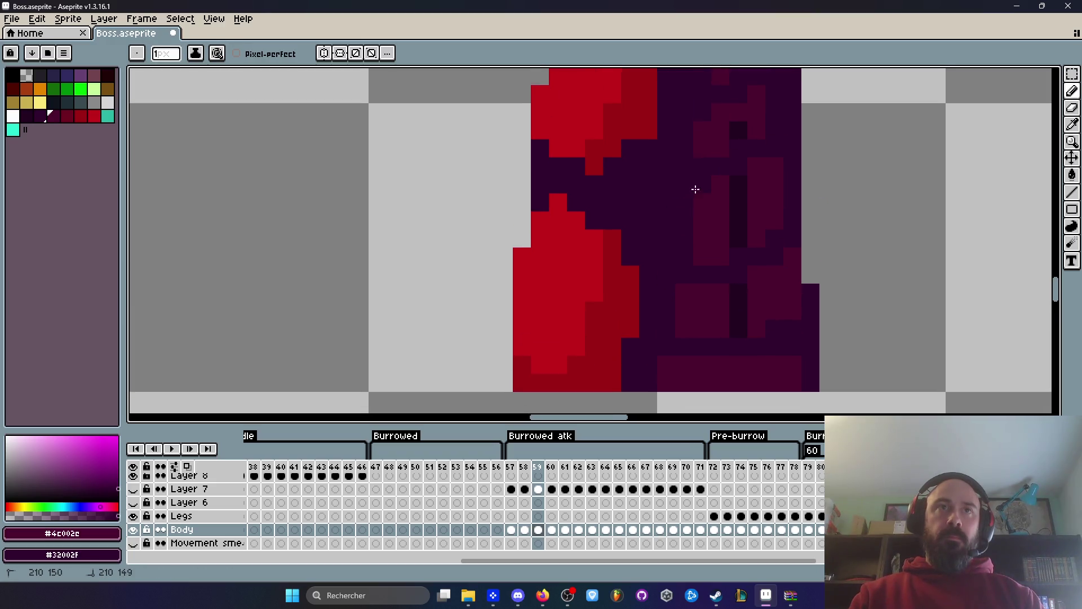
scroll(686, 192, down, 2)
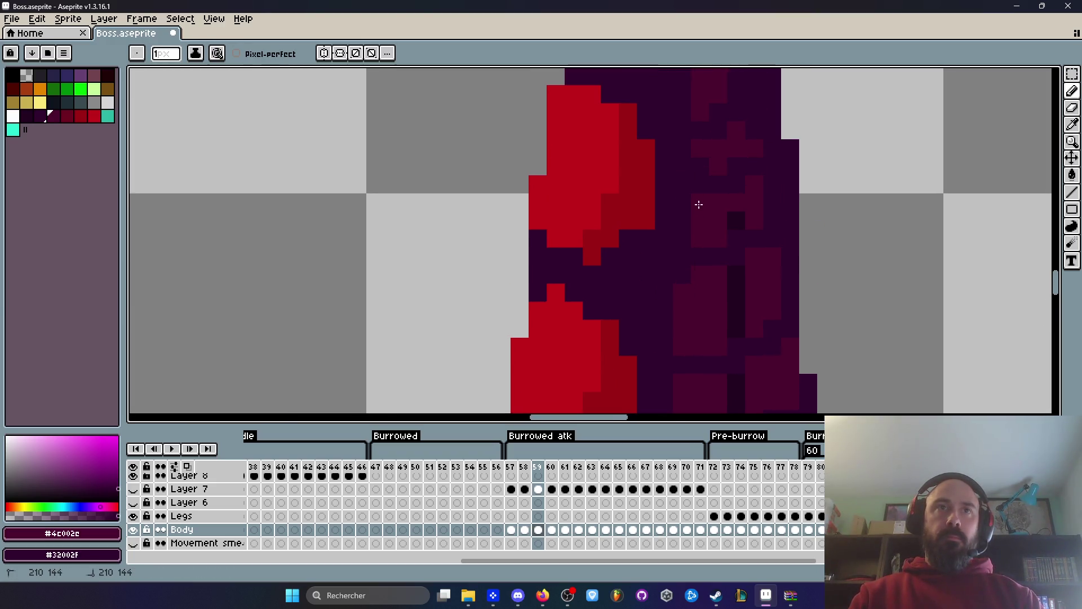
scroll(712, 199, down, 2)
scroll(712, 199, up, 2)
ctrl+scroll(705, 192, up, 2)
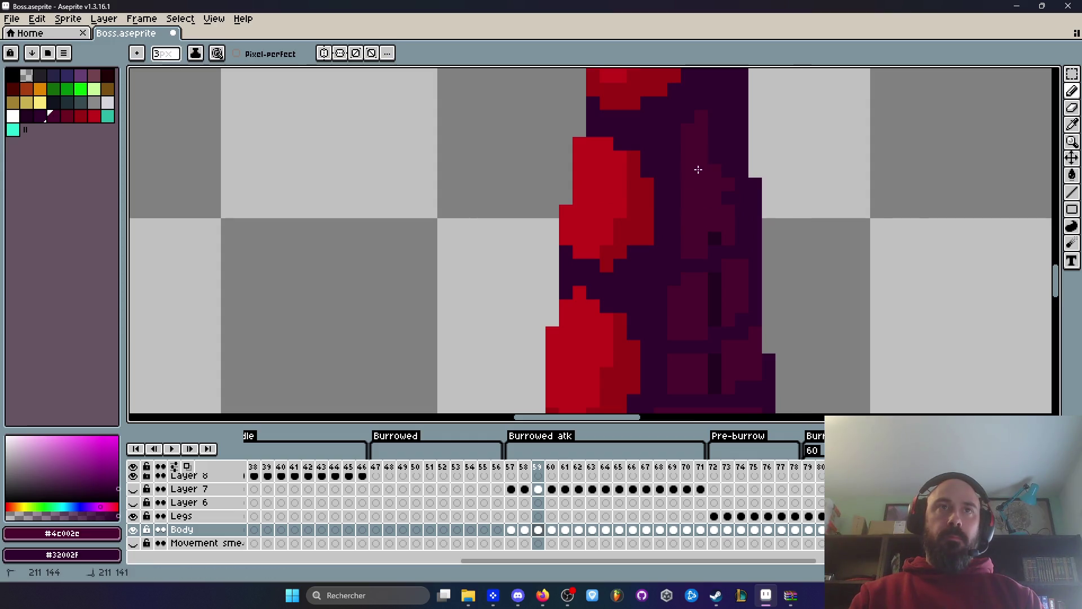
drag(707, 179, 706, 225)
ctrl+scroll(704, 133, down, 2)
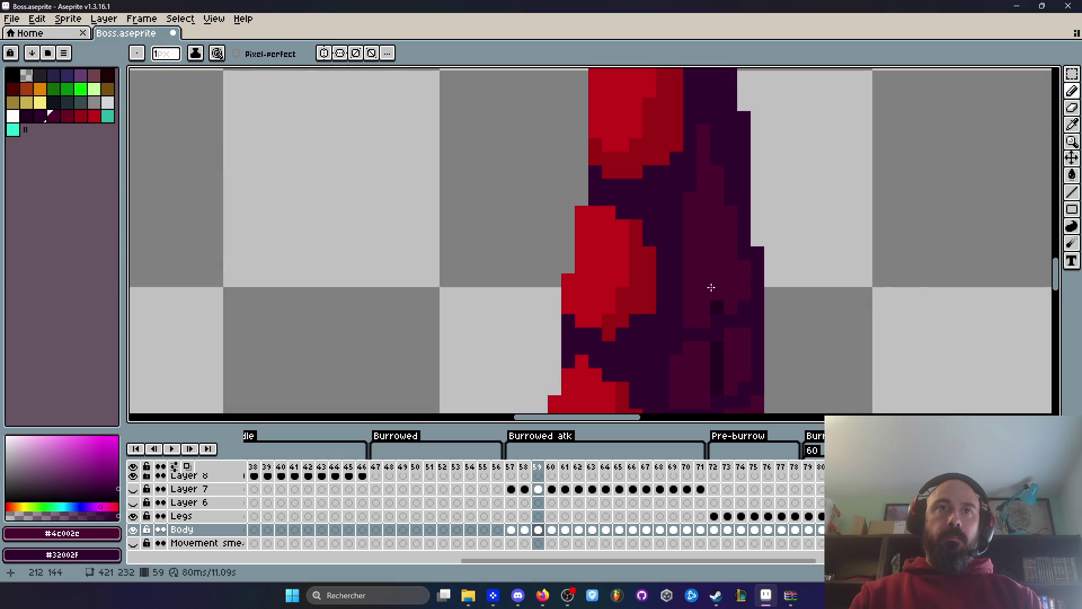
Add a darker pixel row across the tail and reshade the dark blocks on the right side.
drag(699, 307, 744, 307)
scroll(732, 260, down, 3)
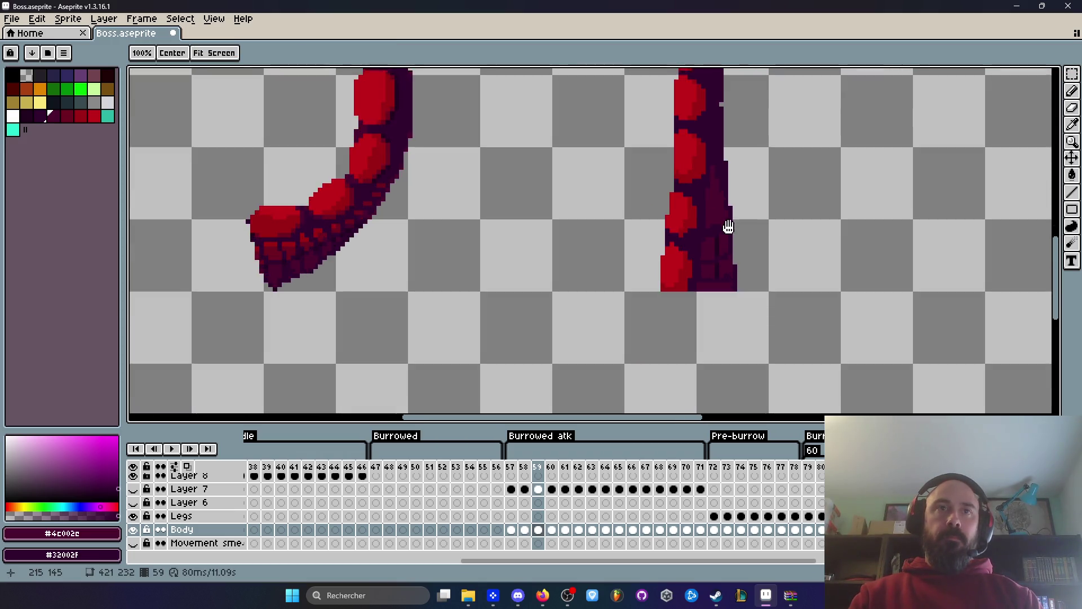
scroll(708, 253, up, 5)
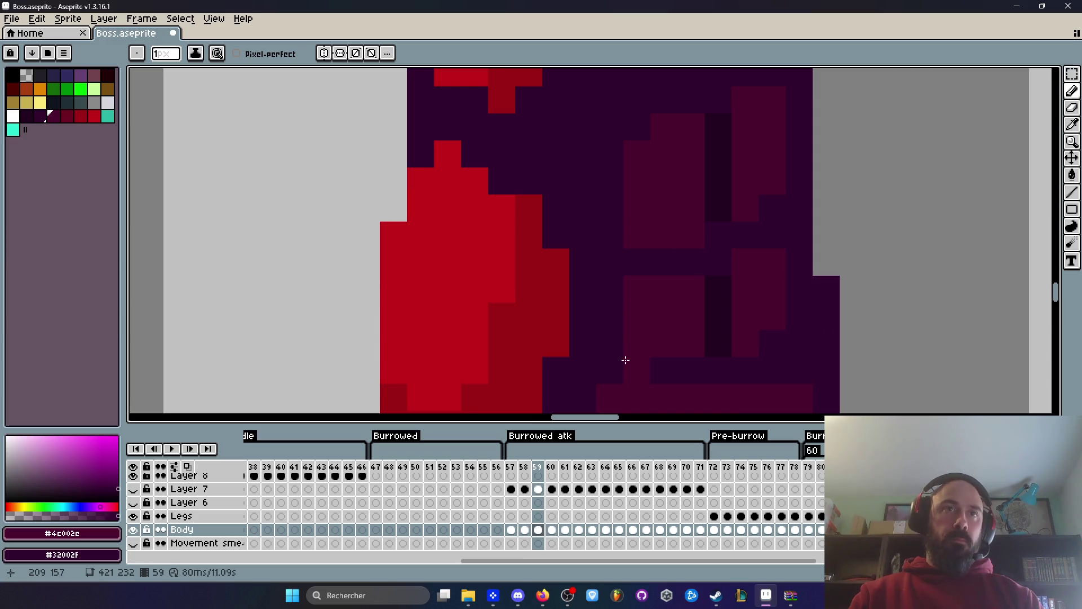
drag(706, 242, 654, 249)
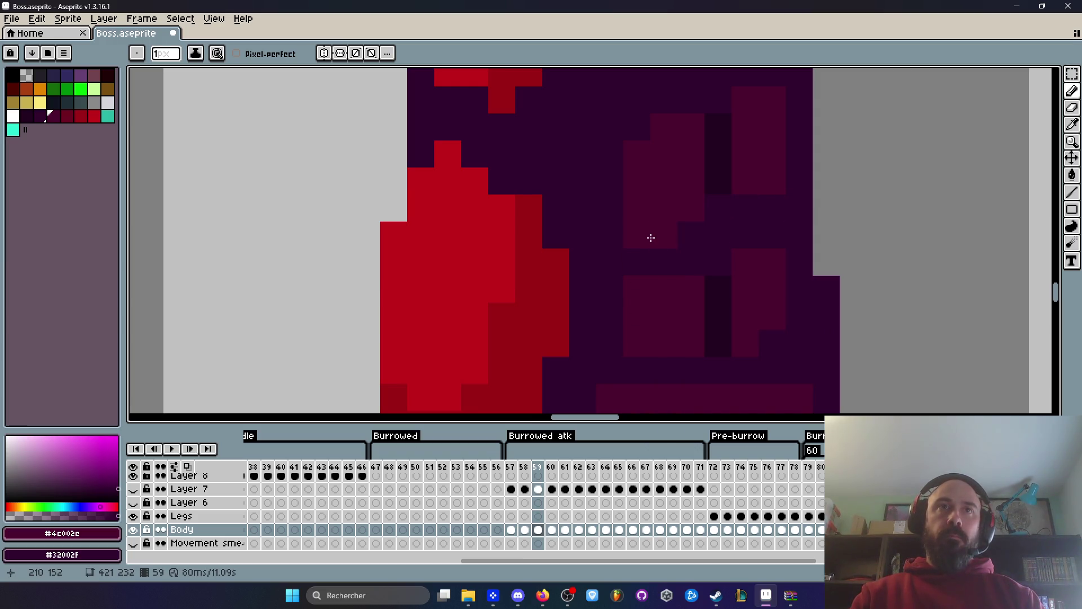
mouse_move(756, 193)
mouse_down()
mouse_move(735, 244)
mouse_move(730, 299)
mouse_up()
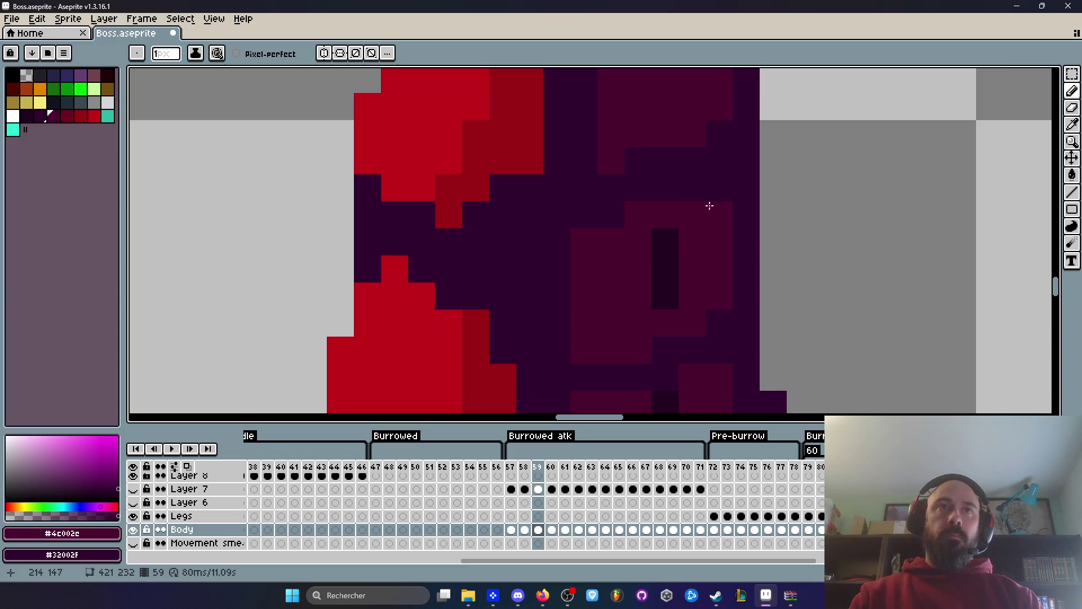
drag(637, 212, 633, 290)
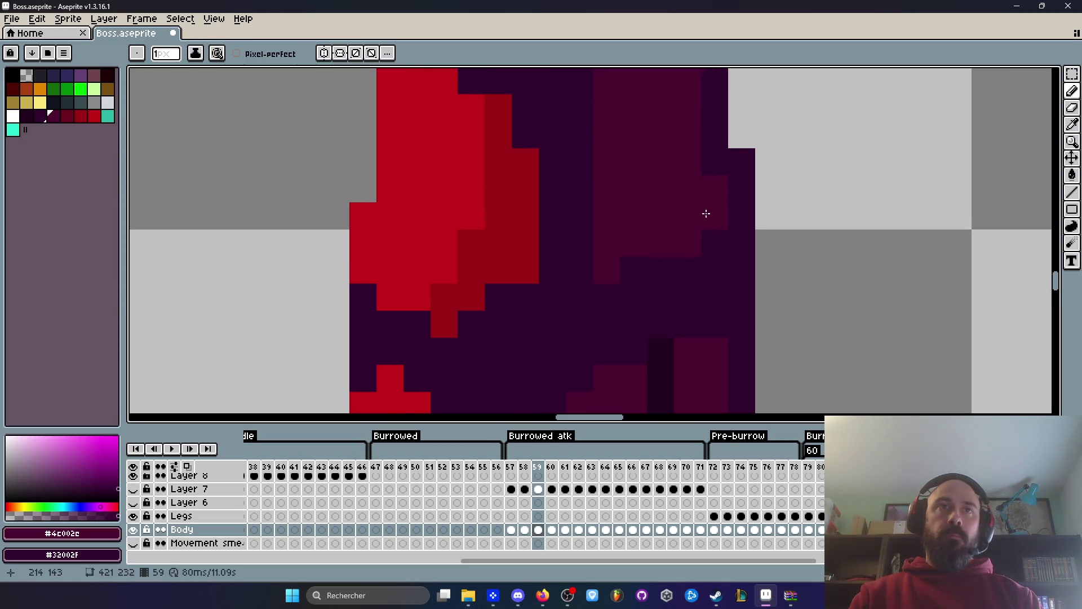
scroll(614, 253, down, 8)
scroll(625, 244, up, 4)
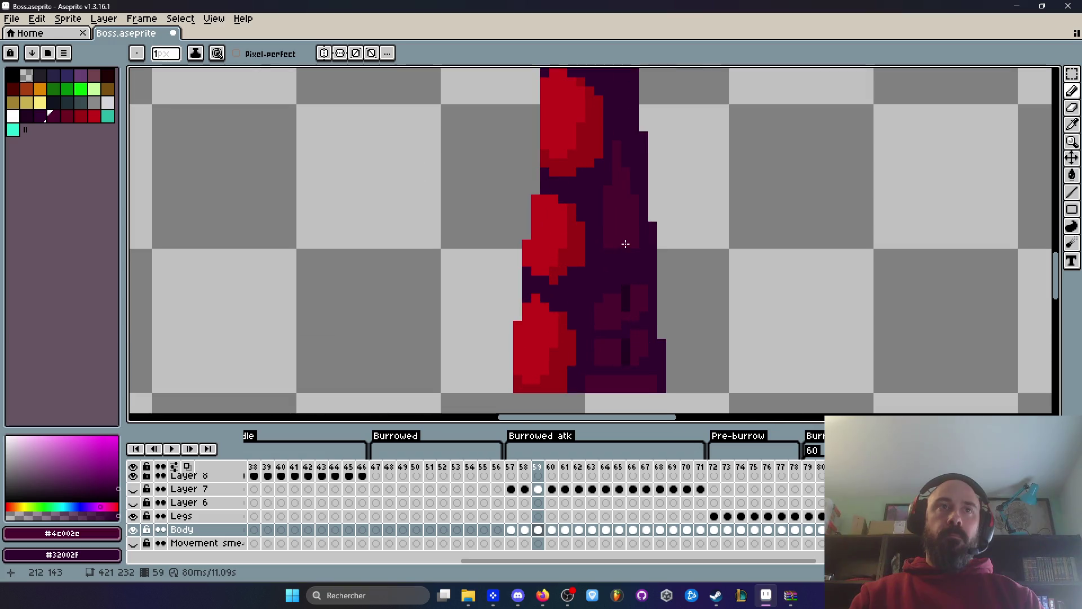
scroll(626, 243, up, 2)
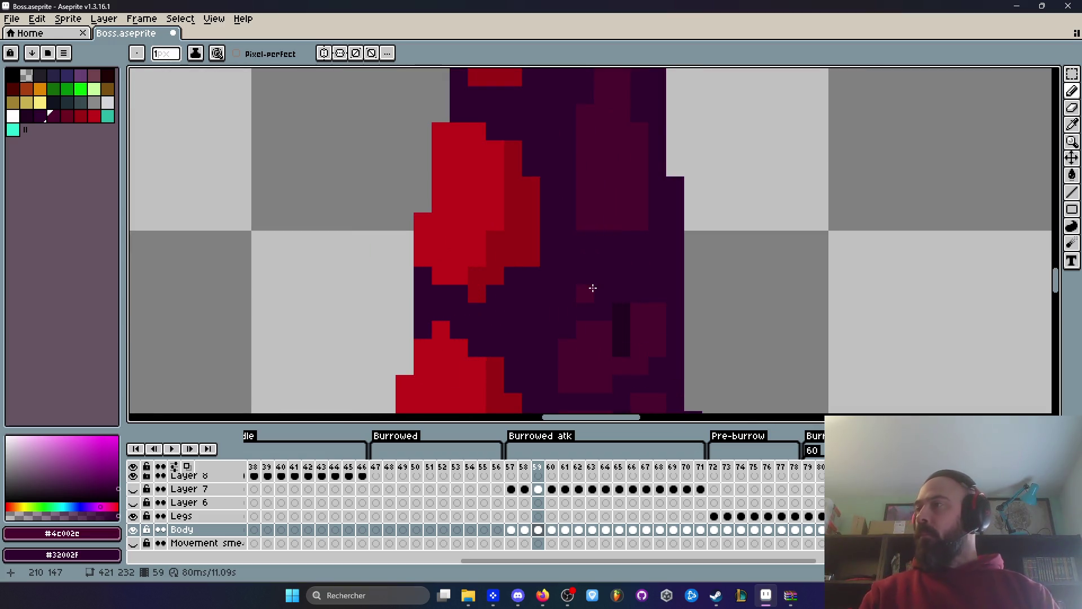
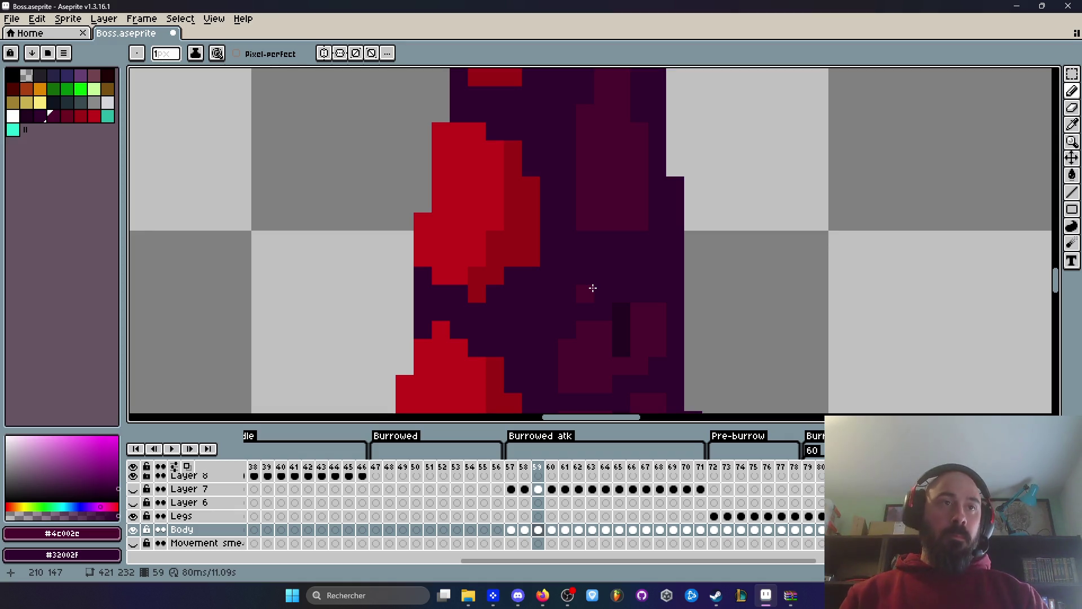
Pick the darkest purple #220020 and draw a dark vertical line down the straight tentacle.
scroll(580, 257, down, 3)
scroll(580, 257, down, 2)
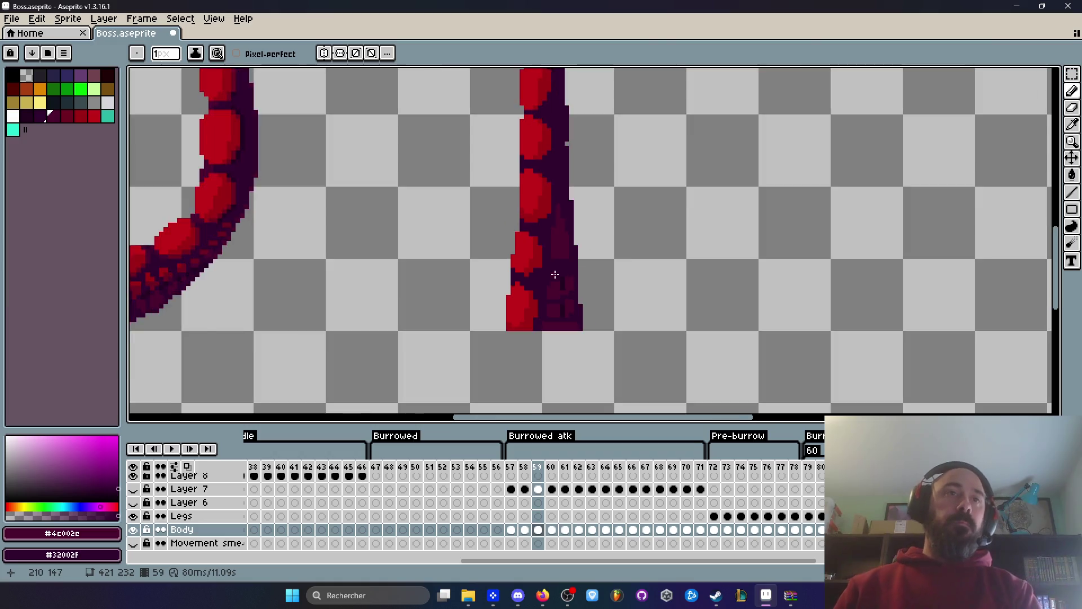
scroll(564, 265, up, 4)
key(i)
click(575, 291)
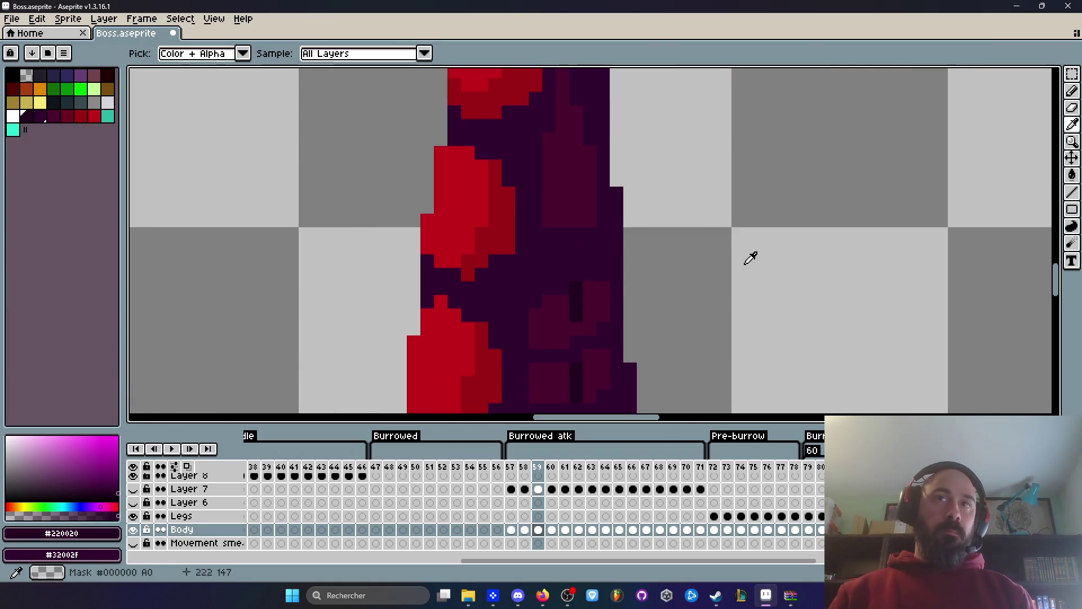
click(1072, 192)
mouse_move(572, 107)
mouse_down()
mouse_move(580, 293)
mouse_move(569, 397)
mouse_up()
scroll(568, 193, down, 3)
mouse_move(574, 208)
mouse_down()
mouse_move(575, 299)
mouse_move(575, 217)
mouse_move(575, 290)
mouse_up()
Sample the segment red and bucket-fill three dark patches on the tentacle red.
scroll(575, 290, down, 5)
scroll(494, 257, up, 3)
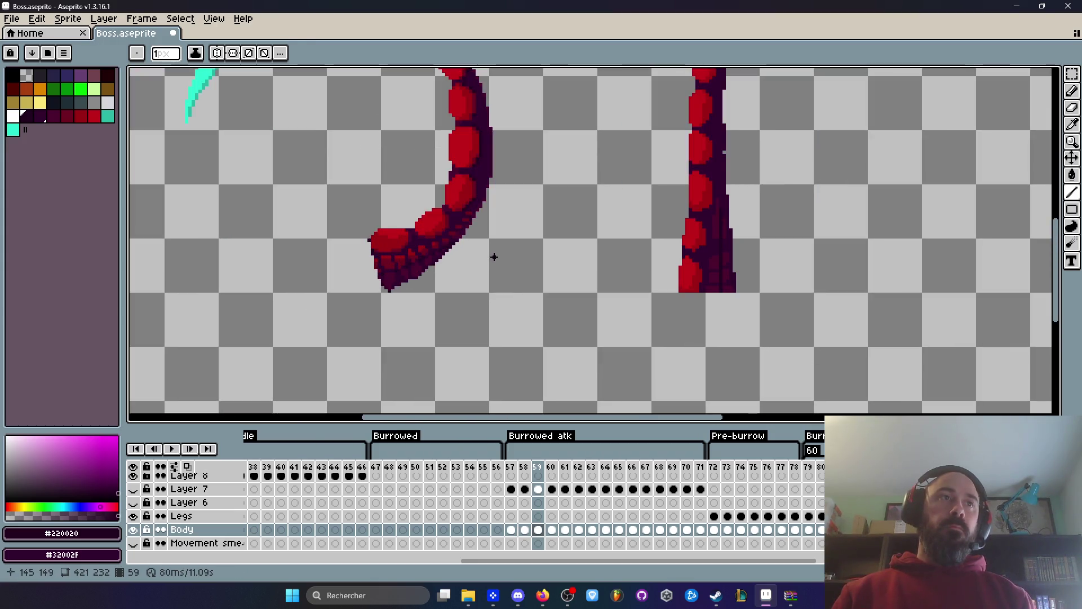
scroll(755, 285, up, 1)
scroll(716, 248, up, 1)
scroll(713, 250, down, 2)
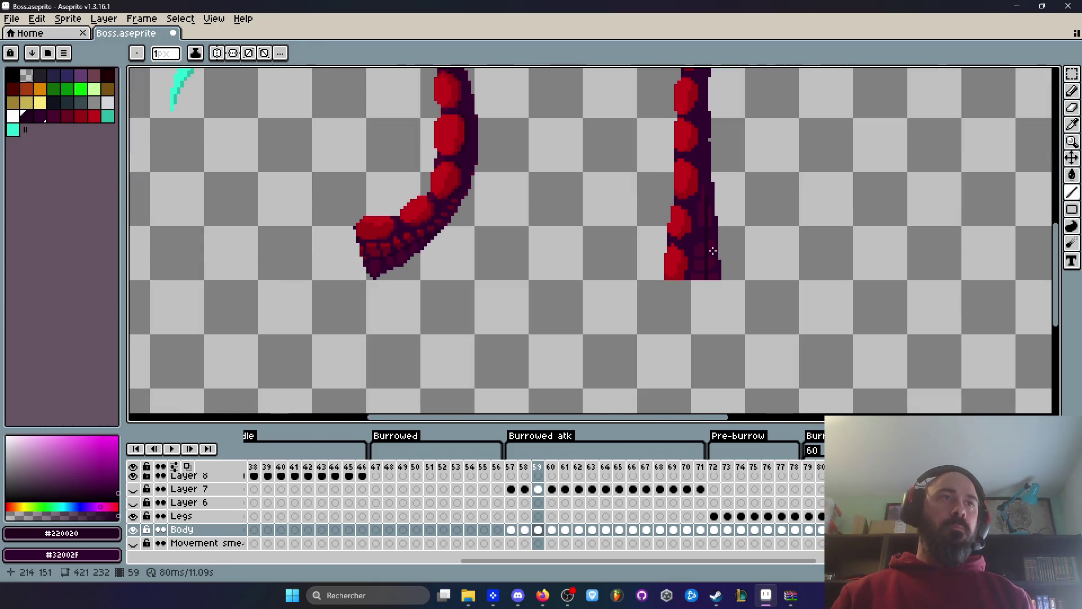
scroll(711, 250, up, 1)
scroll(701, 246, up, 1)
key(i)
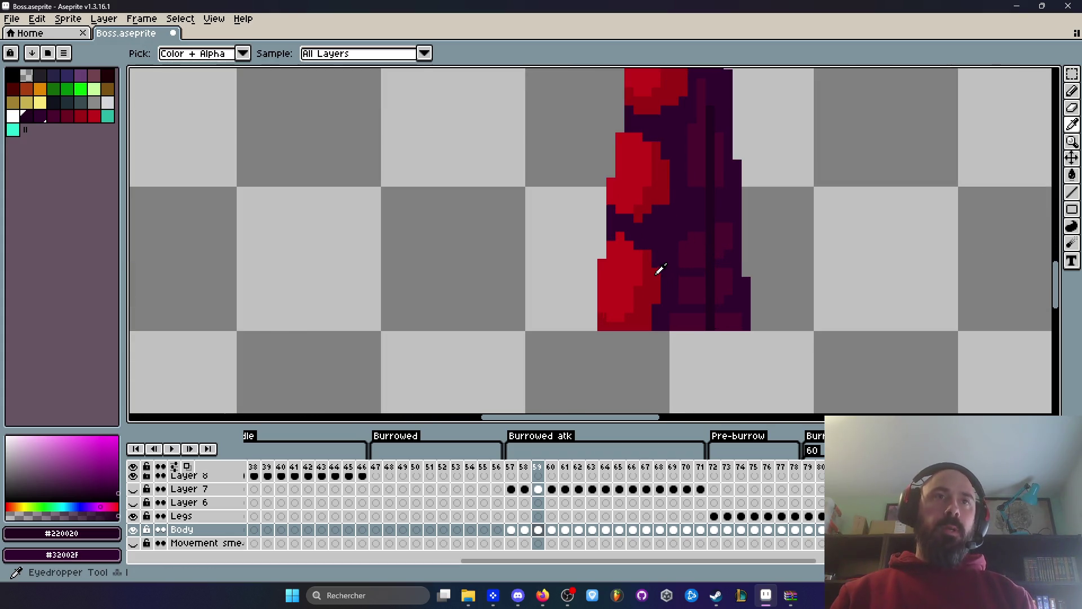
click(656, 275)
key(b)
scroll(659, 269, down, 2)
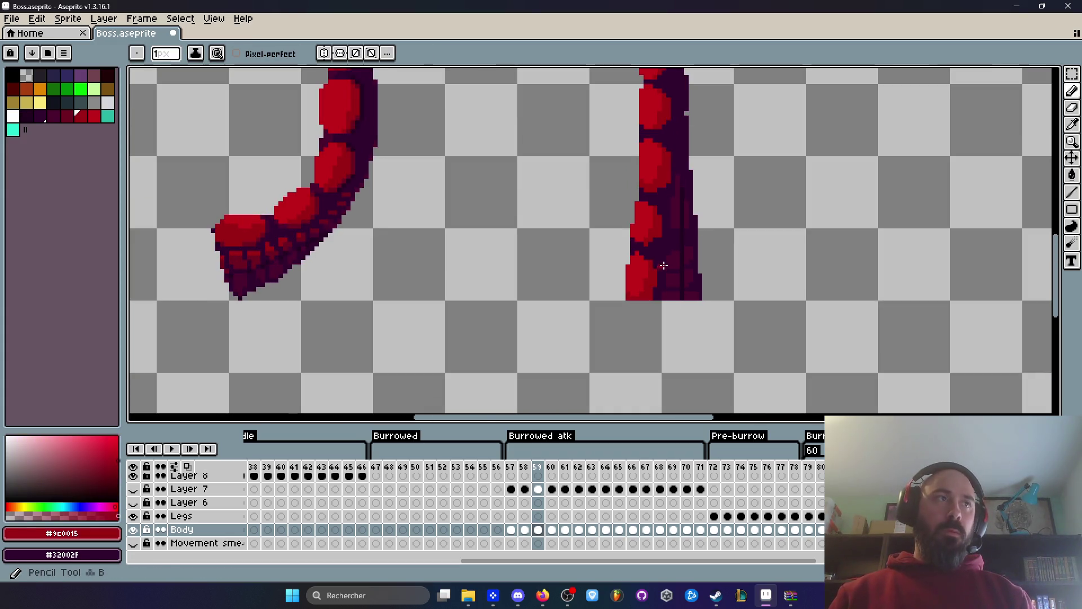
scroll(661, 266, up, 5)
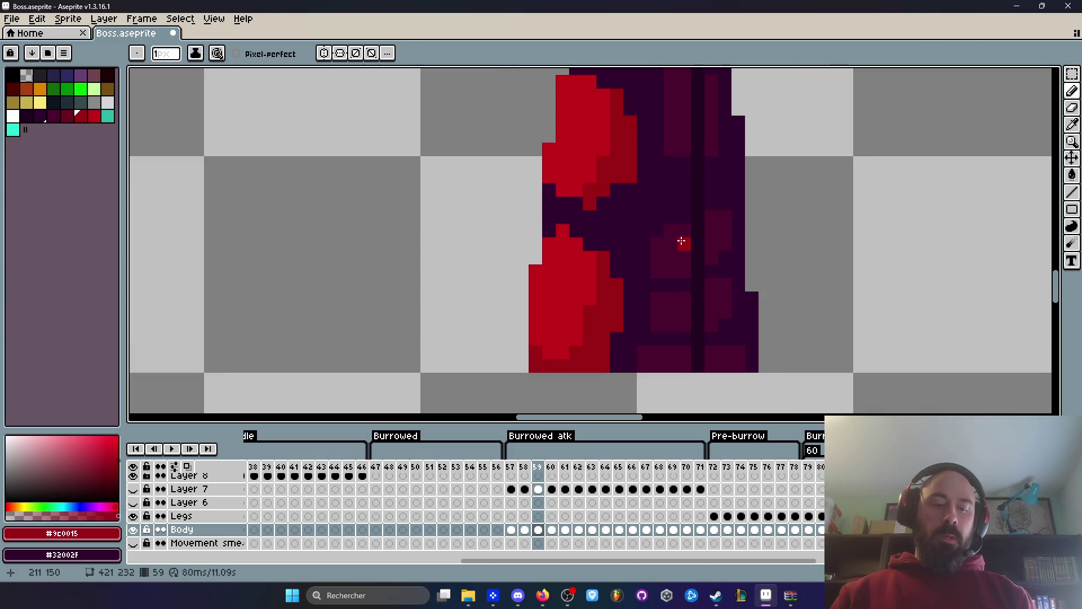
key(g)
click(671, 250)
click(665, 310)
click(657, 358)
Fill the dark column beside the body red, then revert it to dark purple and re-pick red.
scroll(674, 252, down, 2)
click(666, 205)
scroll(667, 208, up, 1)
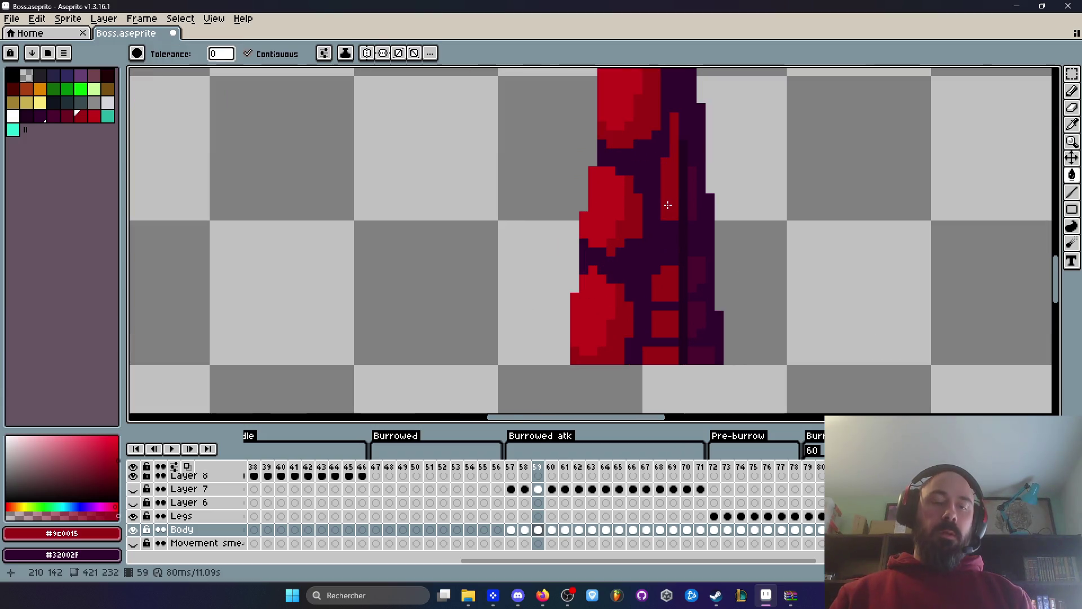
key(i)
click(663, 235)
key(g)
click(669, 205)
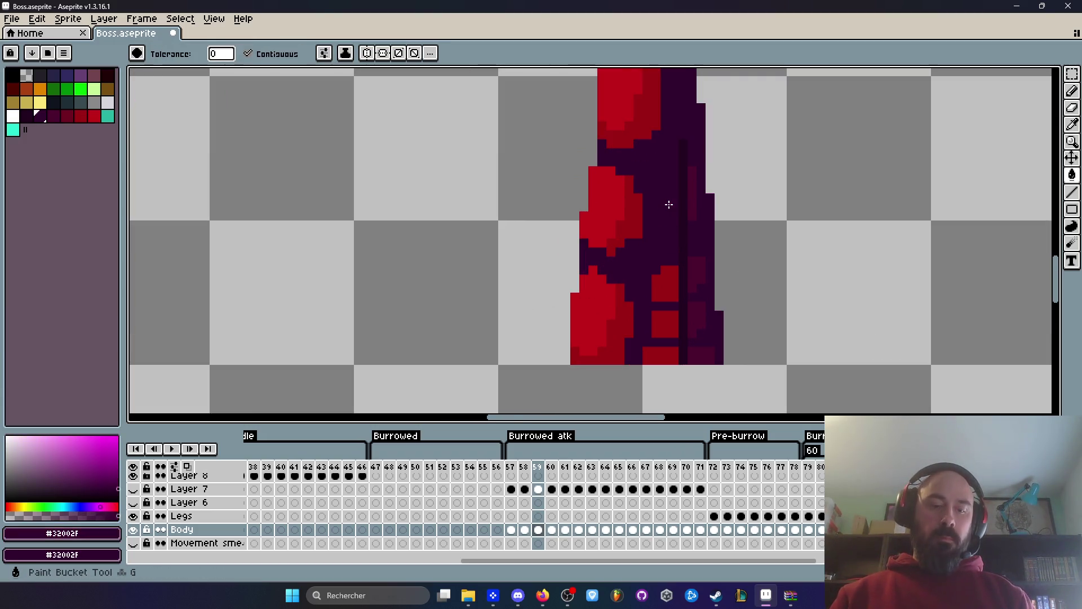
key(i)
click(665, 286)
Pencil red highlight pixels onto the straight tentacle's dark side.
scroll(665, 285, down, 2)
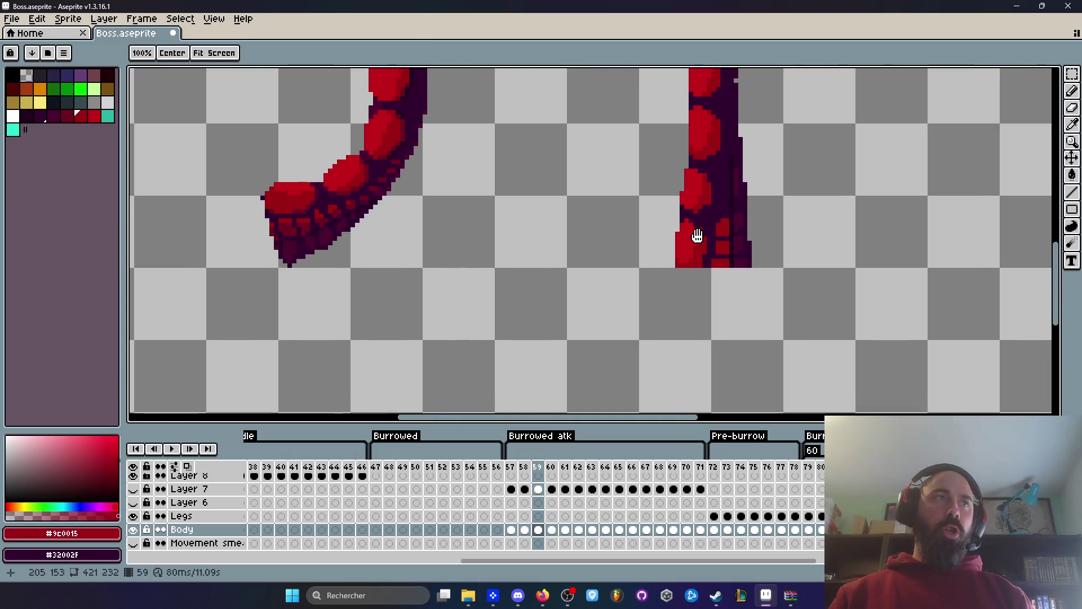
scroll(698, 235, up, 2)
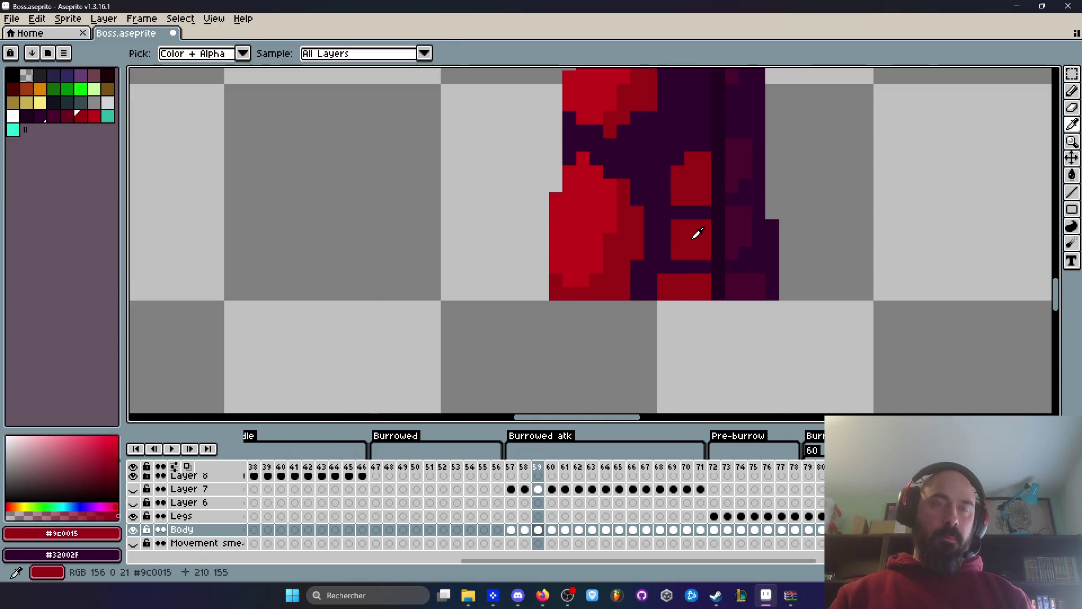
scroll(697, 234, up, 1)
key(b)
click(638, 267)
click(610, 347)
click(648, 157)
scroll(649, 169, down, 3)
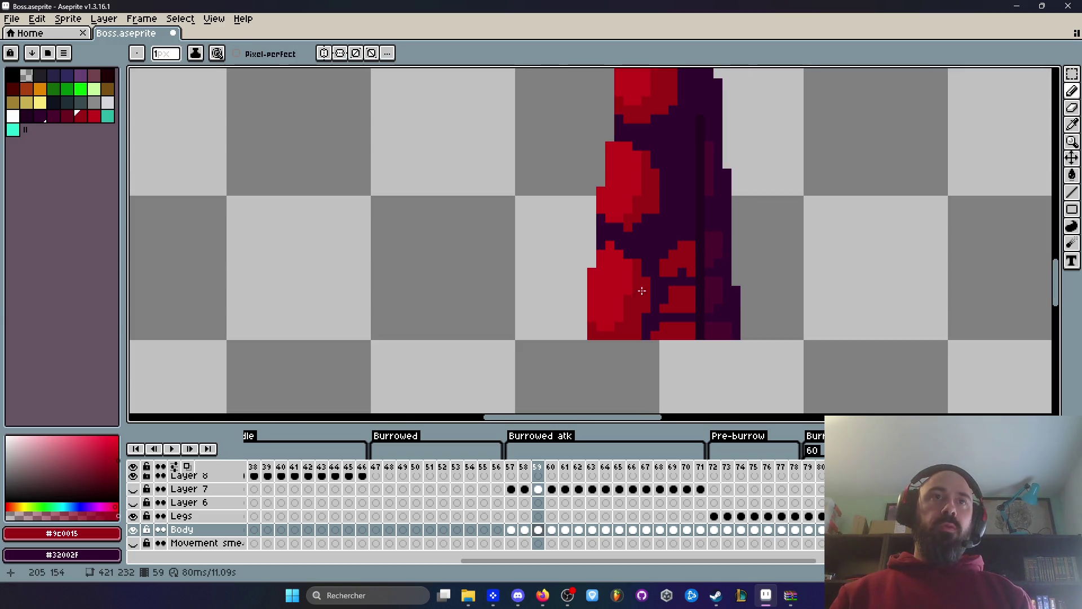
drag(695, 194, 691, 231)
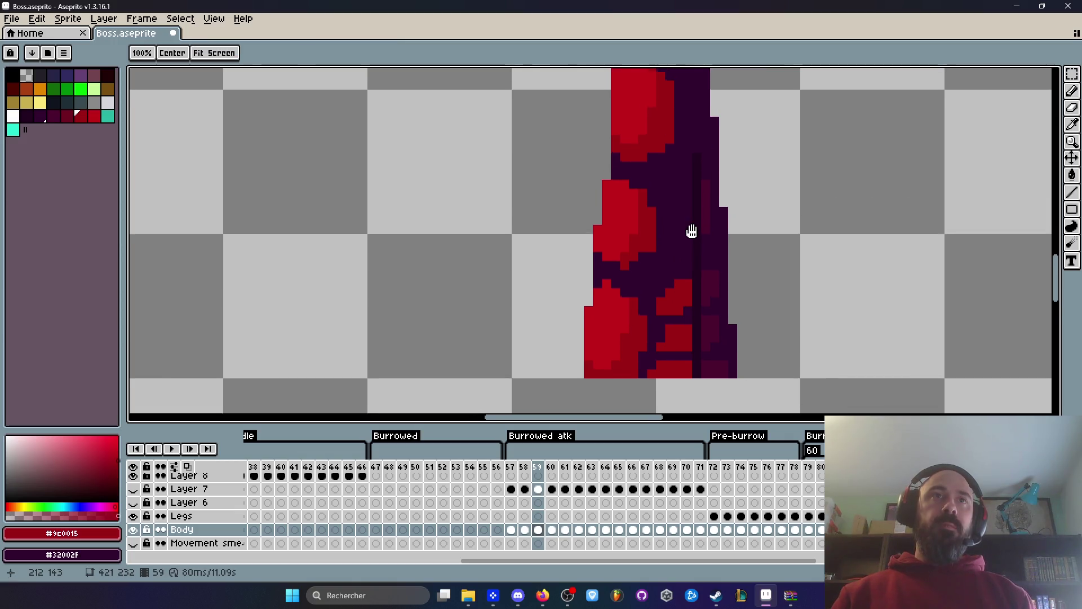
scroll(692, 228, down, 2)
scroll(692, 221, up, 3)
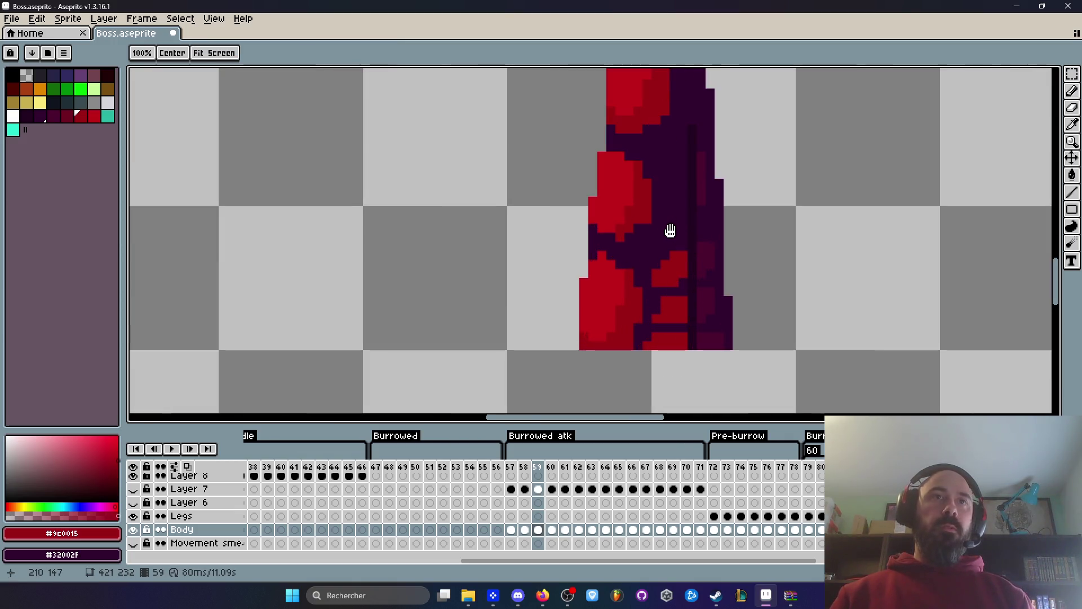
mouse_move(703, 212)
mouse_down()
mouse_move(682, 226)
mouse_move(699, 203)
mouse_up()
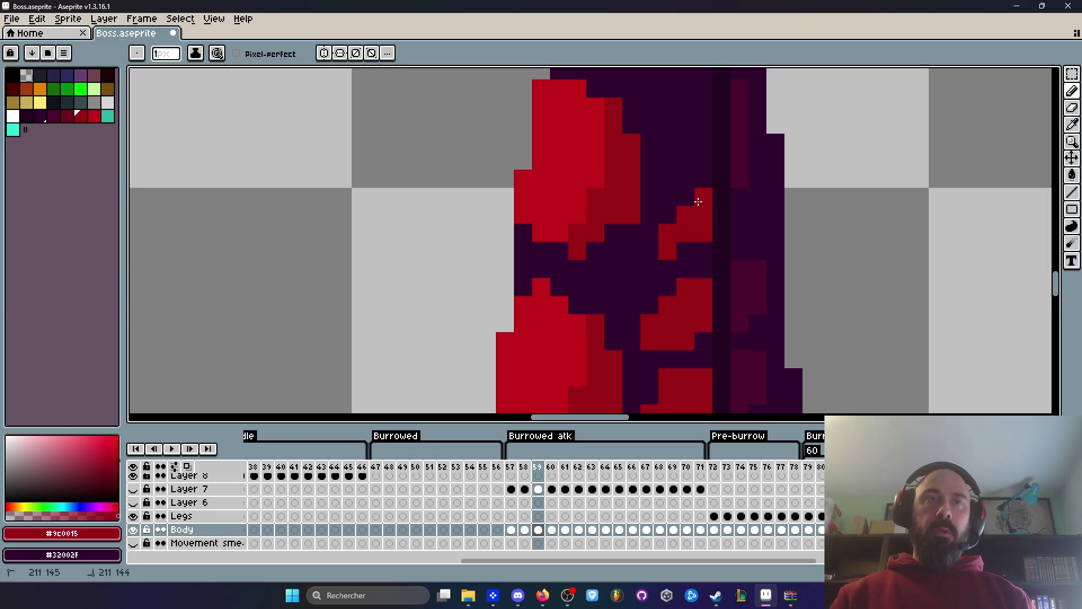
Bring both tentacles into view and sample the brighter red from a segment.
scroll(699, 221, down, 2)
scroll(707, 188, down, 2)
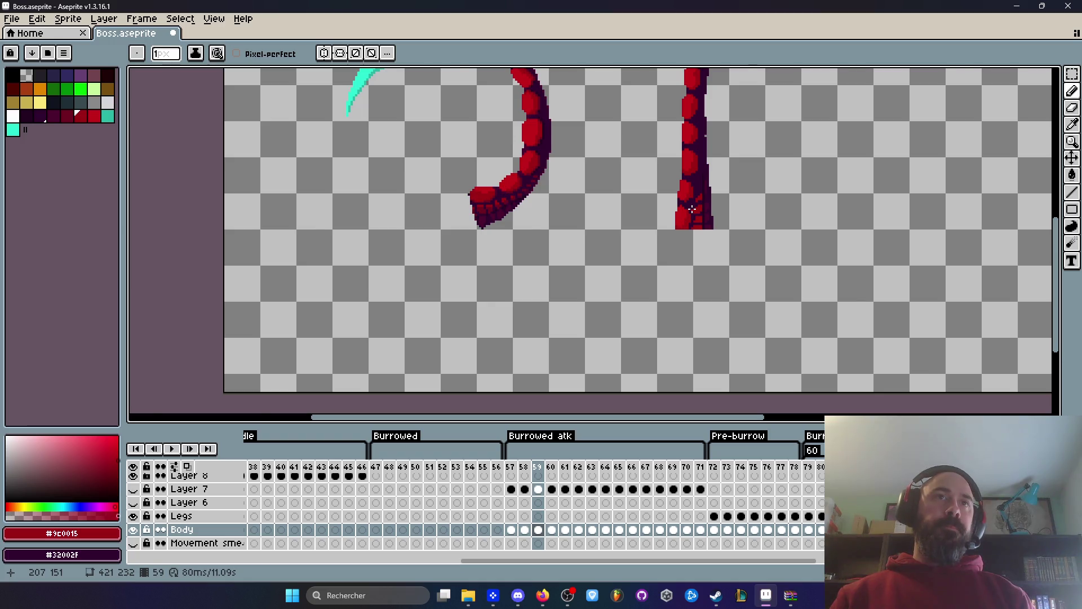
scroll(692, 209, up, 2)
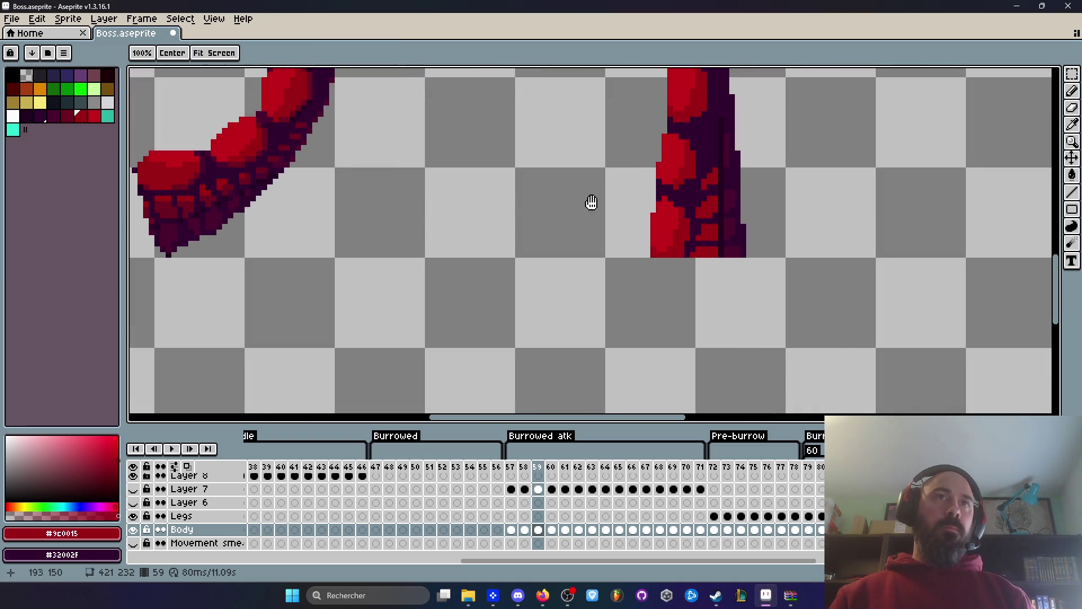
drag(626, 205, 754, 307)
scroll(721, 282, down, 1)
scroll(819, 278, right, 1)
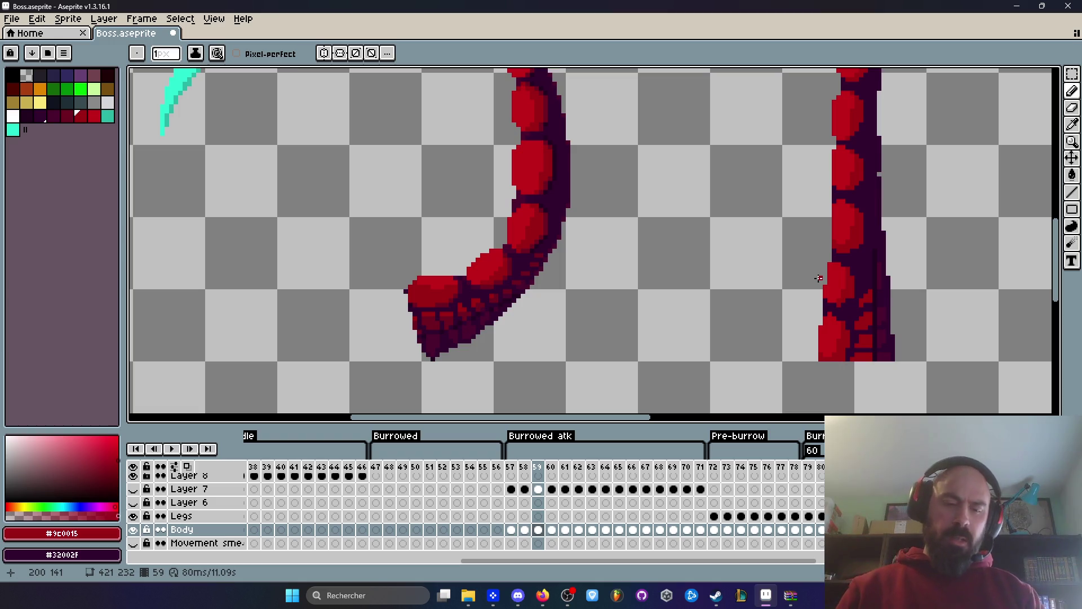
key(i)
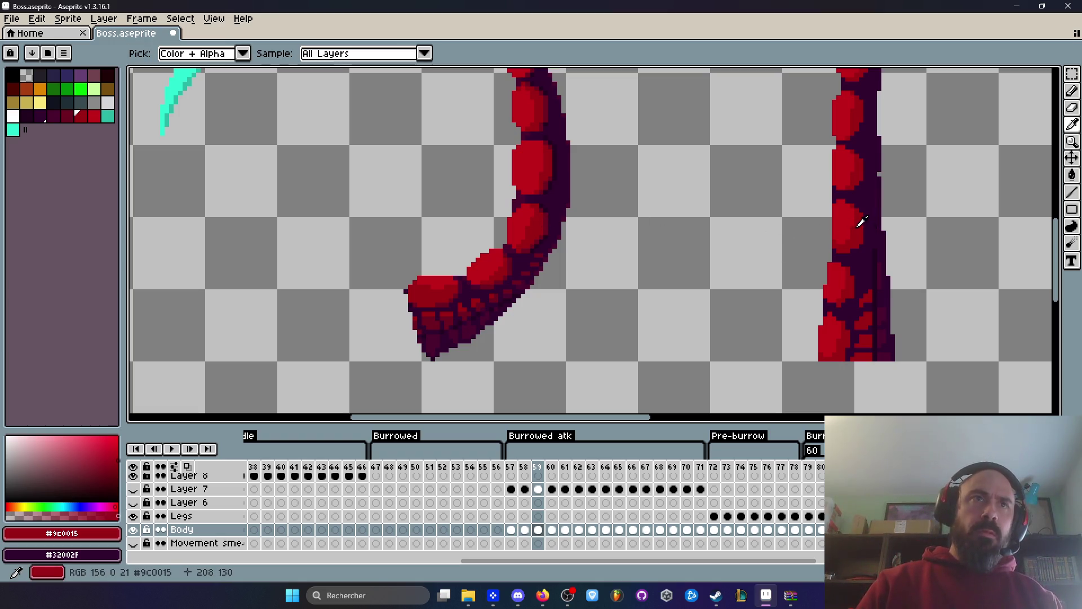
click(524, 221)
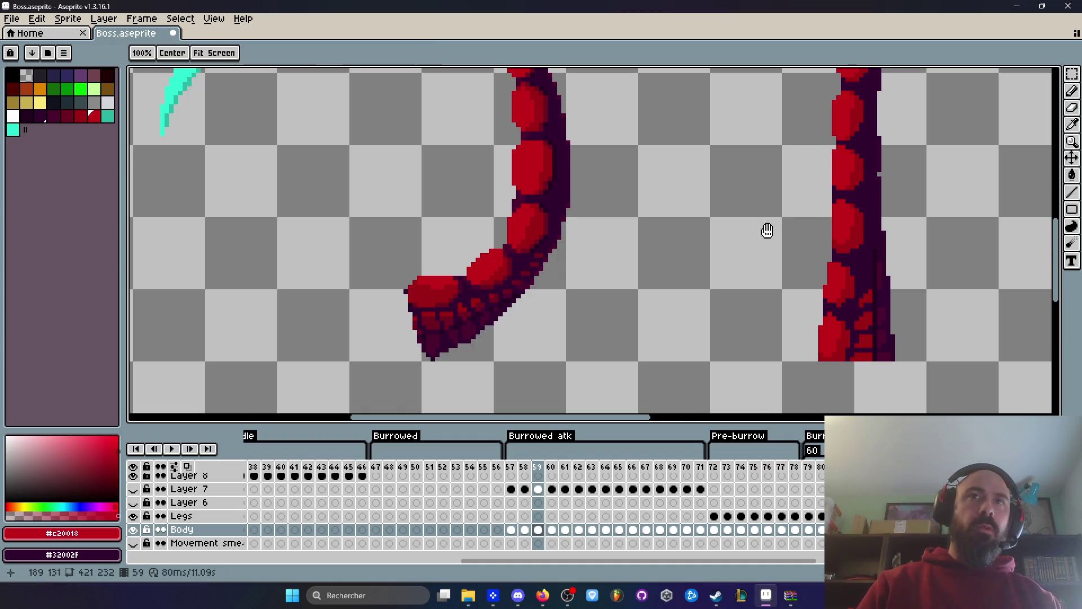
Repaint pixels along the red and purple edge and add a red pixel on the dark edge.
scroll(621, 225, down, 2)
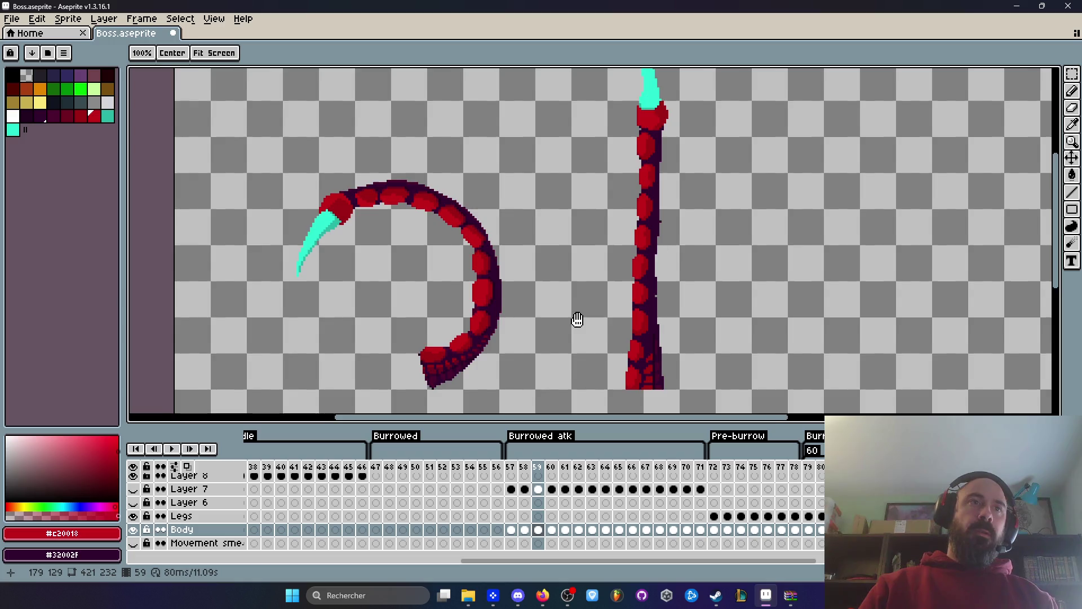
scroll(576, 317, up, 2)
scroll(908, 254, up, 1)
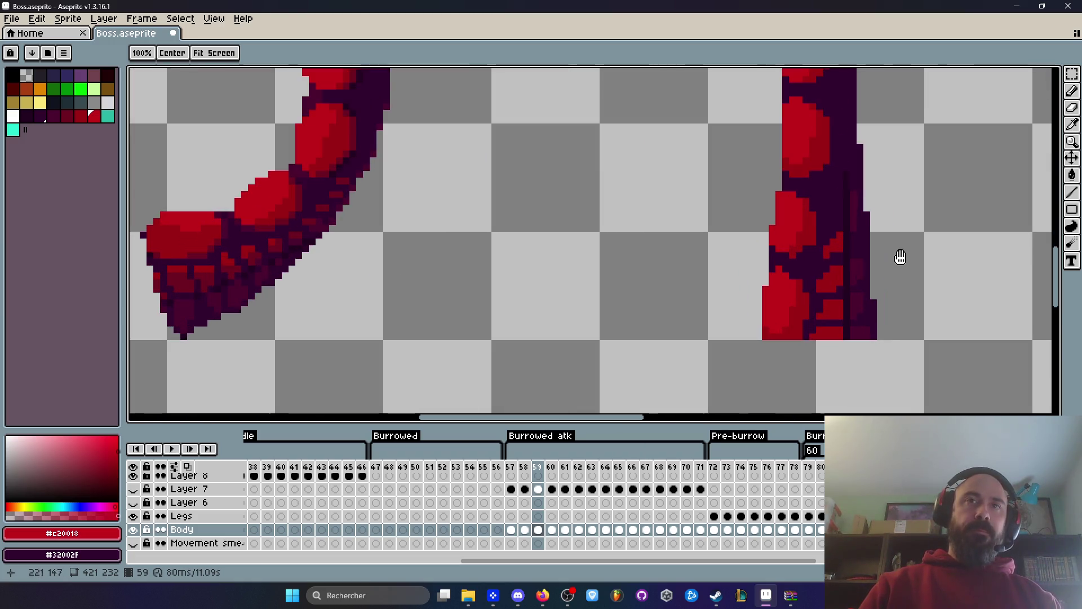
scroll(800, 291, up, 2)
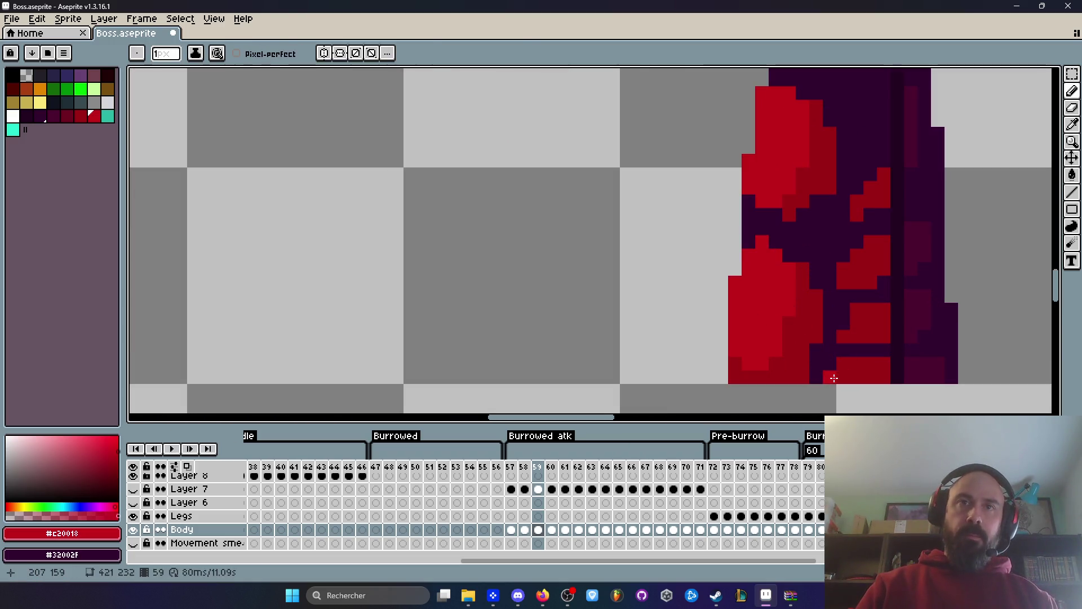
mouse_move(853, 317)
mouse_down()
mouse_move(843, 283)
mouse_move(858, 205)
mouse_move(812, 280)
mouse_up()
scroll(860, 205, down, 4)
scroll(868, 204, down, 2)
key(space)
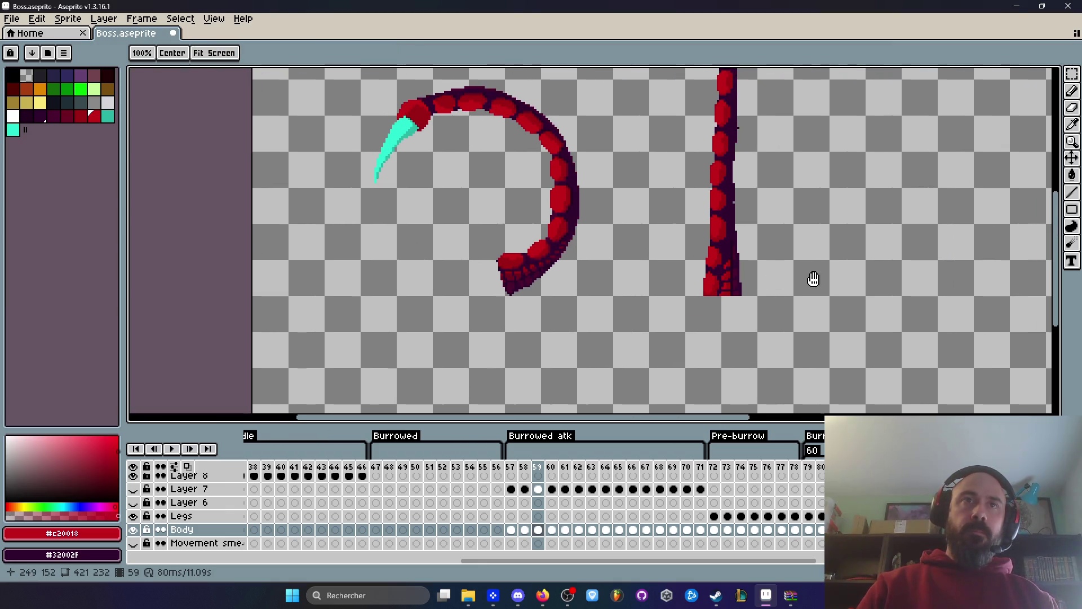
scroll(727, 276, up, 5)
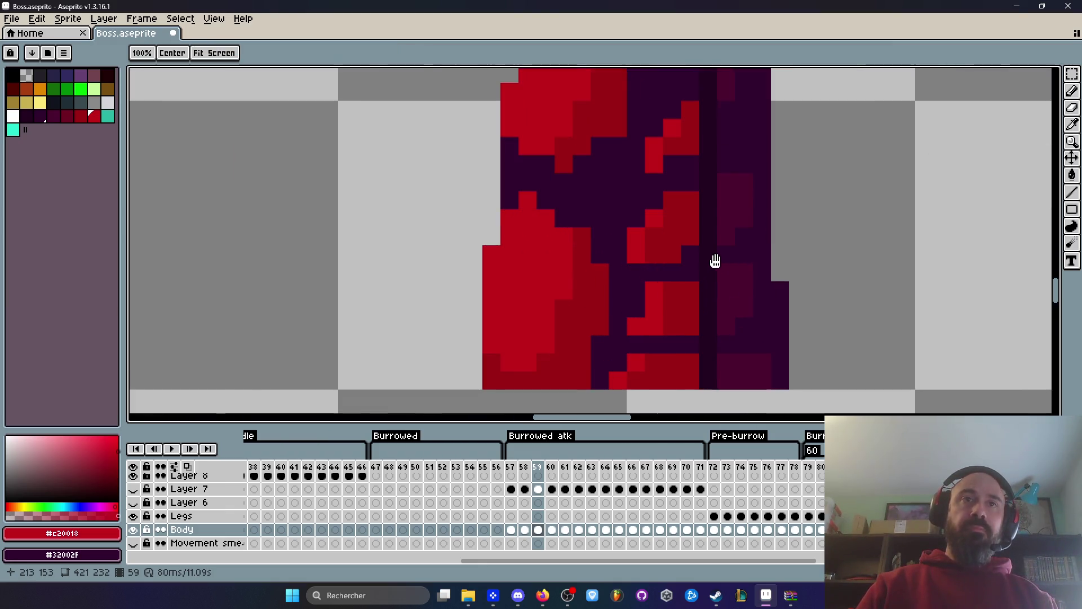
key(b)
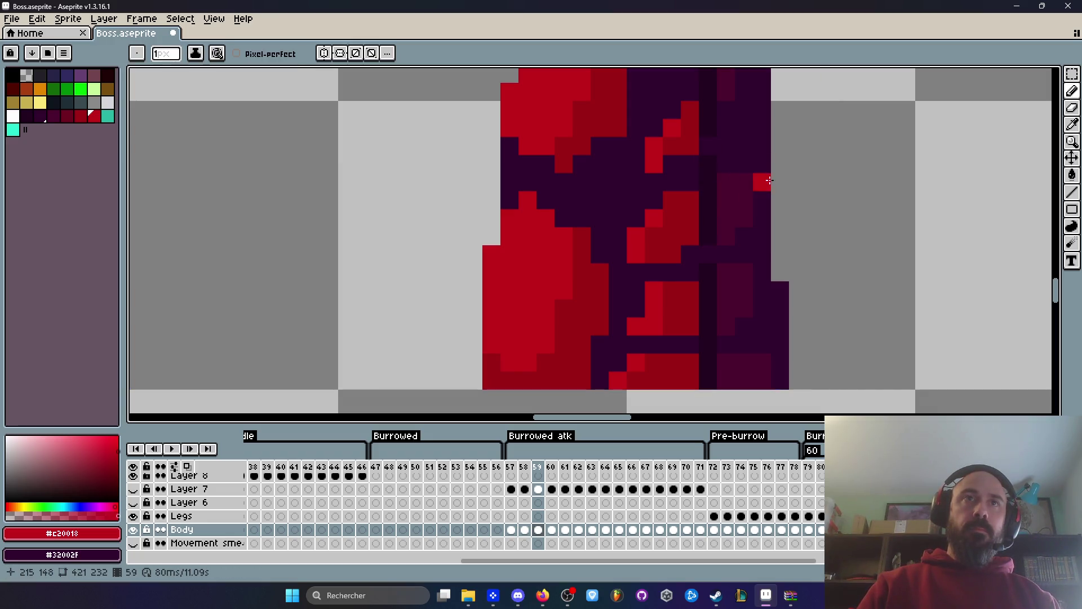
click(708, 345)
Shade upright tentacle pixels dark purple, then sample the muted purple from its shaded side.
scroll(720, 349, down, 5)
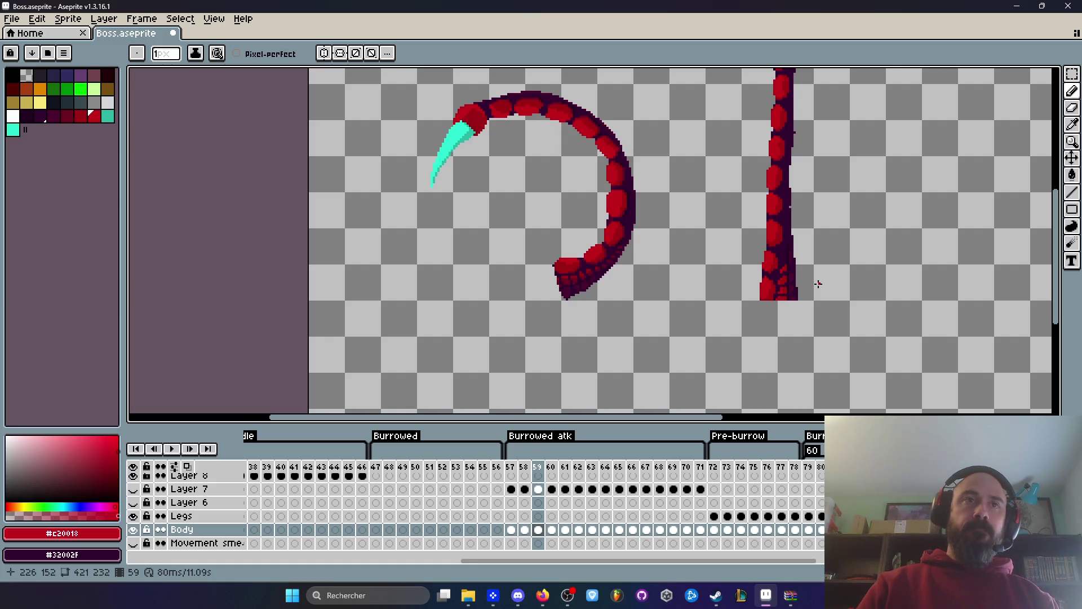
scroll(818, 284, up, 2)
scroll(843, 269, right, 5)
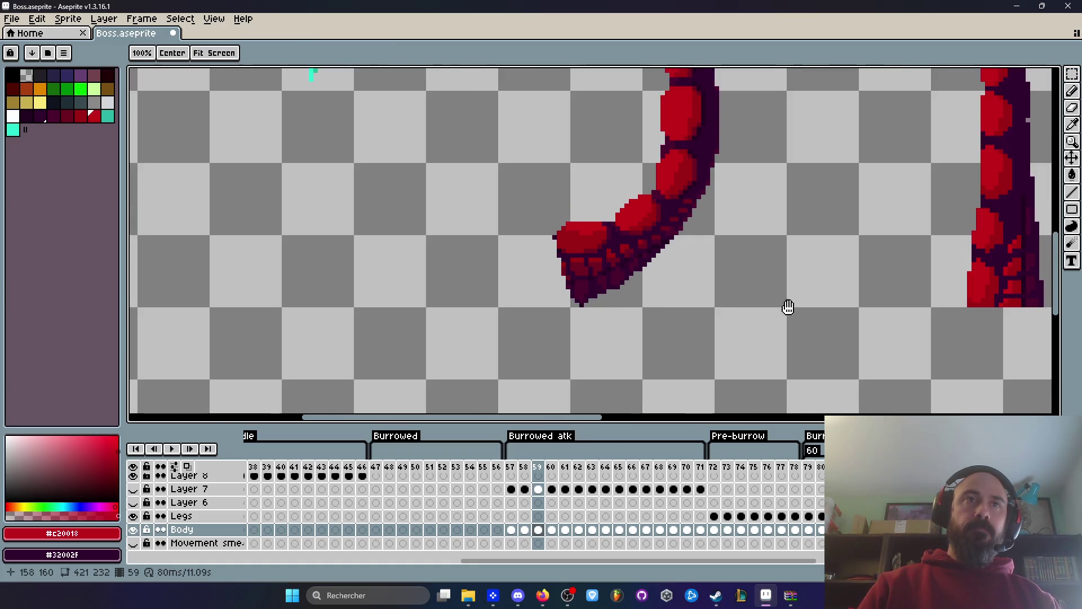
scroll(844, 269, up, 2)
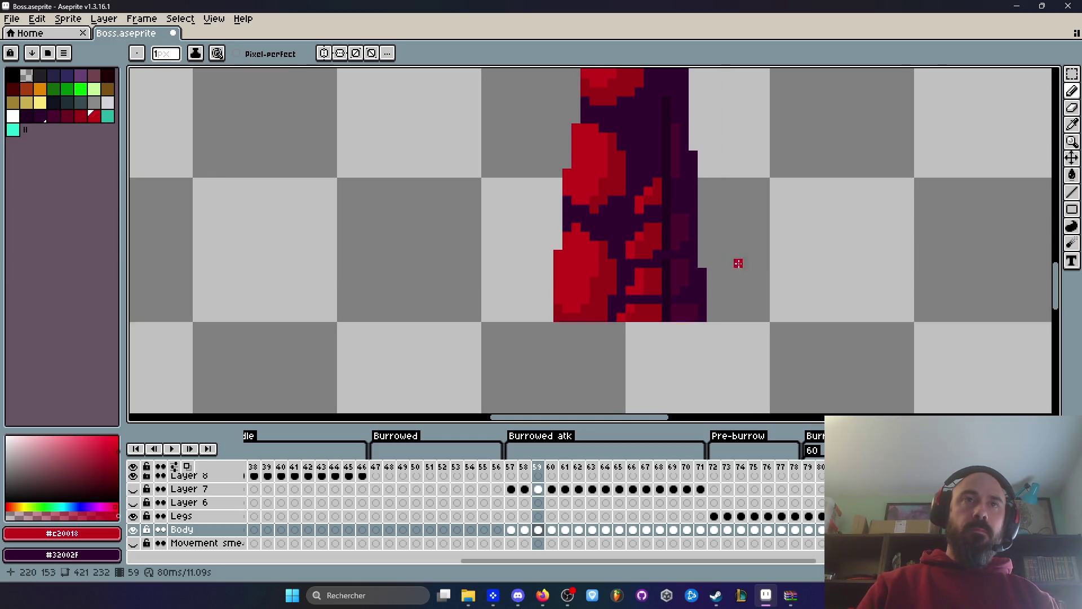
scroll(664, 224, up, 2)
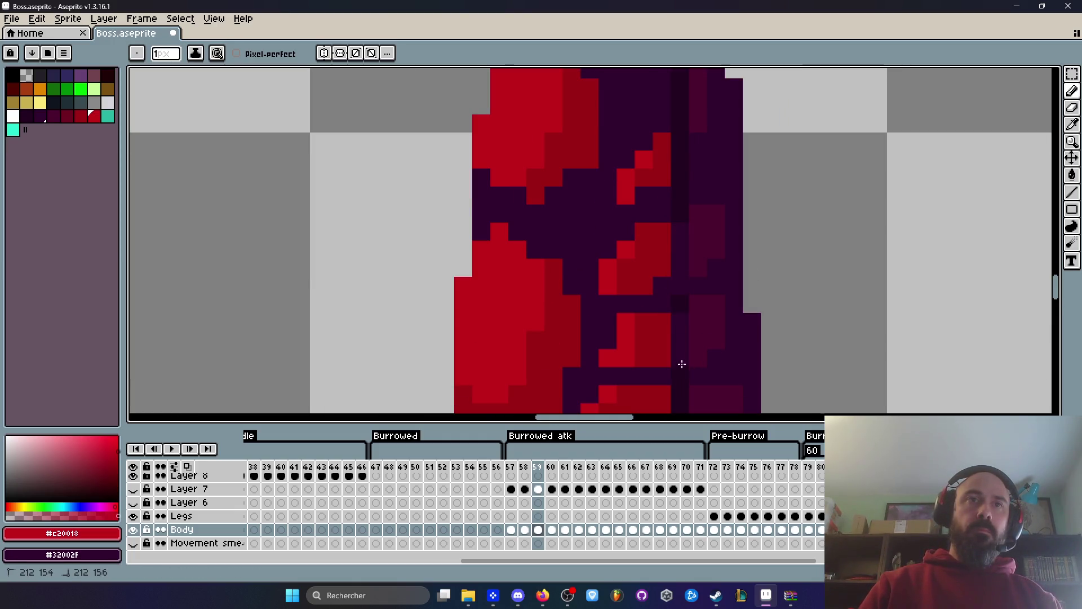
drag(684, 319, 681, 350)
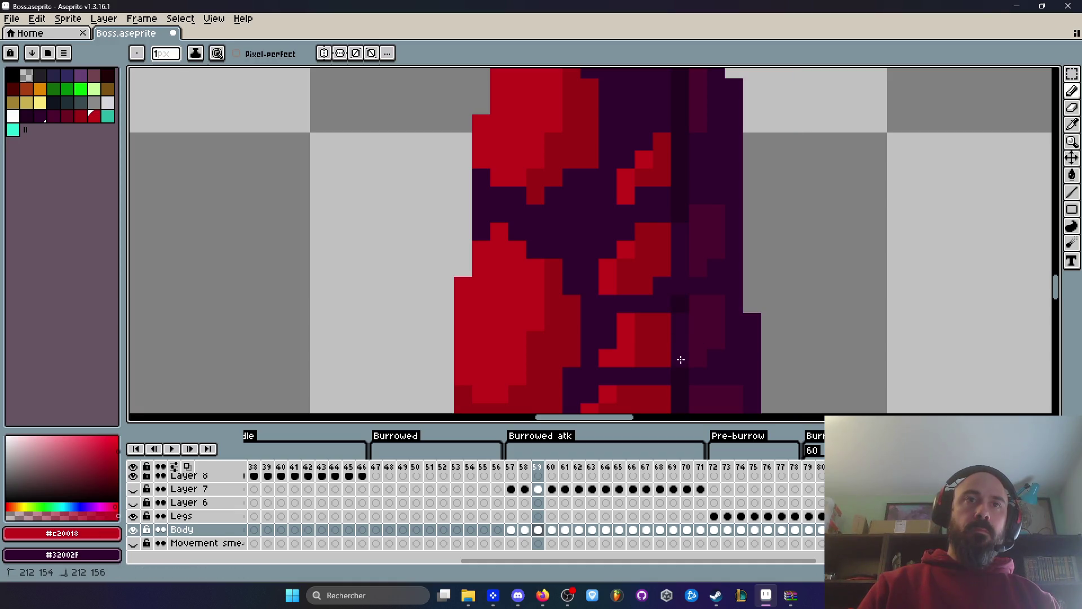
drag(677, 212, 674, 259)
mouse_move(677, 327)
mouse_down()
mouse_move(683, 411)
mouse_move(680, 390)
mouse_up()
drag(686, 182, 686, 208)
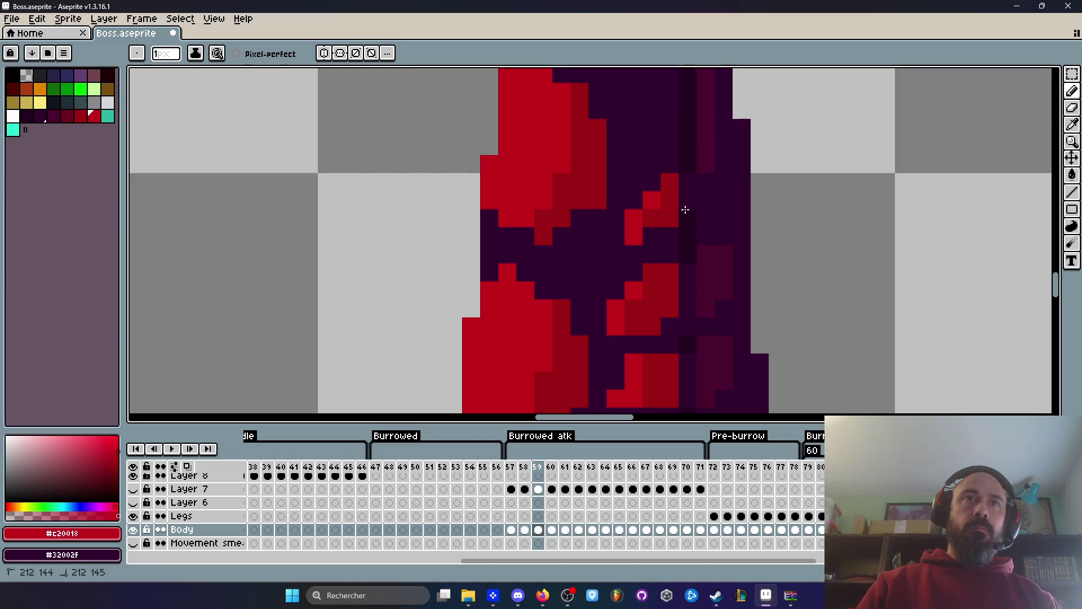
key(i)
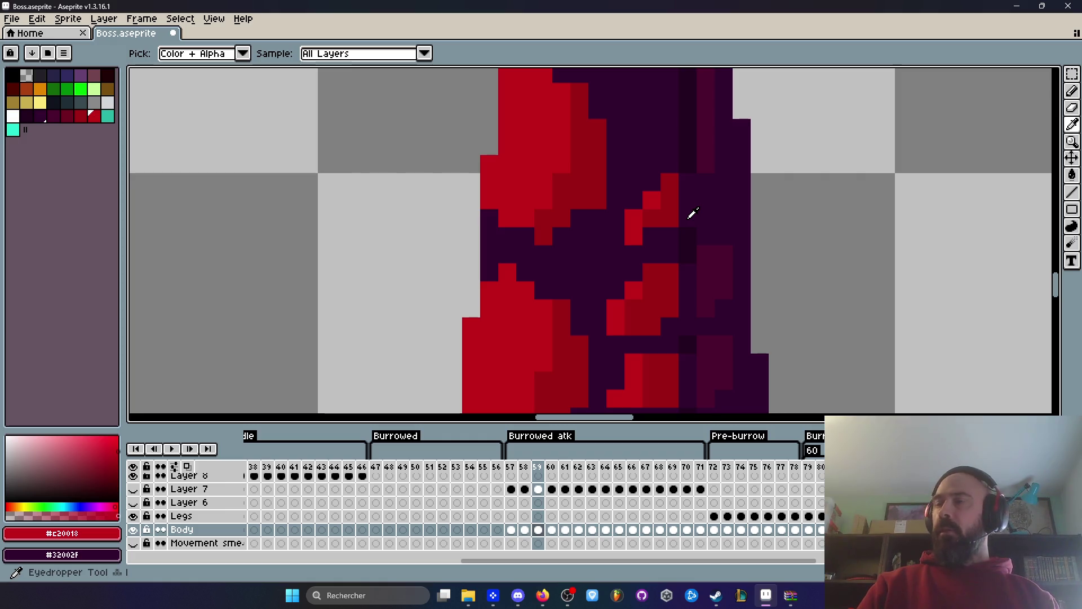
click(706, 156)
Sample red #9c0015 and paint red pixels onto a tentacle segment, fixing one spot dark.
key(b)
scroll(713, 176, up, 1)
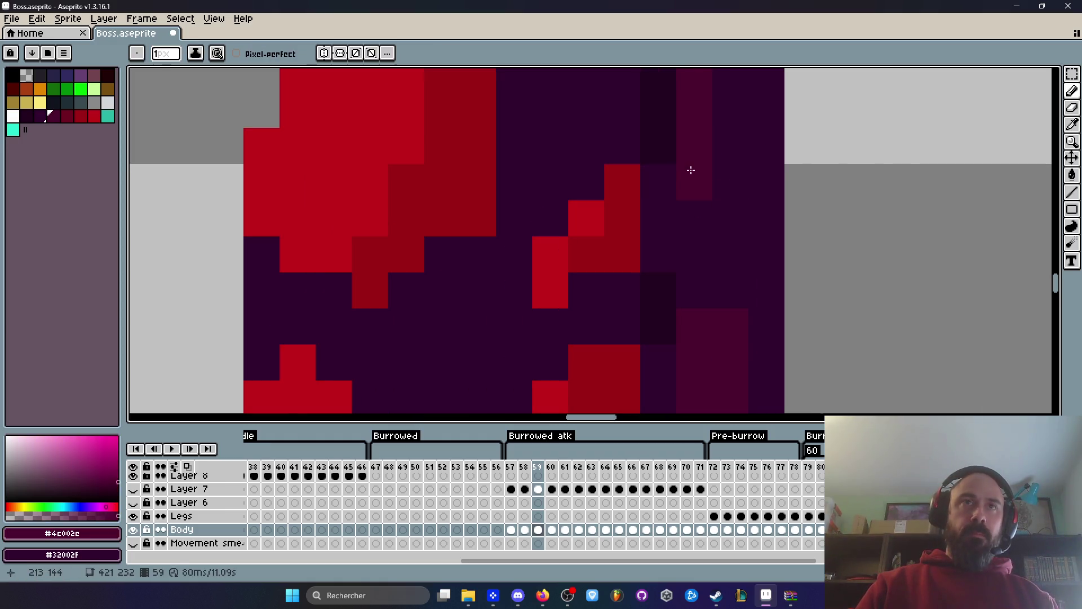
scroll(731, 210, down, 2)
scroll(727, 198, up, 2)
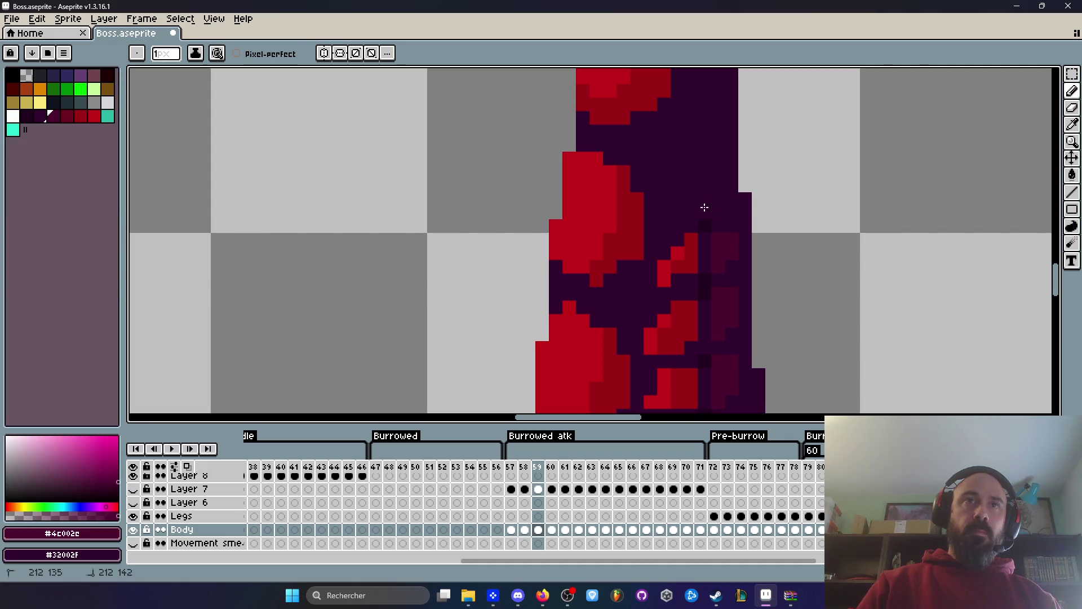
scroll(718, 212, down, 3)
scroll(718, 210, up, 3)
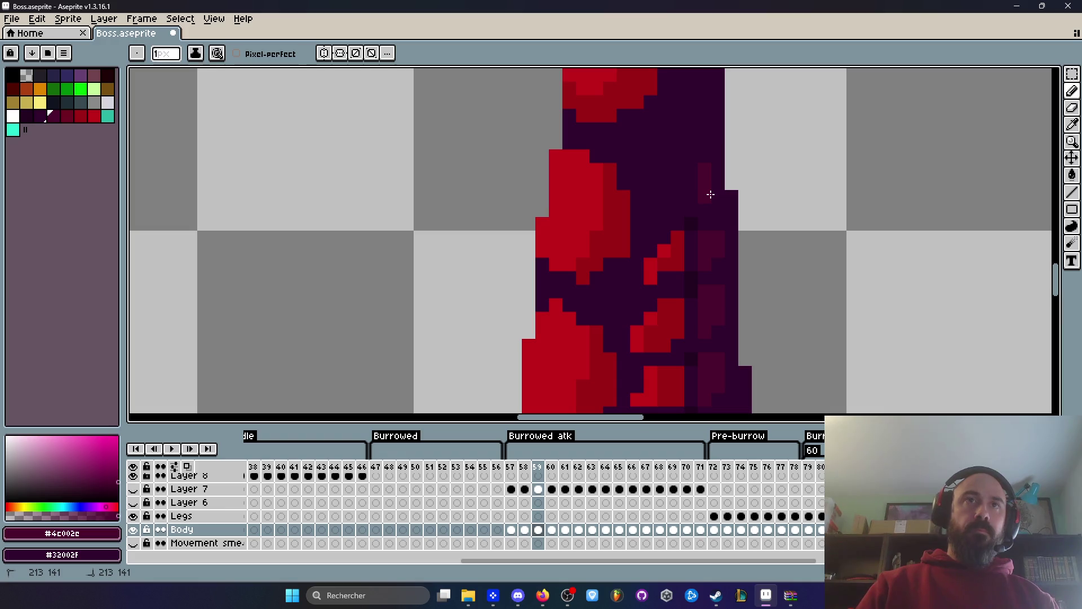
scroll(715, 189, down, 3)
scroll(715, 193, up, 2)
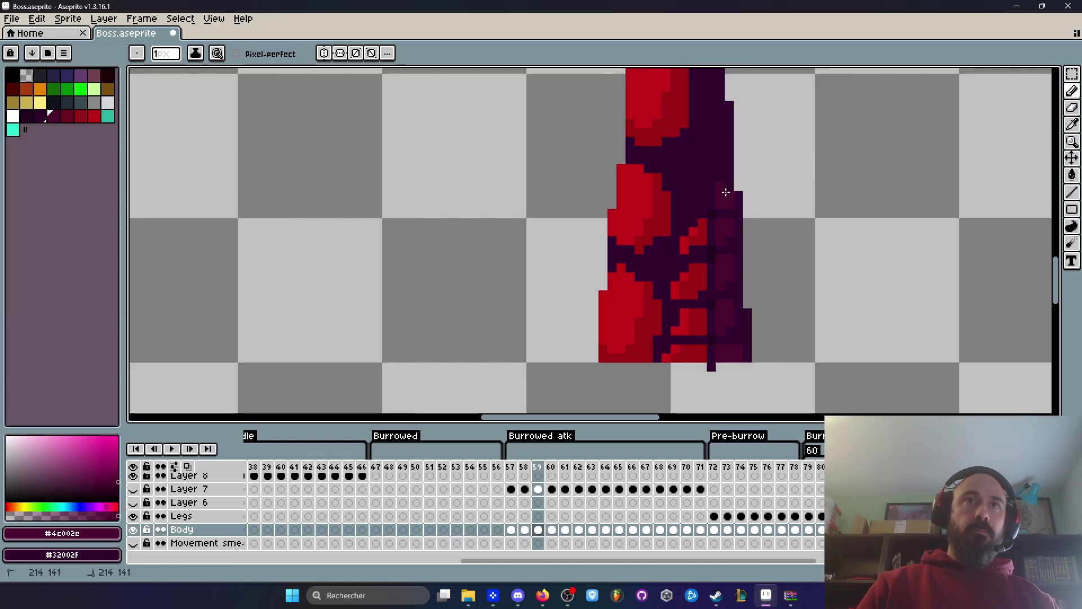
scroll(727, 191, down, 2)
scroll(729, 186, up, 2)
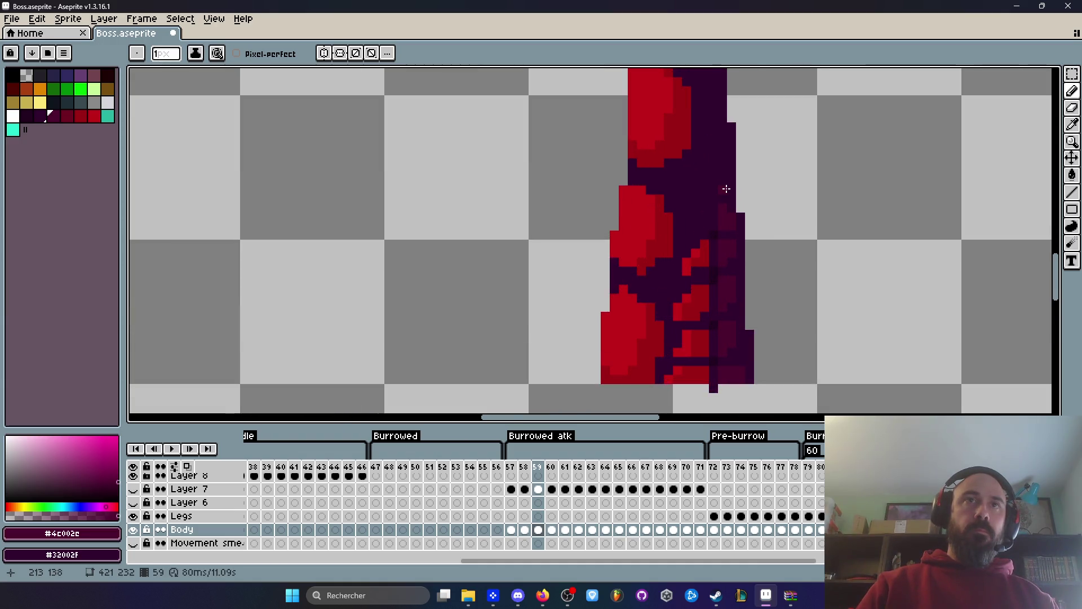
scroll(720, 186, up, 2)
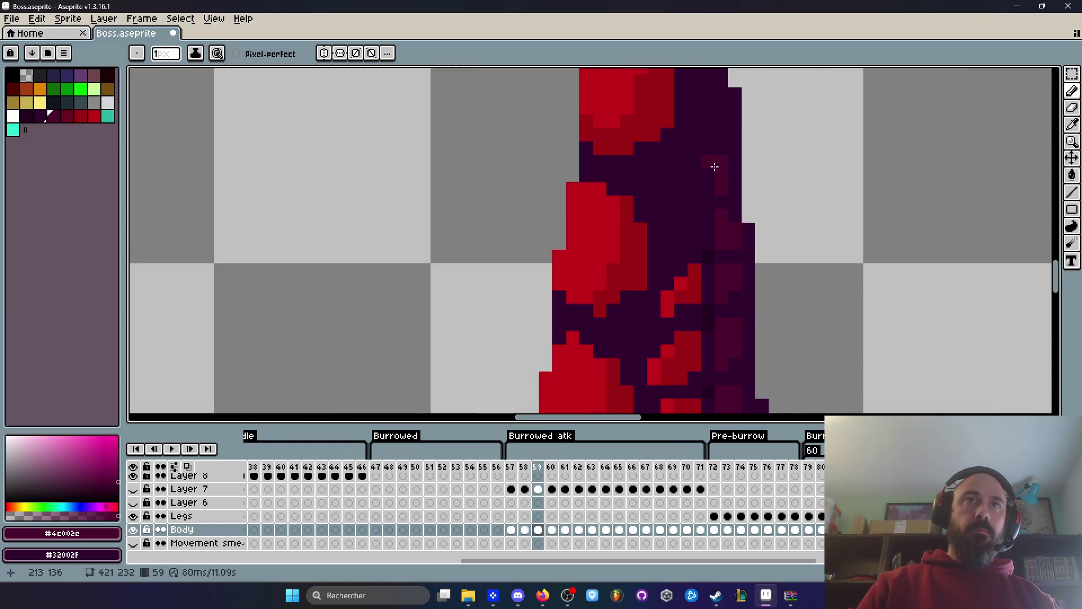
alt+click(689, 293)
scroll(693, 232, down, 2)
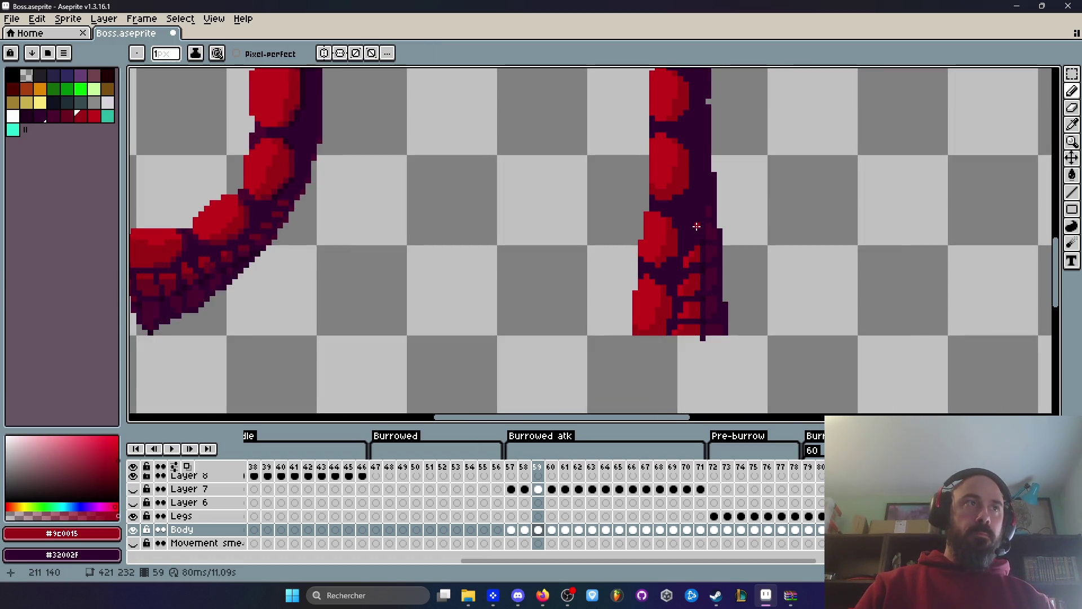
scroll(697, 224, up, 2)
drag(693, 225, 687, 248)
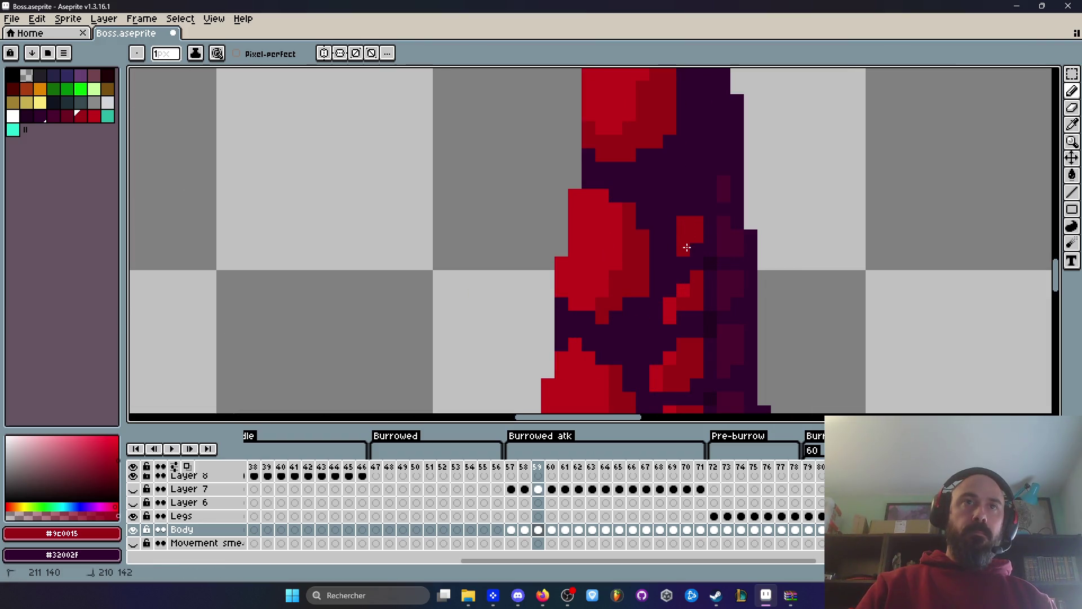
click(694, 191)
click(689, 181)
click(691, 194)
right_click(686, 195)
Sample dark purple #32002F and set the secondary colour to transparent.
scroll(744, 180, down, 5)
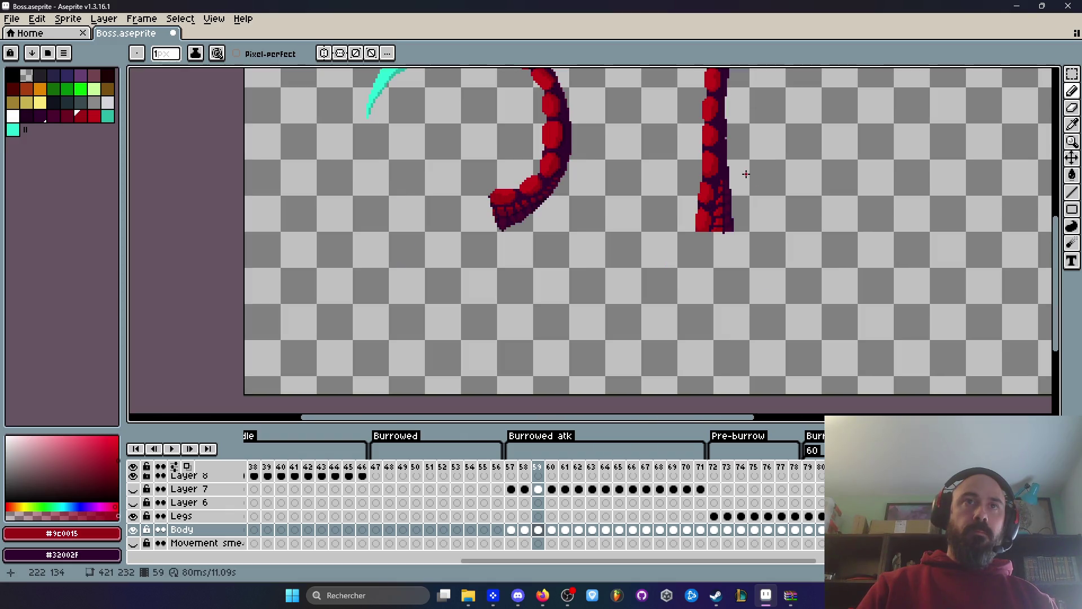
scroll(746, 174, down, 2)
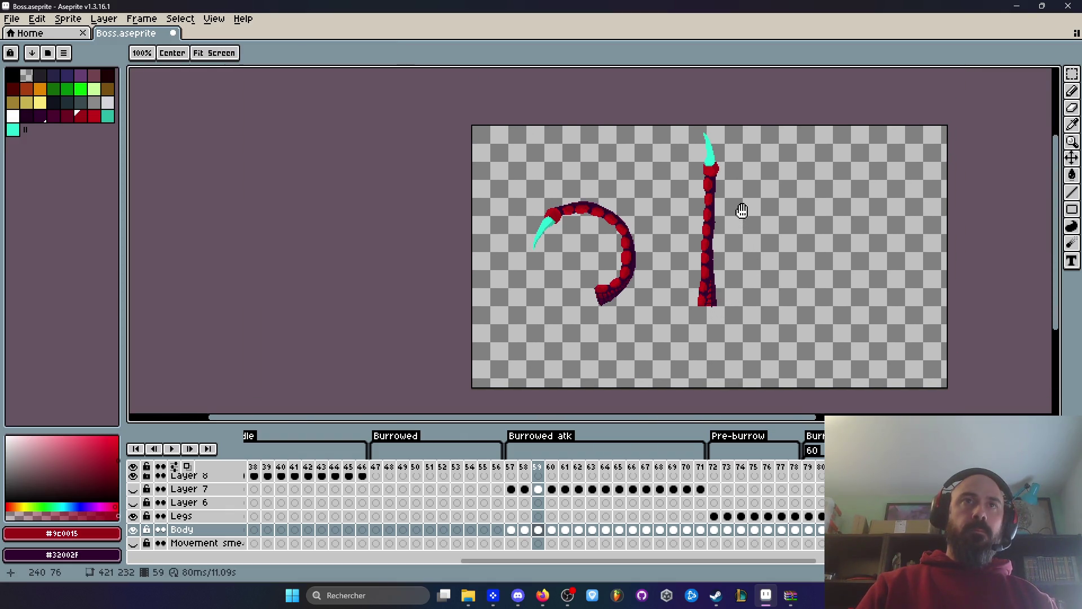
scroll(741, 212, up, 2)
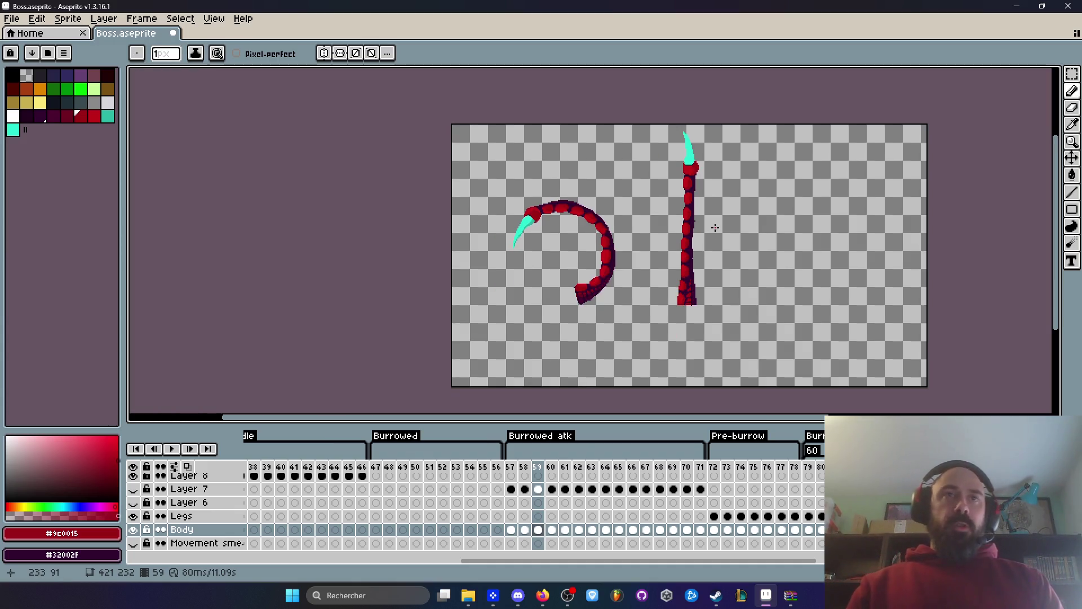
scroll(714, 226, down, 2)
scroll(707, 234, up, 3)
scroll(700, 241, up, 1)
alt+click(717, 225)
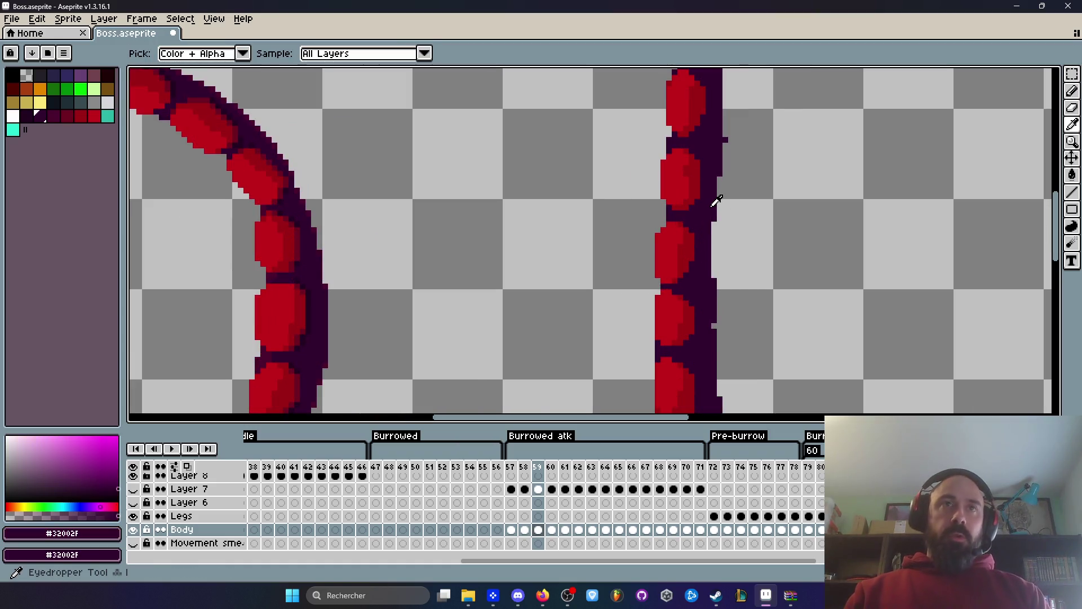
scroll(717, 225, up, 2)
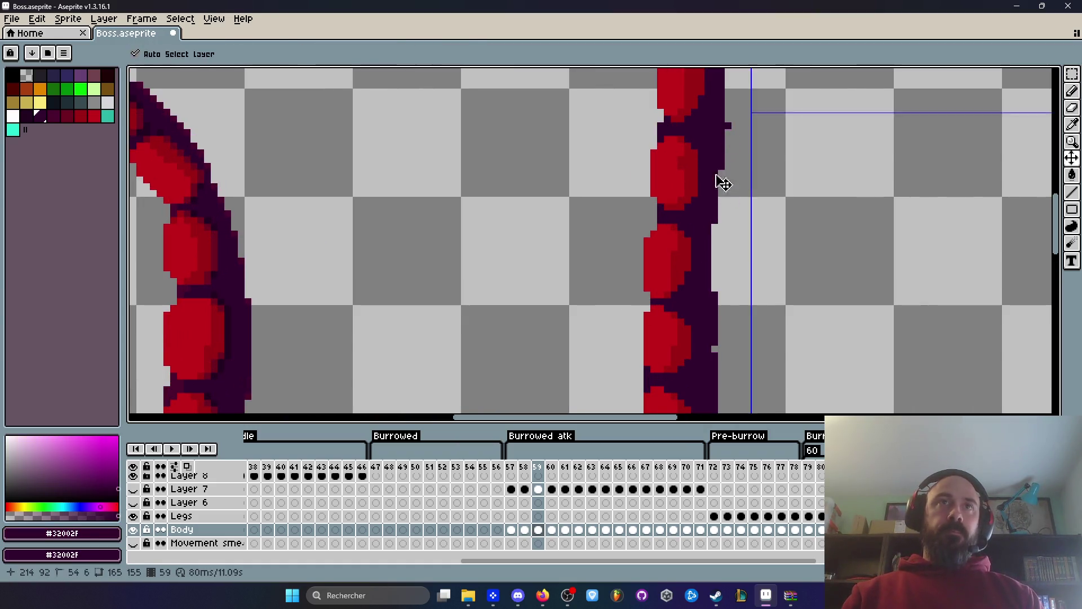
right_click(27, 71)
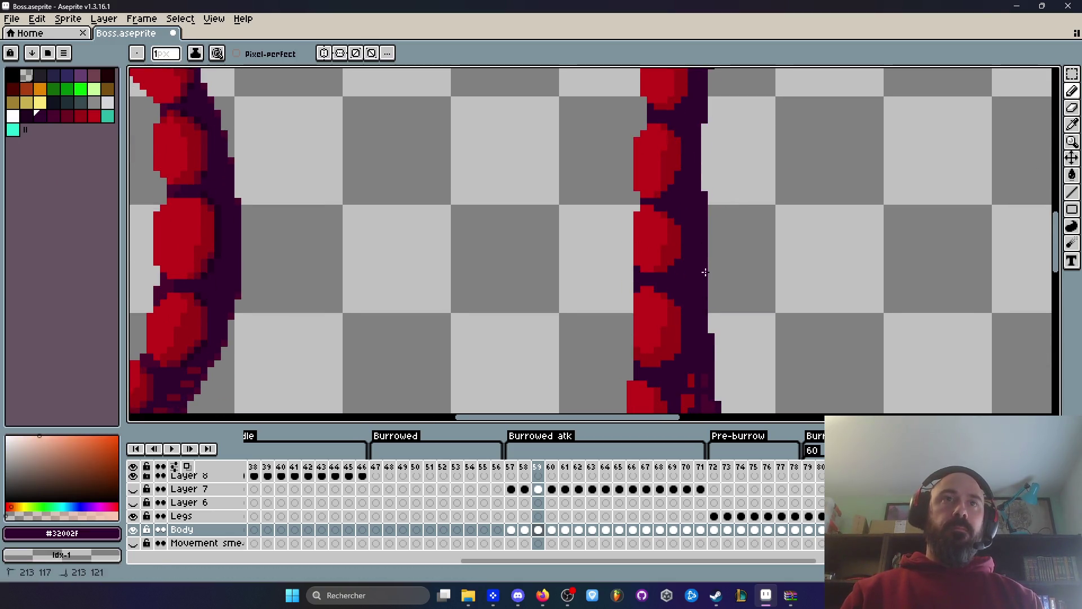
Sample red #c20018 and add red pixels along the tentacle's left edge.
scroll(711, 237, down, 3)
scroll(702, 271, up, 5)
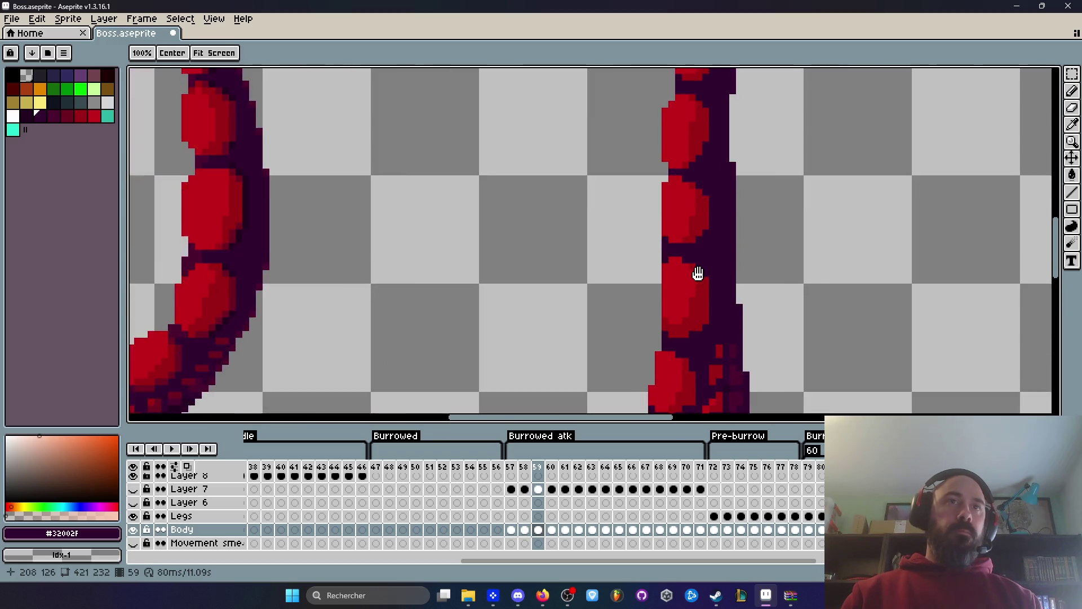
scroll(625, 228, down, 5)
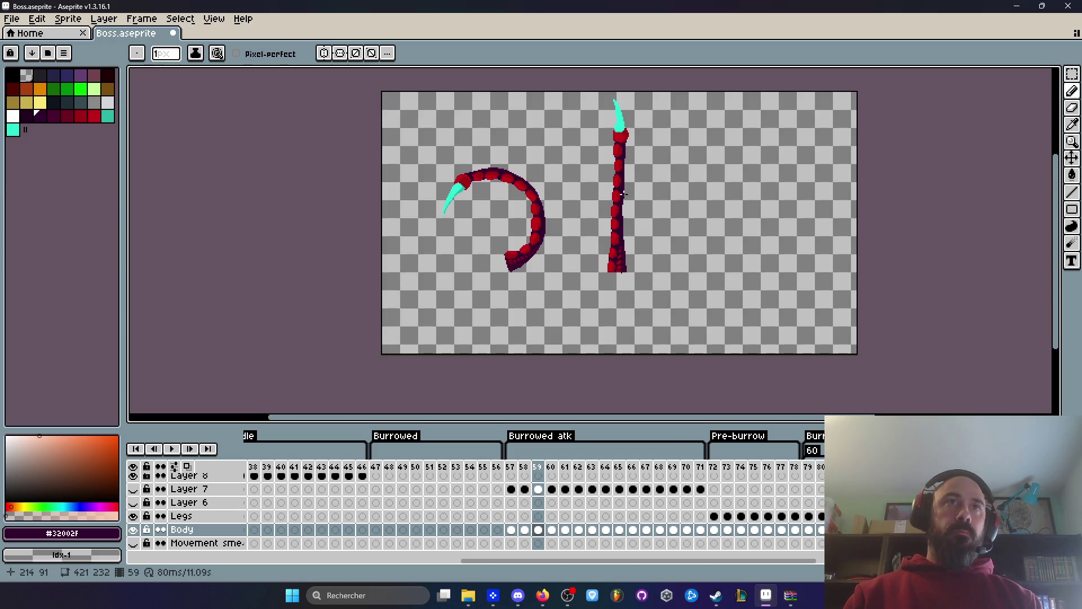
scroll(615, 259, up, 5)
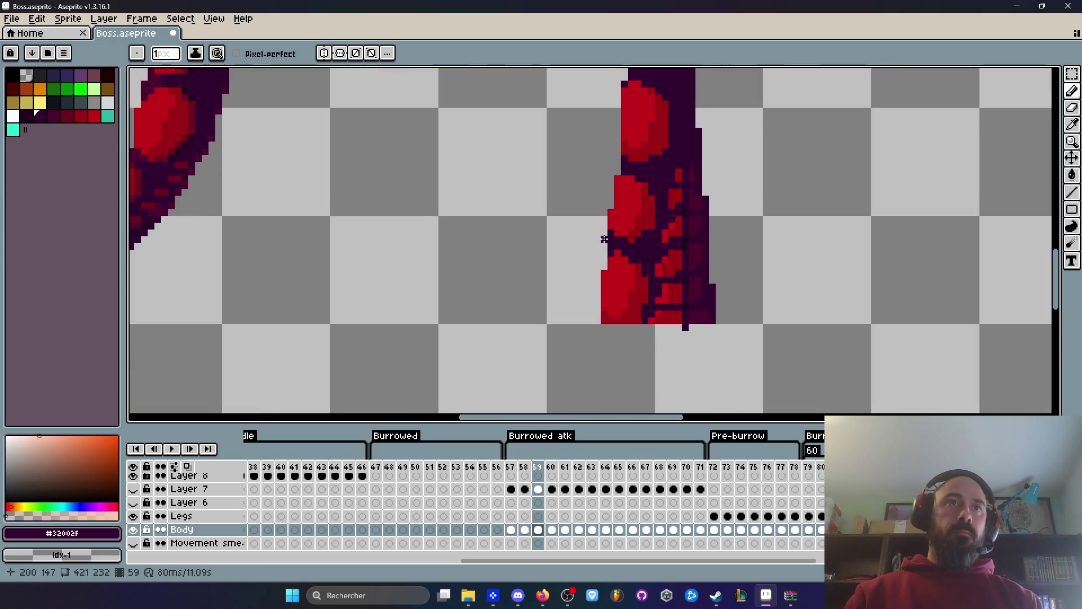
scroll(607, 247, down, 4)
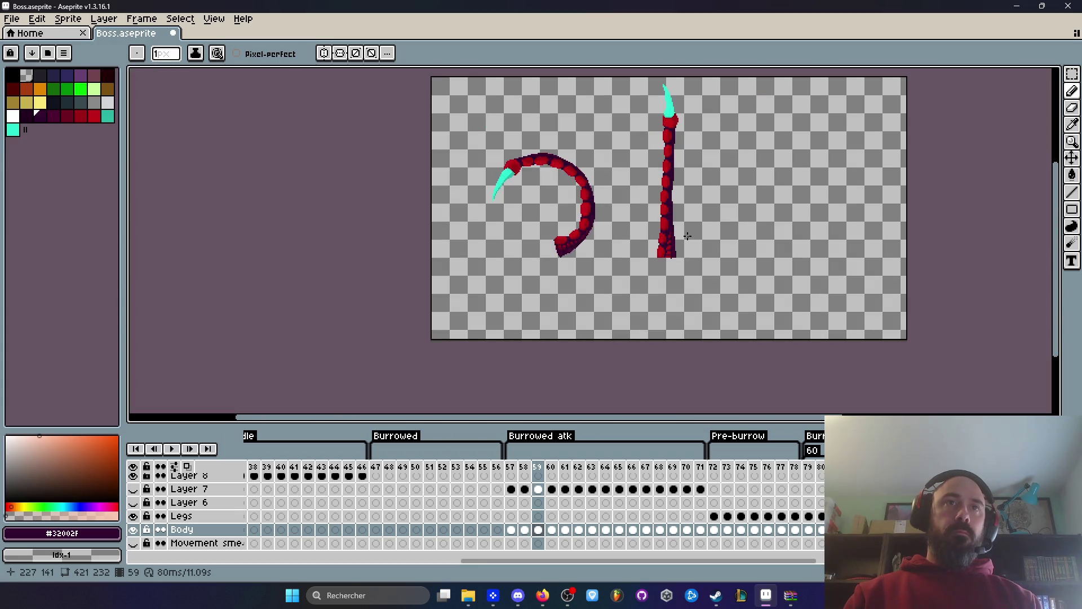
scroll(649, 254, up, 5)
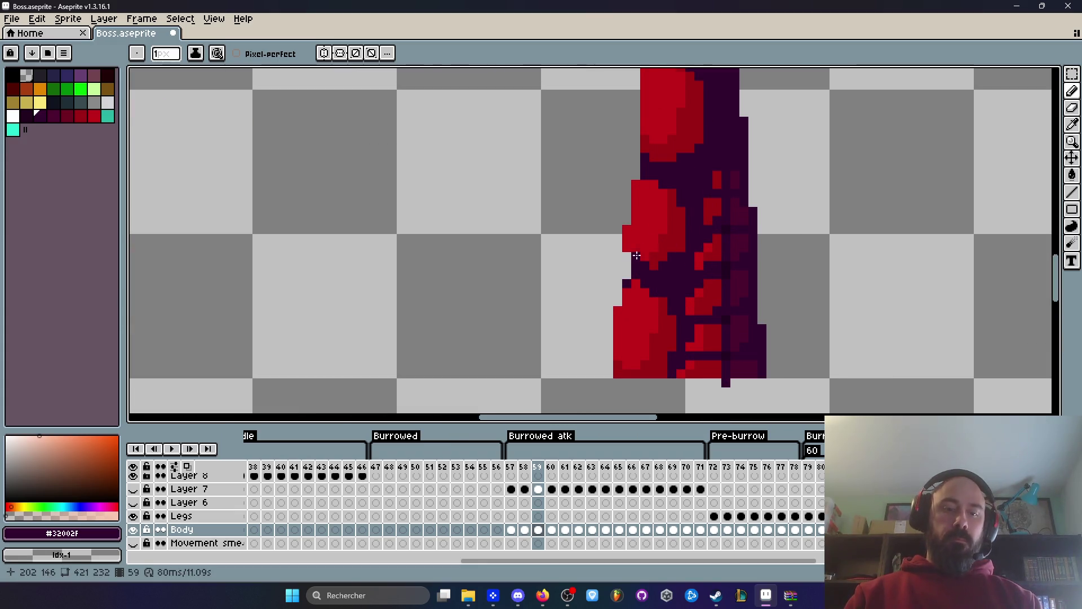
alt+click(661, 217)
scroll(661, 217, up, 1)
drag(612, 191, 612, 222)
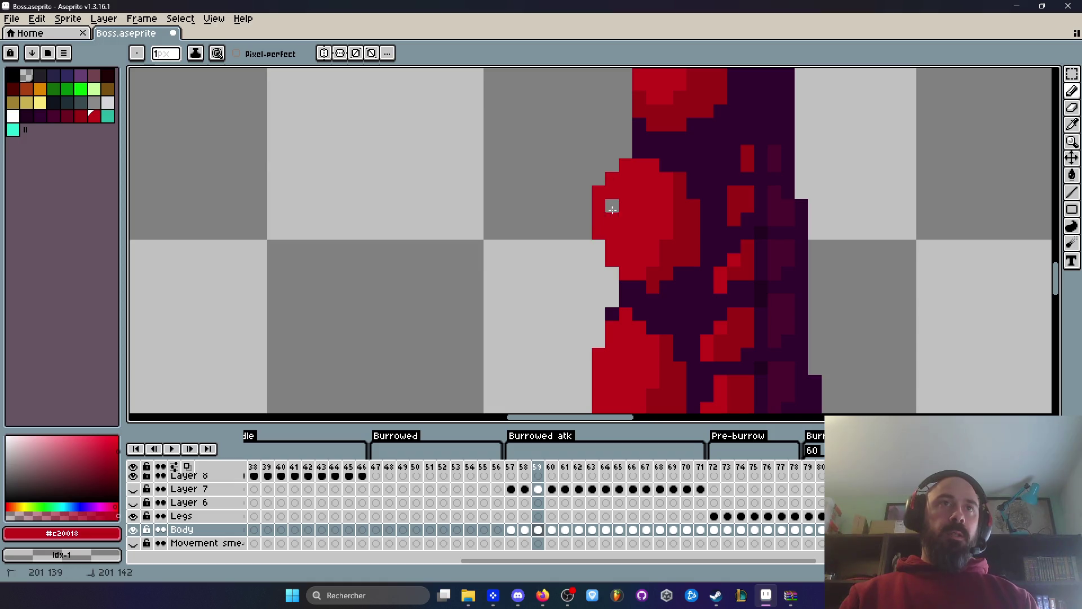
Sample the purple #4c002c from the tentacle for drawing.
scroll(586, 252, down, 3)
scroll(586, 252, up, 2)
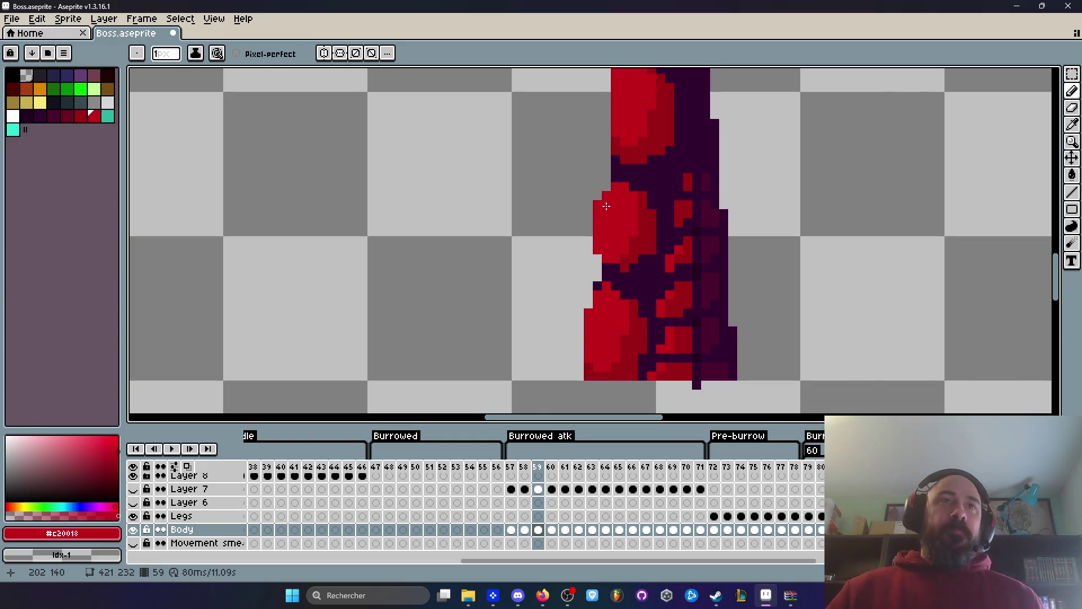
scroll(620, 350, down, 2)
scroll(637, 340, down, 1)
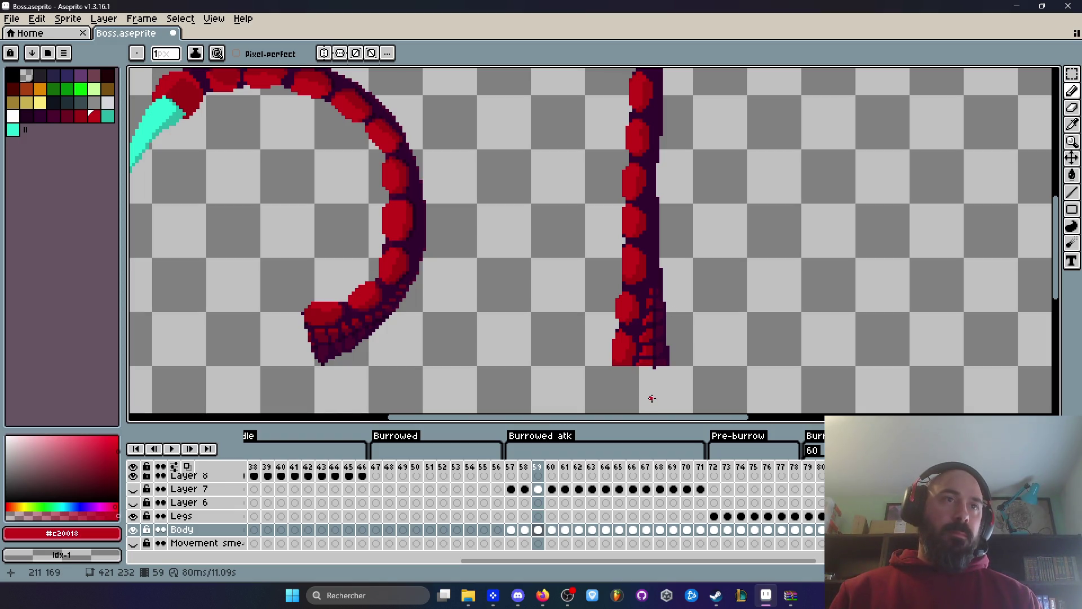
scroll(648, 396, up, 3)
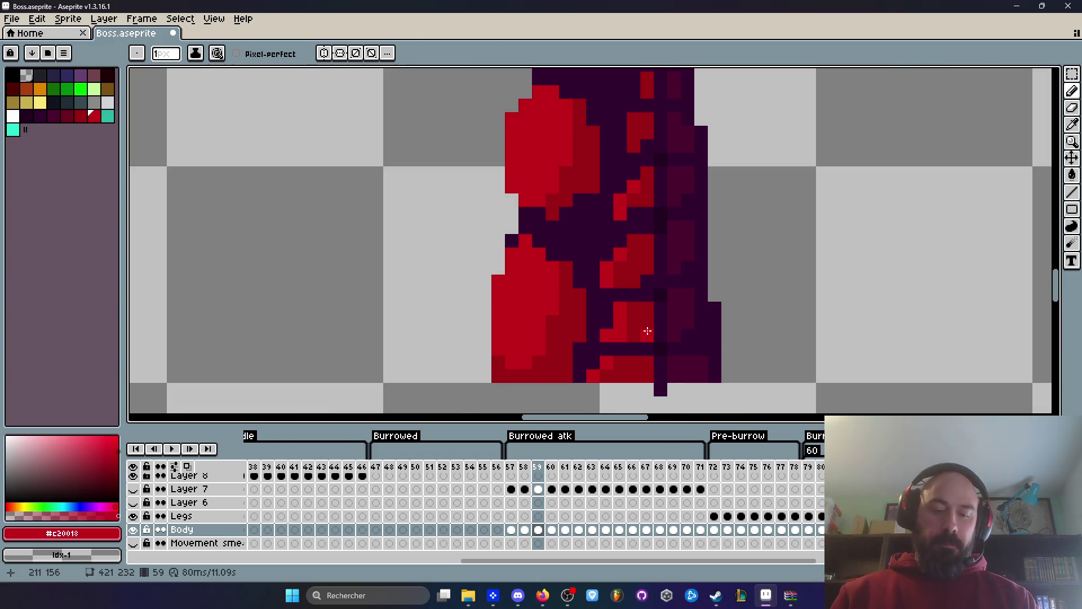
key(m)
scroll(648, 331, down, 2)
scroll(676, 334, down, 1)
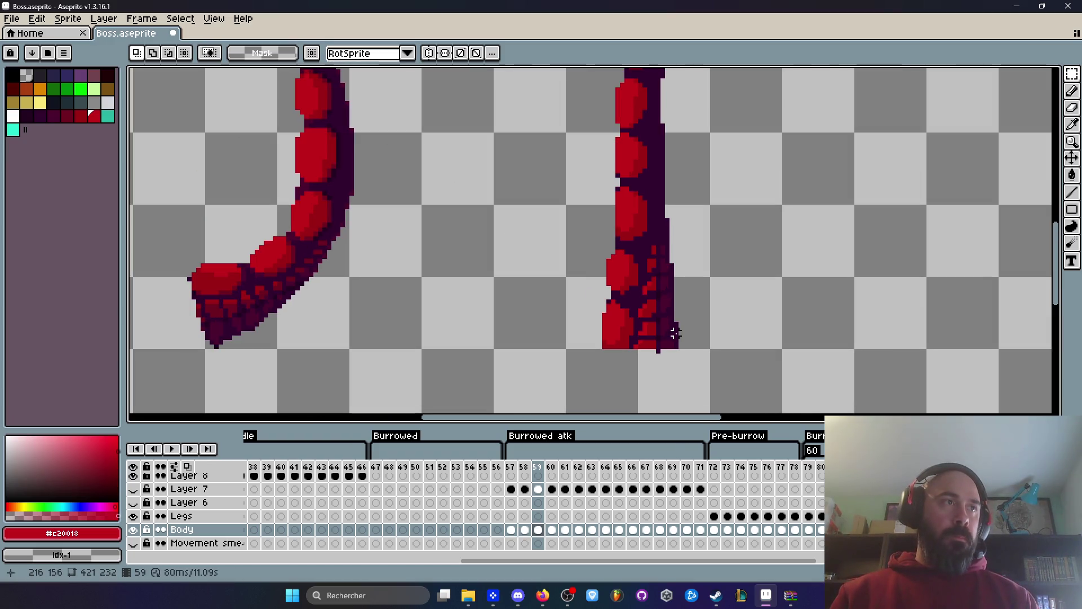
scroll(668, 335, up, 3)
key(i)
click(661, 289)
key(b)
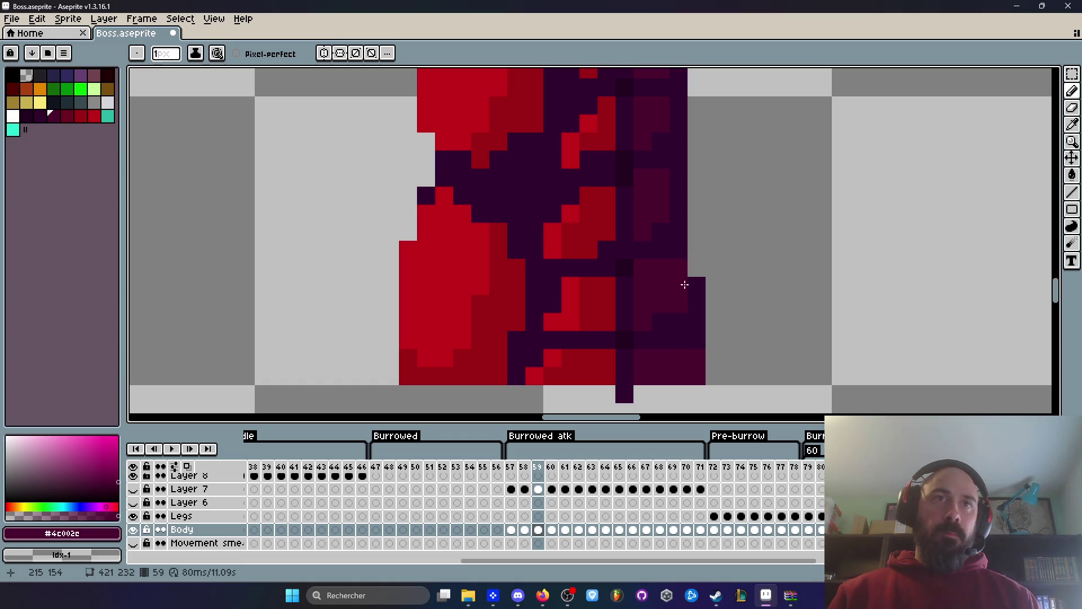
Erase the stray pixel on the tentacle's edge and repaint it dark purple.
scroll(693, 290, down, 3)
scroll(694, 264, up, 2)
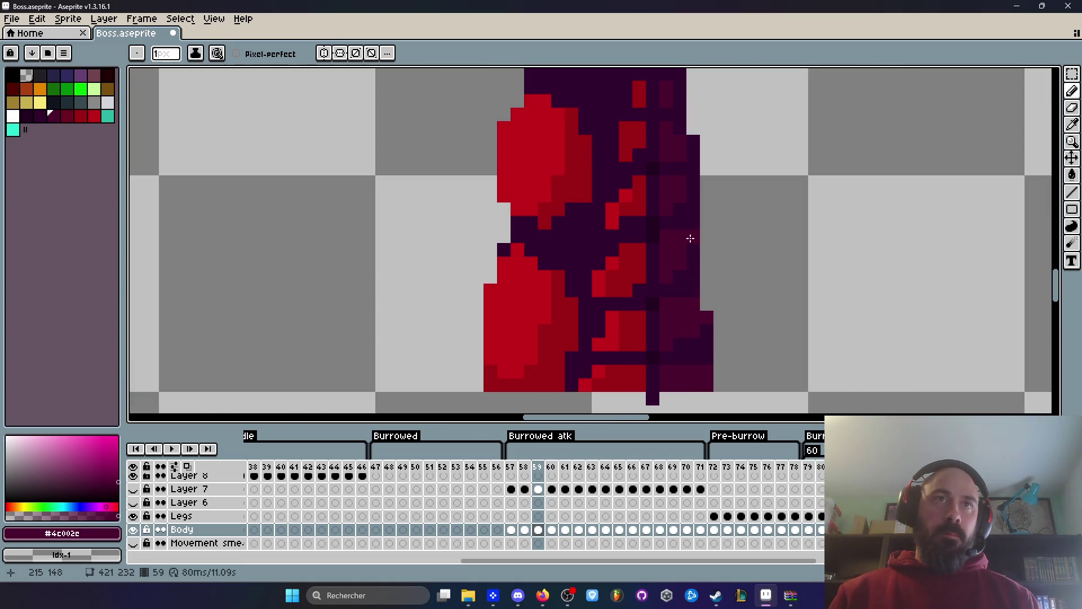
right_click(667, 235)
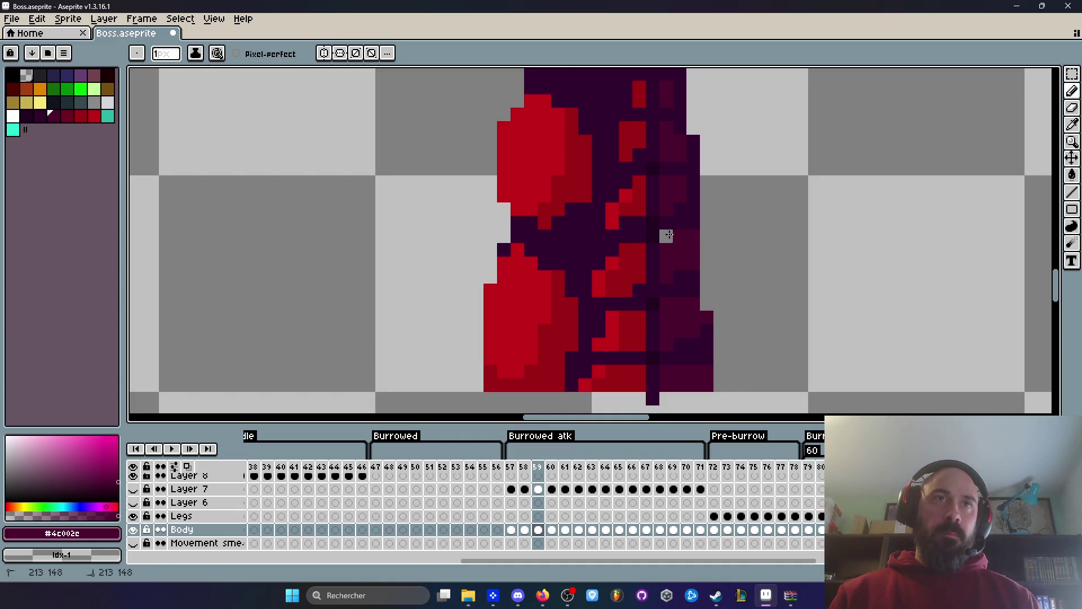
alt+click(684, 220)
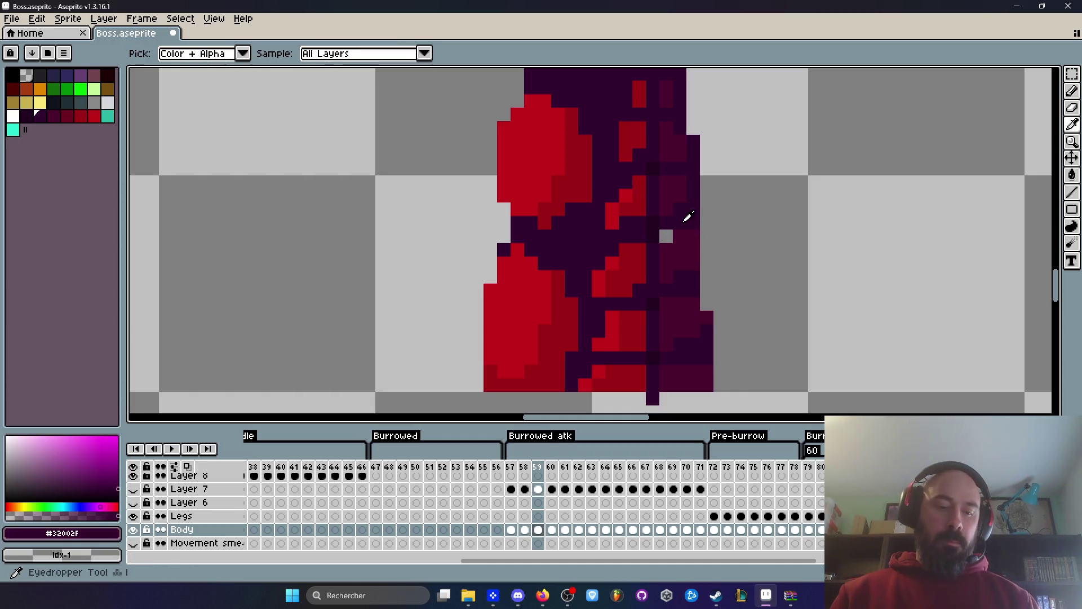
click(665, 235)
scroll(660, 234, down, 2)
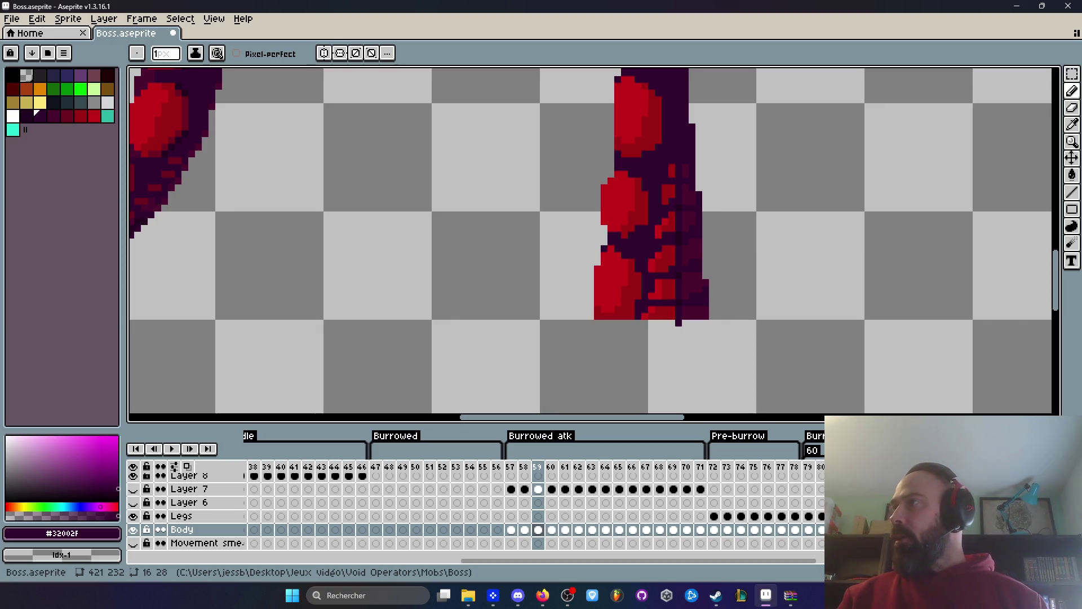
key(alt+Tab)
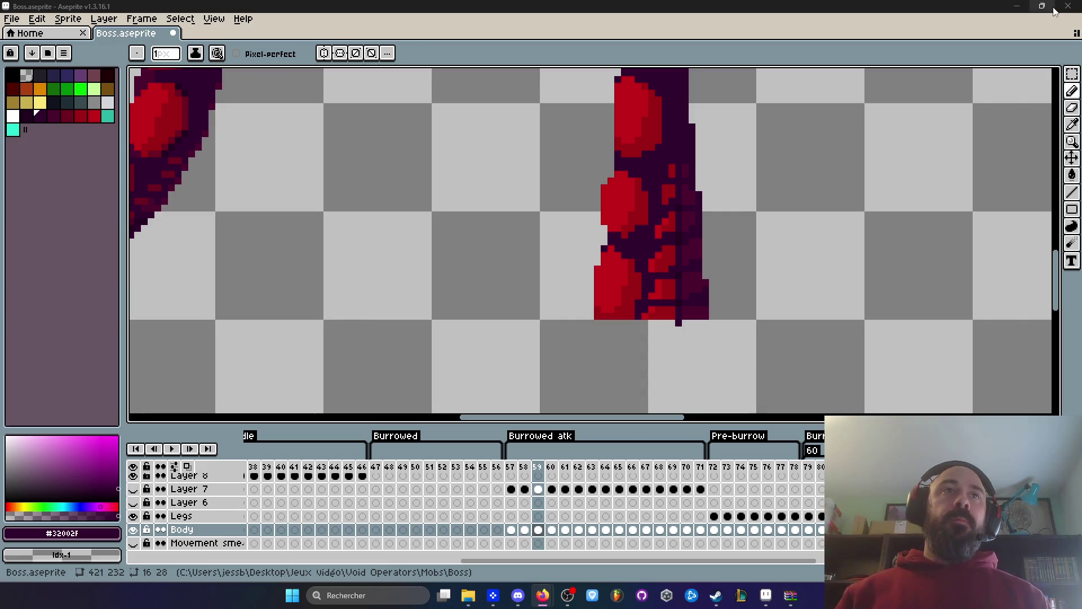
scroll(737, 184, down, 1)
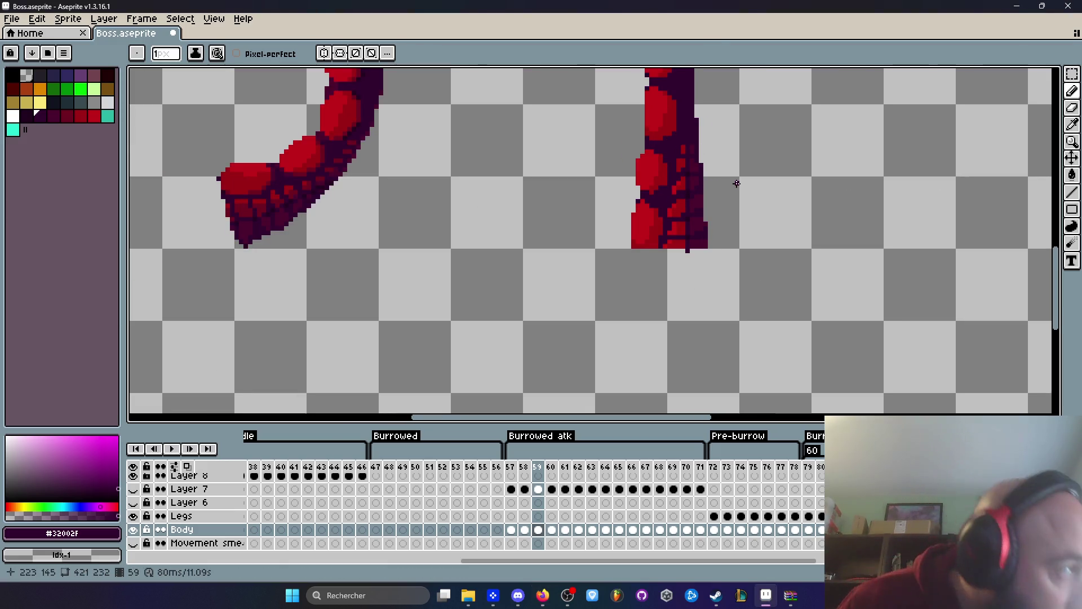
Shift a 3x7 strip at the straight tentacle's base one pixel right.
scroll(683, 241, up, 1)
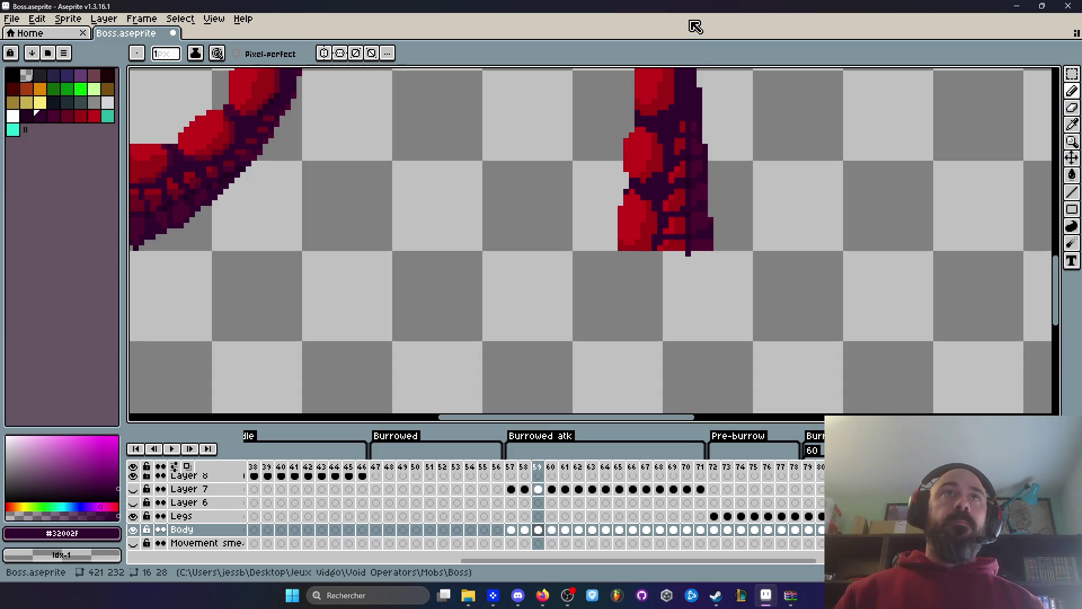
scroll(685, 234, up, 5)
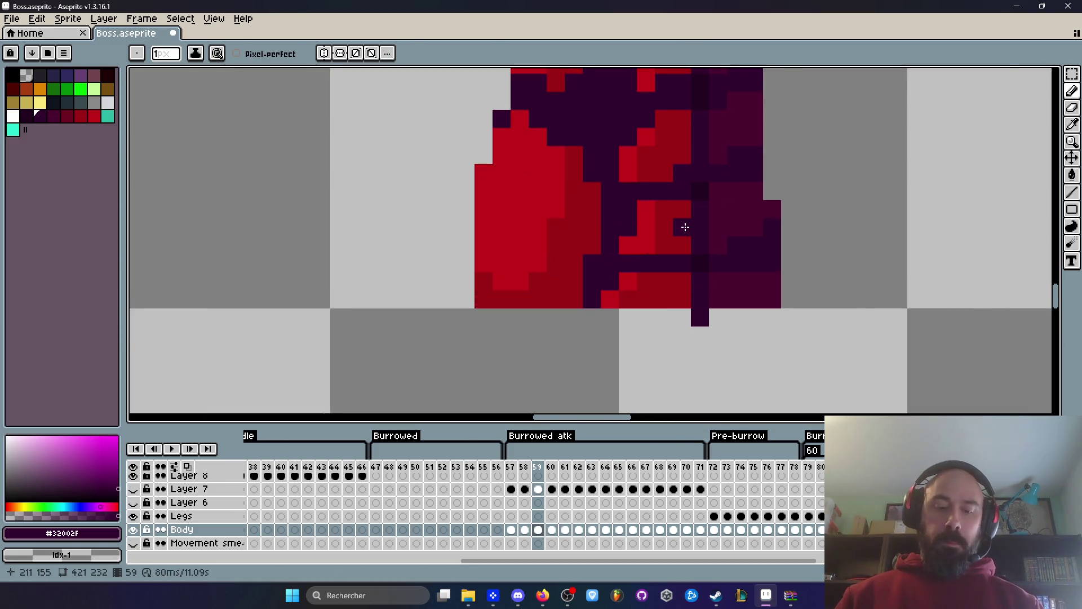
key(m)
scroll(685, 228, up, 1)
mouse_move(683, 154)
mouse_down()
mouse_move(737, 210)
mouse_move(769, 350)
mouse_up()
key(Right)
scroll(749, 262, down, 3)
scroll(742, 265, up, 2)
key(ctrl+d)
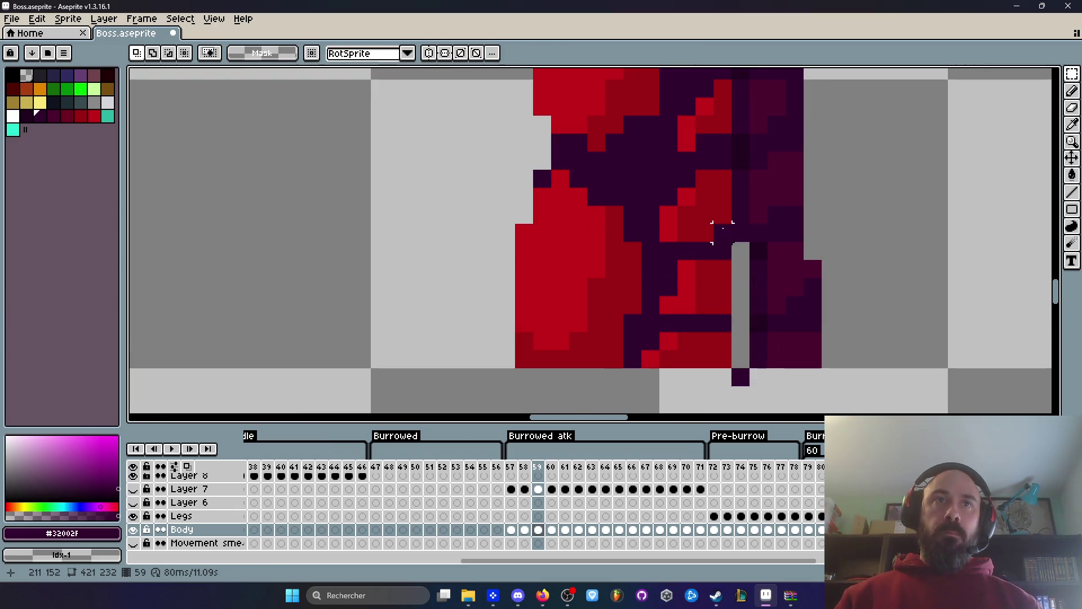
Fill the gaps with dark red #9C0015 and eyedropped dark purple #32002F.
key(b)
alt+click(728, 277)
scroll(728, 280, up, 1)
drag(745, 262, 746, 319)
click(744, 372)
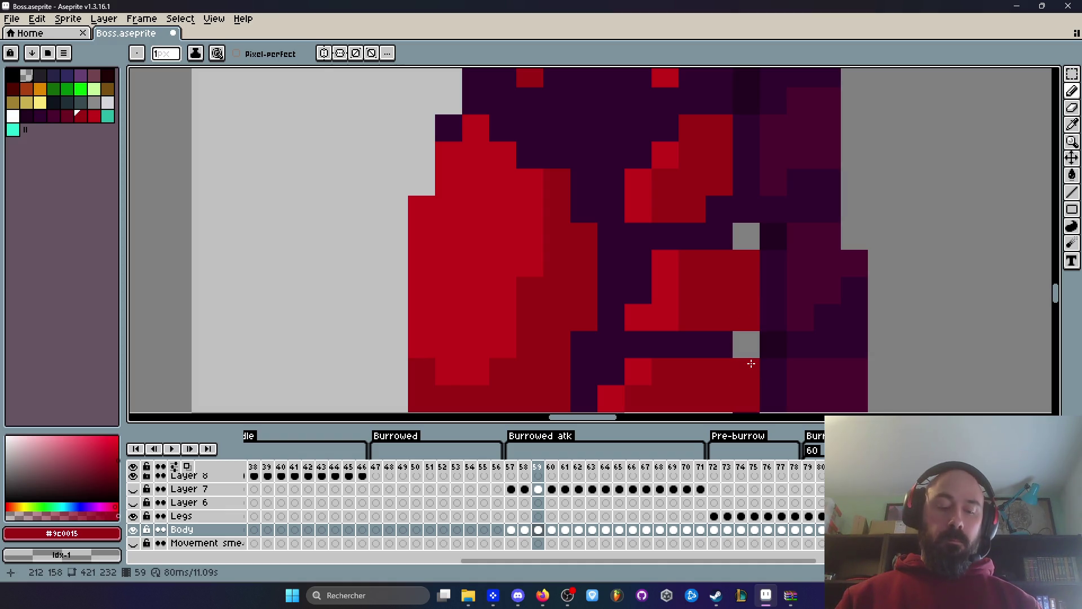
key(i)
click(723, 342)
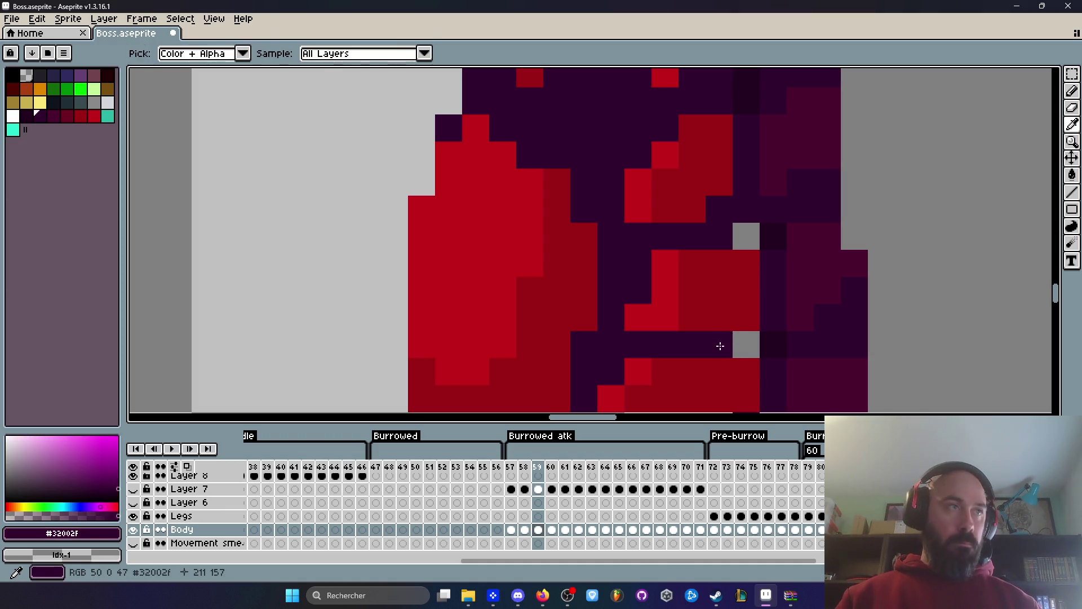
key(b)
click(746, 236)
scroll(769, 258, down, 5)
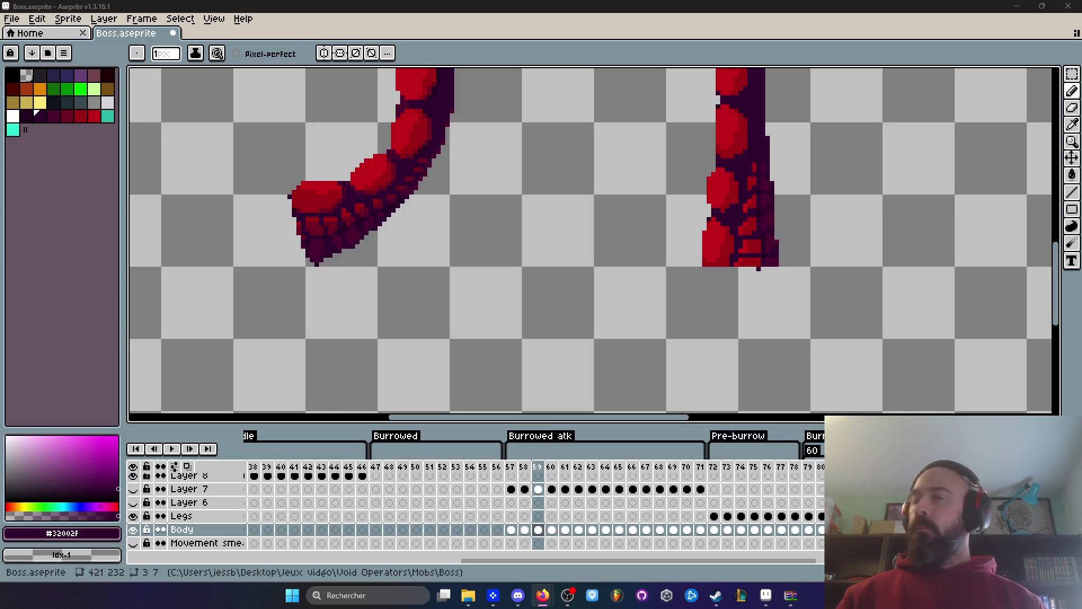
scroll(758, 322, up, 2)
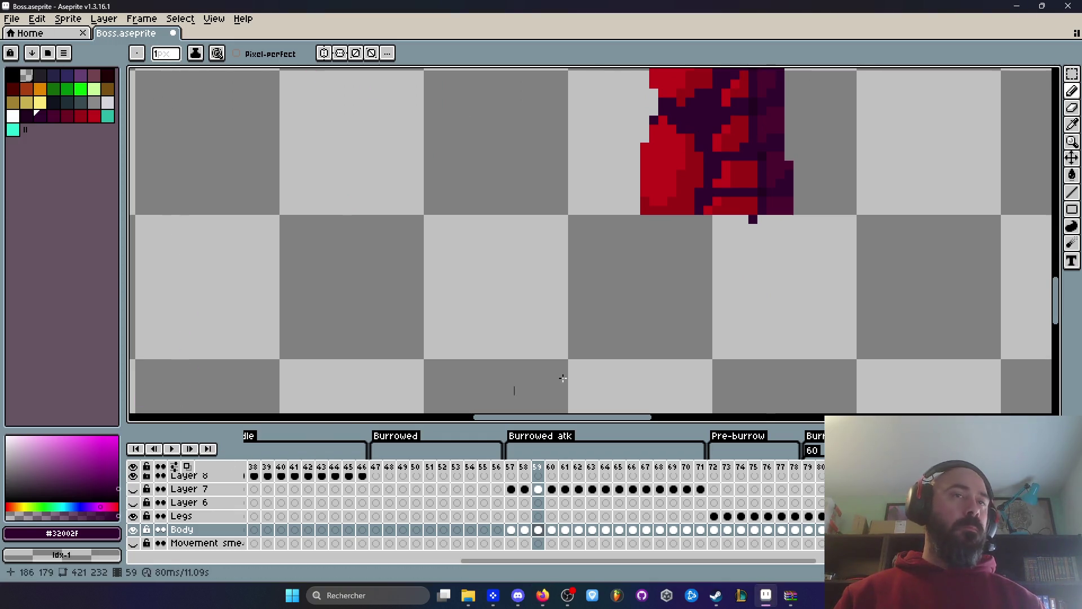
scroll(675, 333, down, 8)
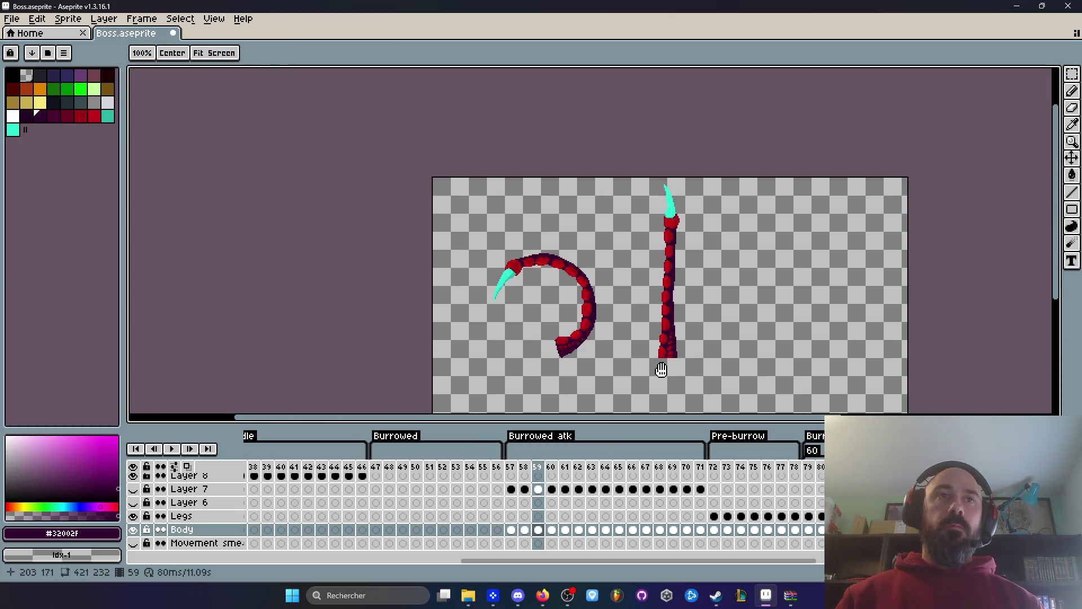
key(space)
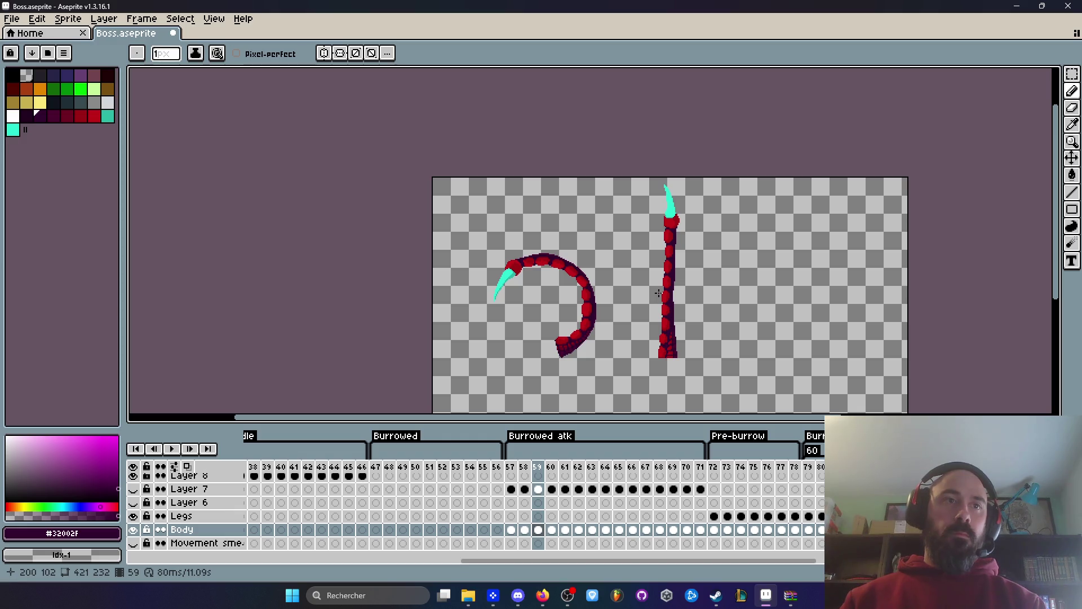
key(Right)
key(Left)
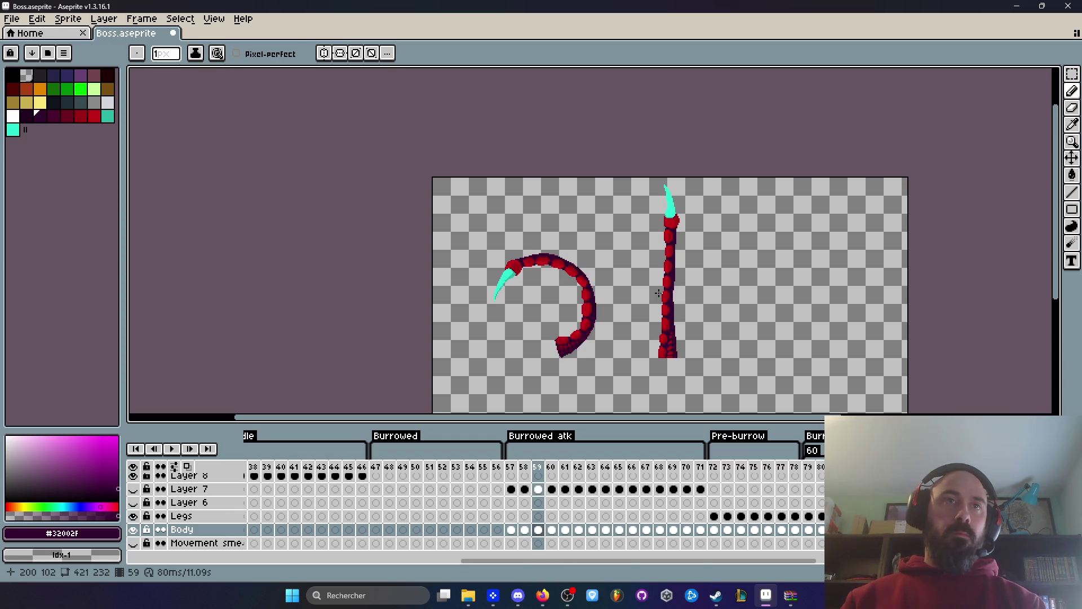
click(541, 466)
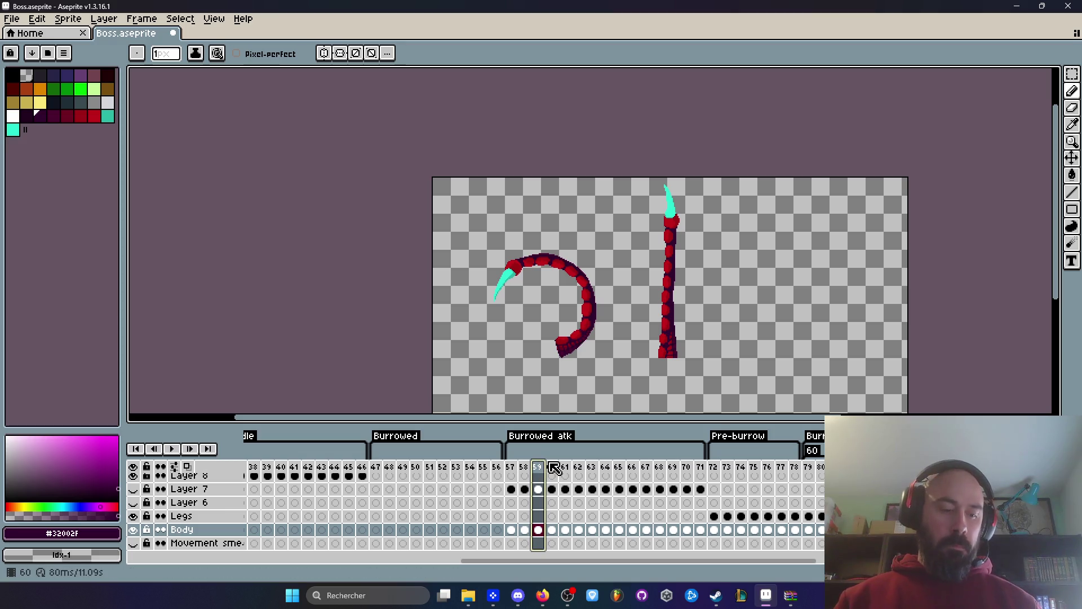
Select and reposition the straight tentacle on frame 60.
key(Right)
key(m)
scroll(653, 209, up, 4)
mouse_move(632, 119)
mouse_down()
mouse_move(783, 380)
mouse_move(782, 362)
mouse_up()
click(720, 321)
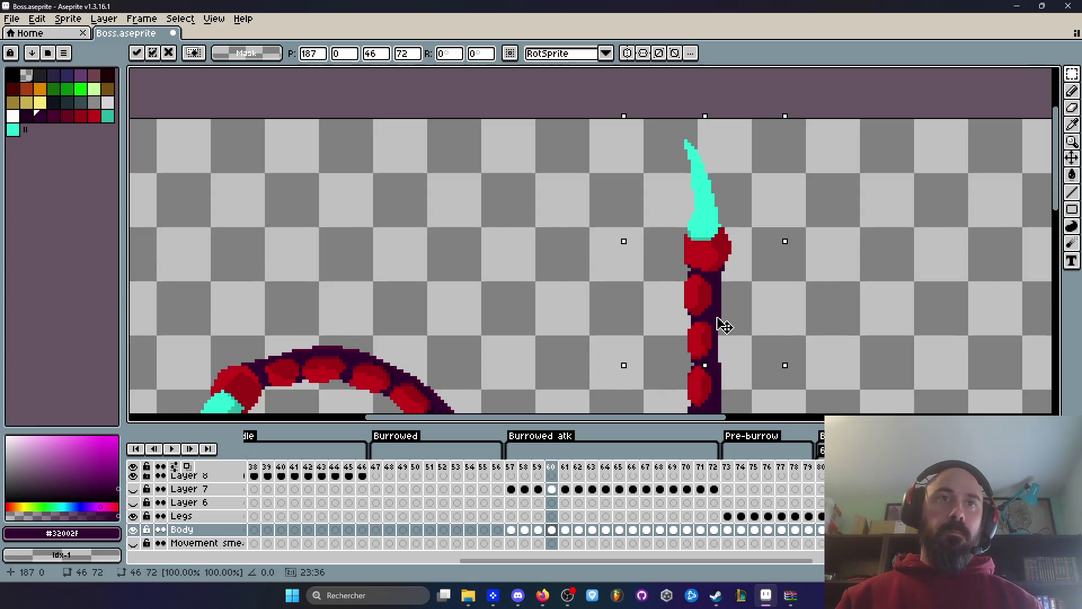
scroll(713, 282, down, 3)
key(ctrl+d)
click(558, 467)
Nudge the straight tentacle one pixel left on frame 61.
click(565, 468)
scroll(674, 208, up, 4)
mouse_move(638, 118)
mouse_down()
mouse_move(749, 215)
mouse_move(779, 383)
mouse_move(778, 370)
mouse_up()
scroll(773, 368, up, 1)
key(Left)
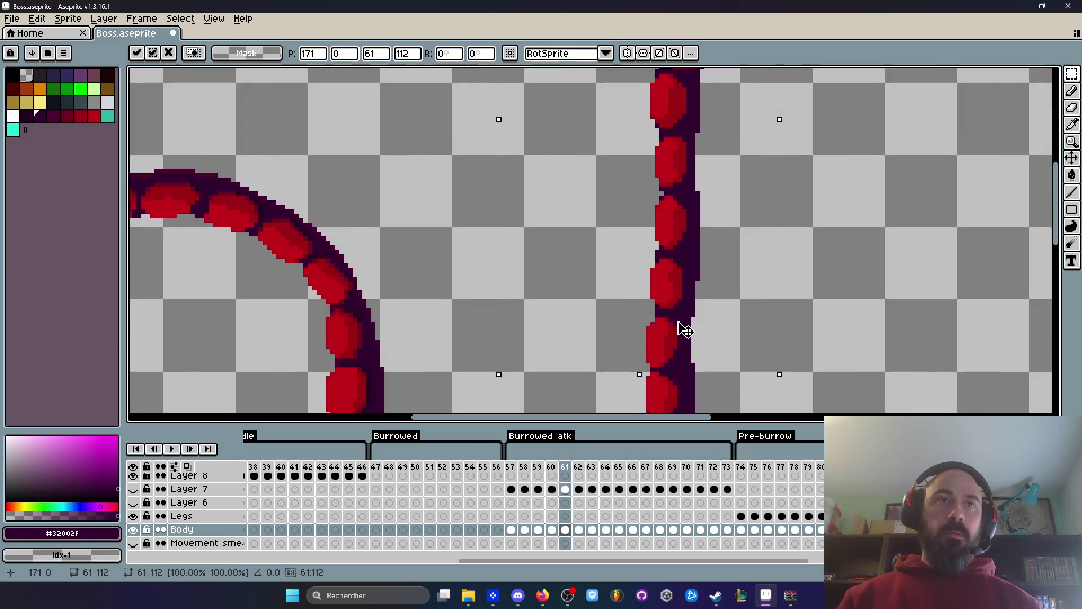
scroll(682, 328, down, 2)
key(ctrl+d)
scroll(678, 326, up, 2)
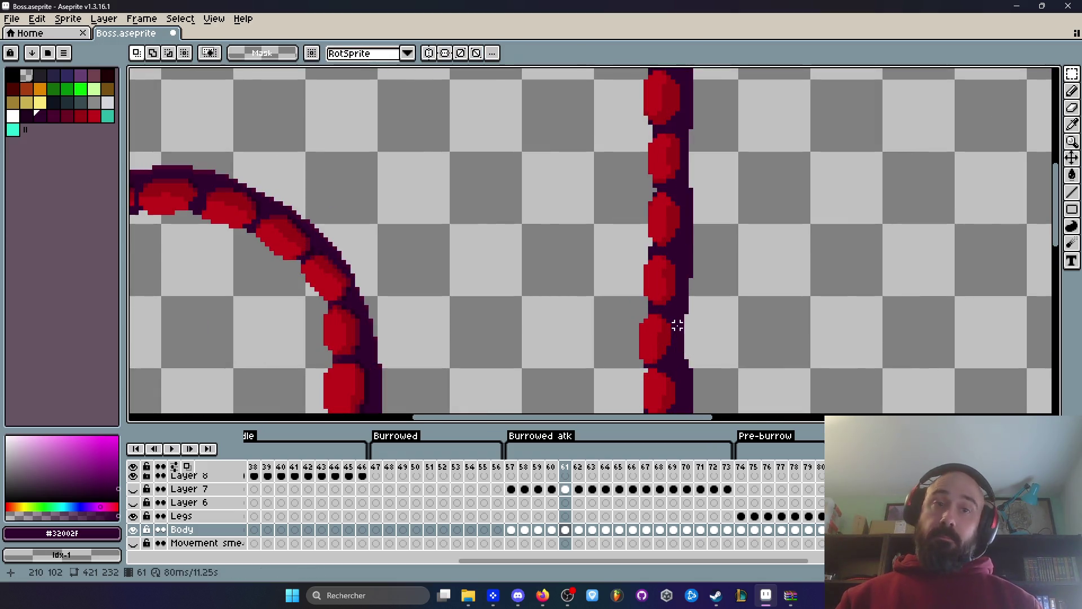
Compare the tentacle poses by flipping between frames 60 and 61.
key(i)
scroll(686, 319, up, 1)
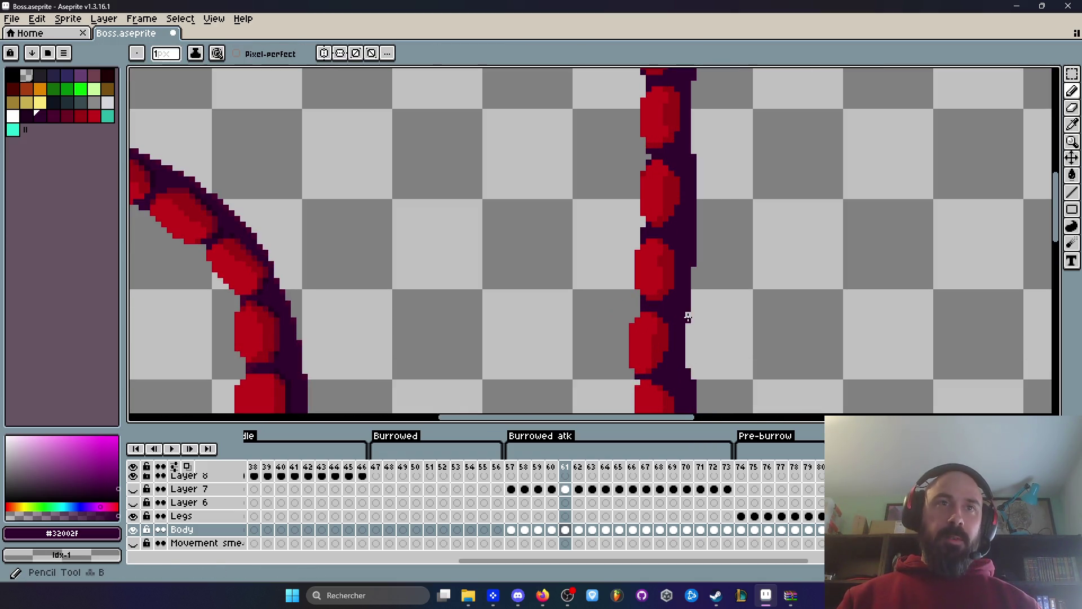
drag(697, 364, 685, 301)
scroll(685, 301, up, 1)
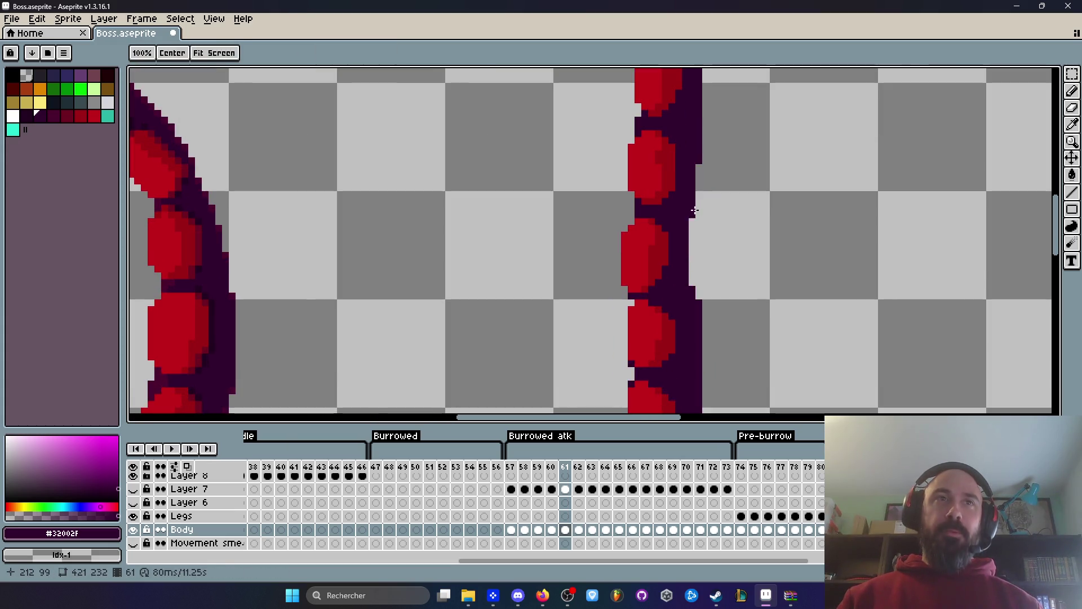
key(b)
scroll(696, 273, down, 3)
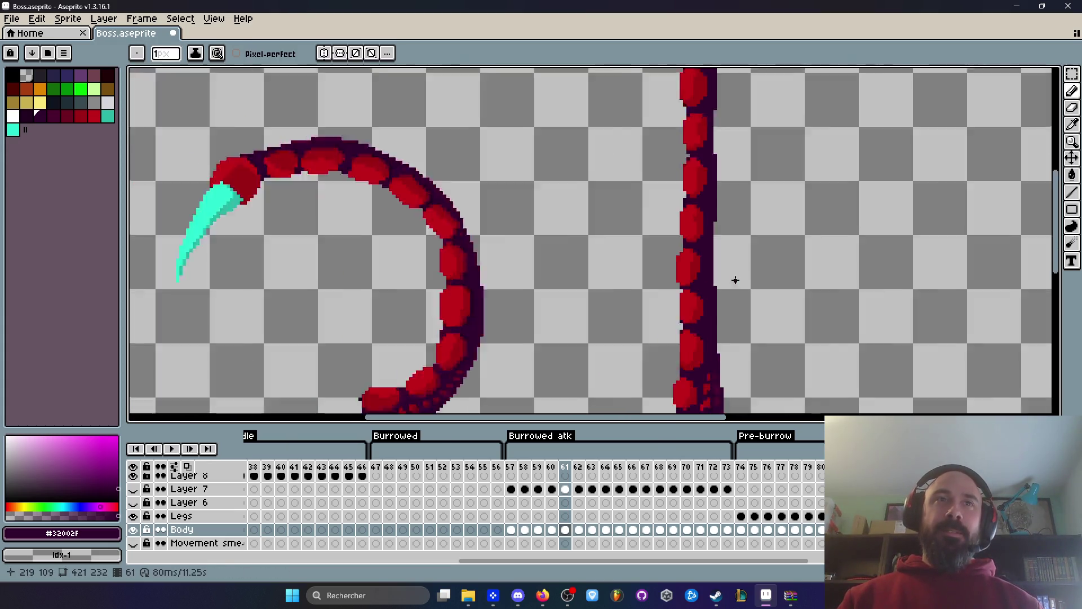
key(Left)
key(Right)
key(Left)
key(Left)
key(Right)
key(Right)
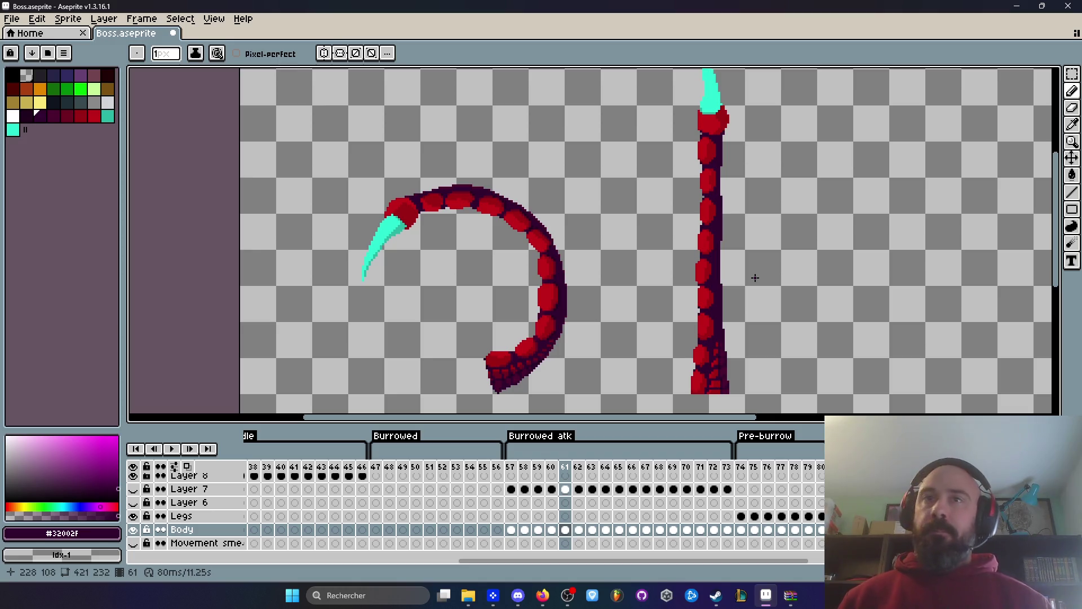
Set frames 59–61 as the loop section and play them back.
scroll(755, 277, down, 2)
key(Left)
key(Left)
key(Right)
key(Right)
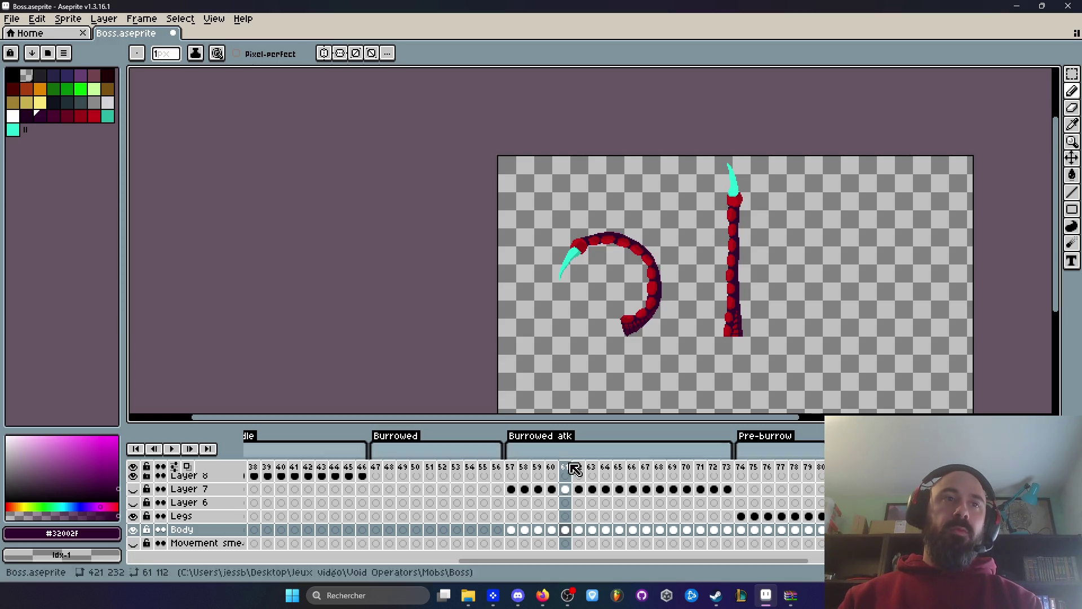
drag(537, 467, 571, 472)
right_click(571, 472)
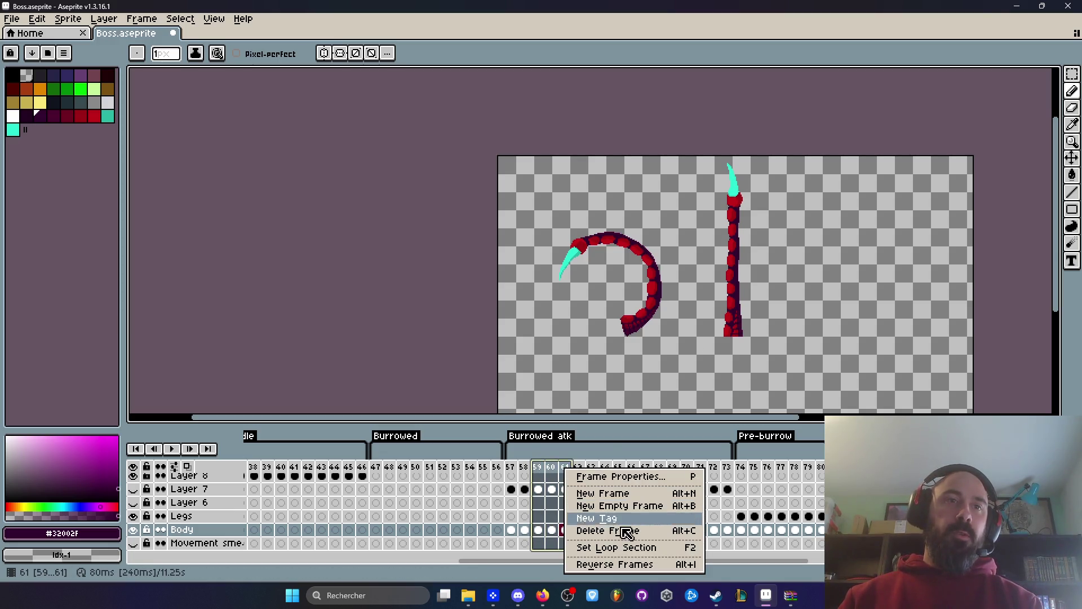
click(622, 545)
key(Return)
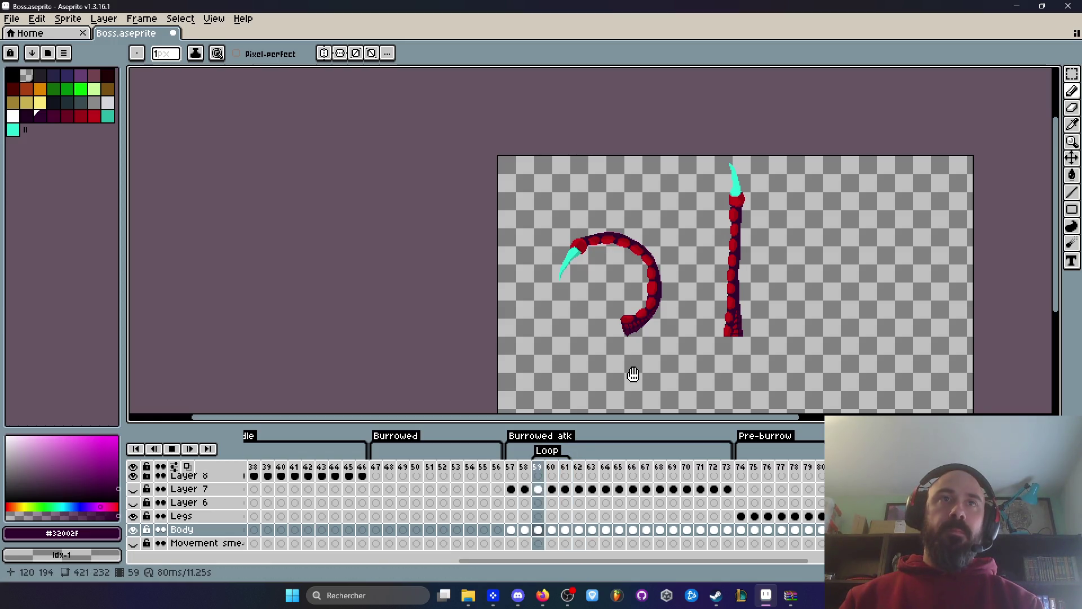
key(Return)
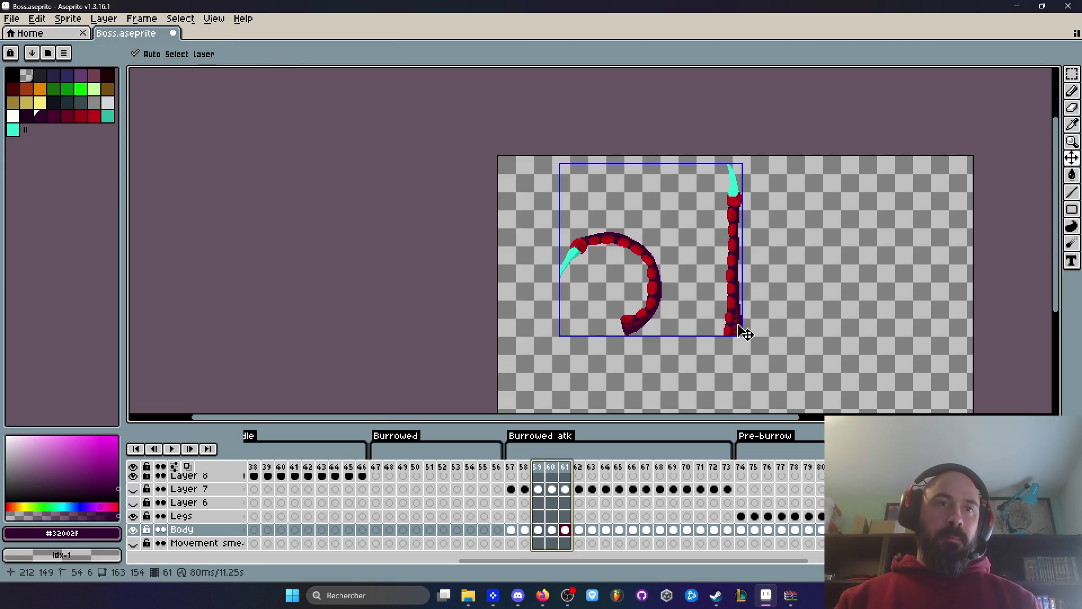
On frame 62, begin a lasso selection around the straight tentacle's base.
scroll(740, 310, up, 2)
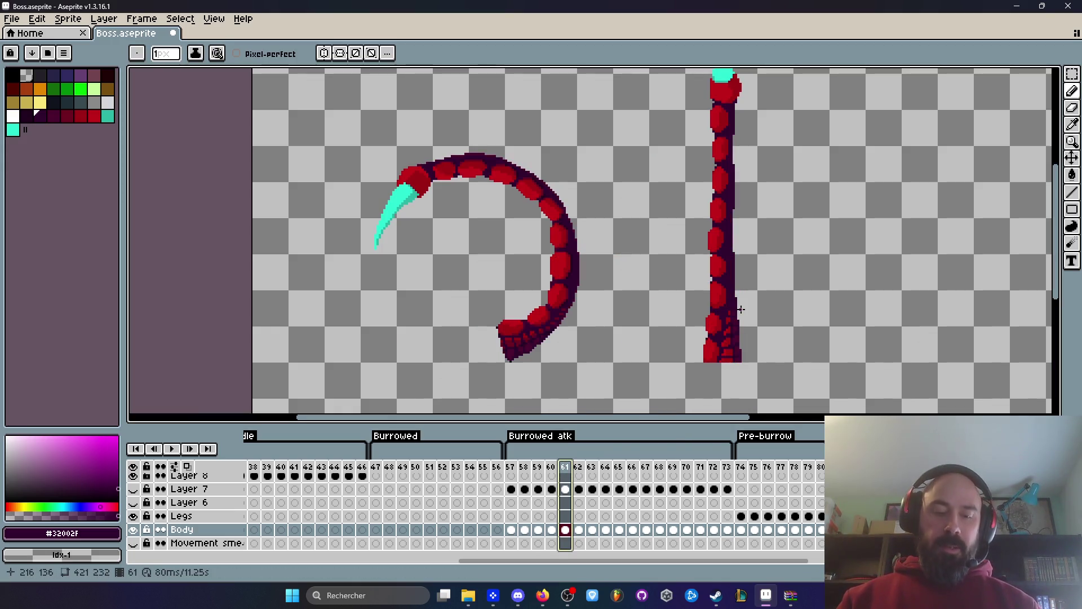
scroll(740, 310, up, 1)
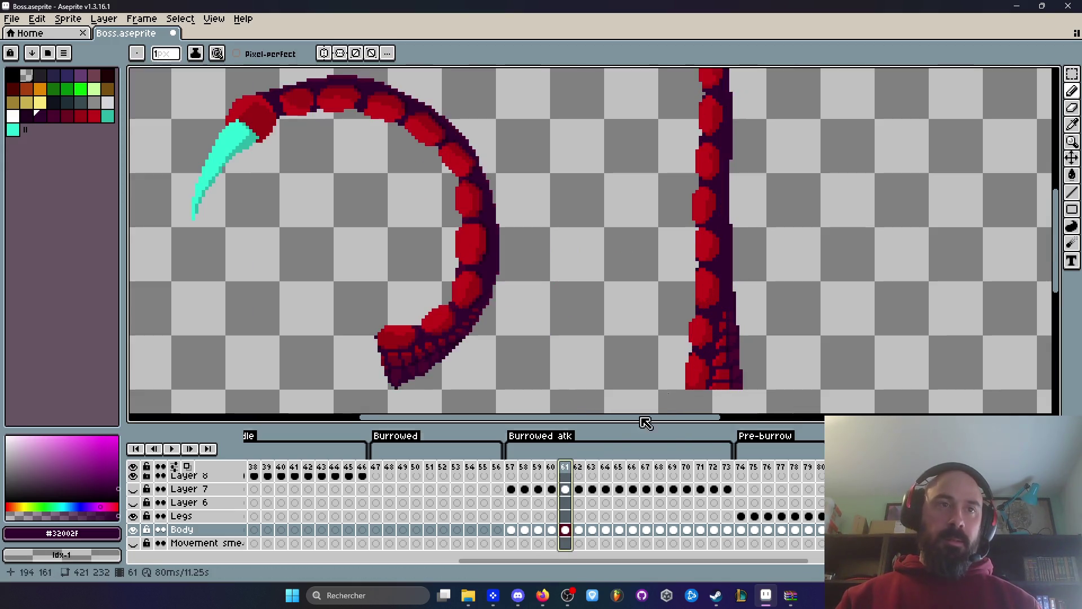
click(579, 468)
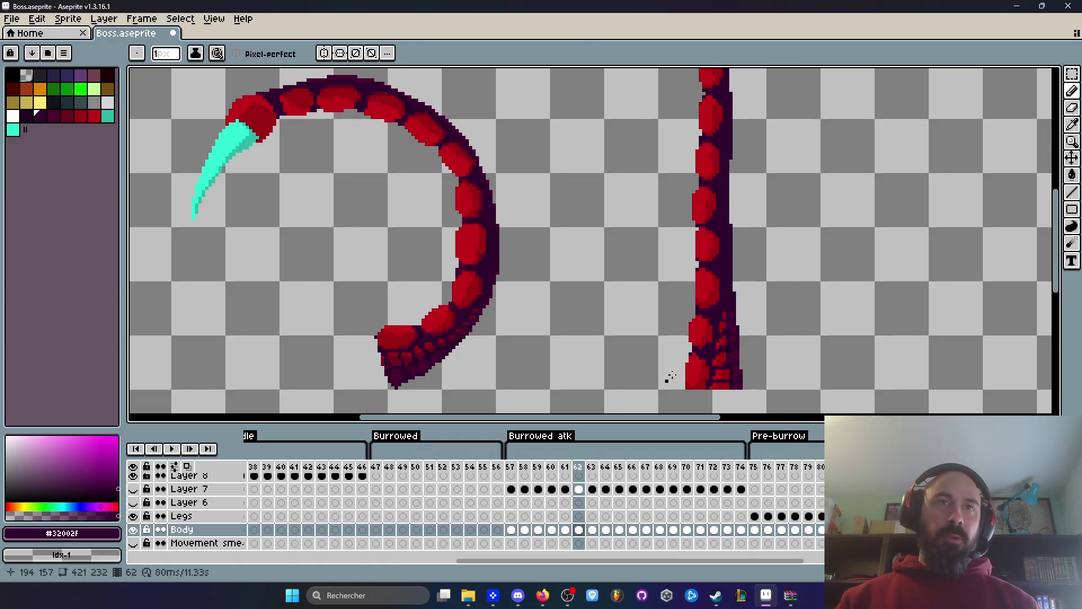
key(q)
scroll(765, 297, up, 1)
mouse_move(762, 275)
mouse_down()
mouse_move(739, 286)
mouse_move(611, 218)
mouse_move(615, 70)
mouse_move(740, 76)
mouse_up()
scroll(611, 217, down, 2)
Lasso the straight tentacle's lower body and commit its slight shift.
scroll(615, 71, up, 1)
scroll(744, 218, down, 2)
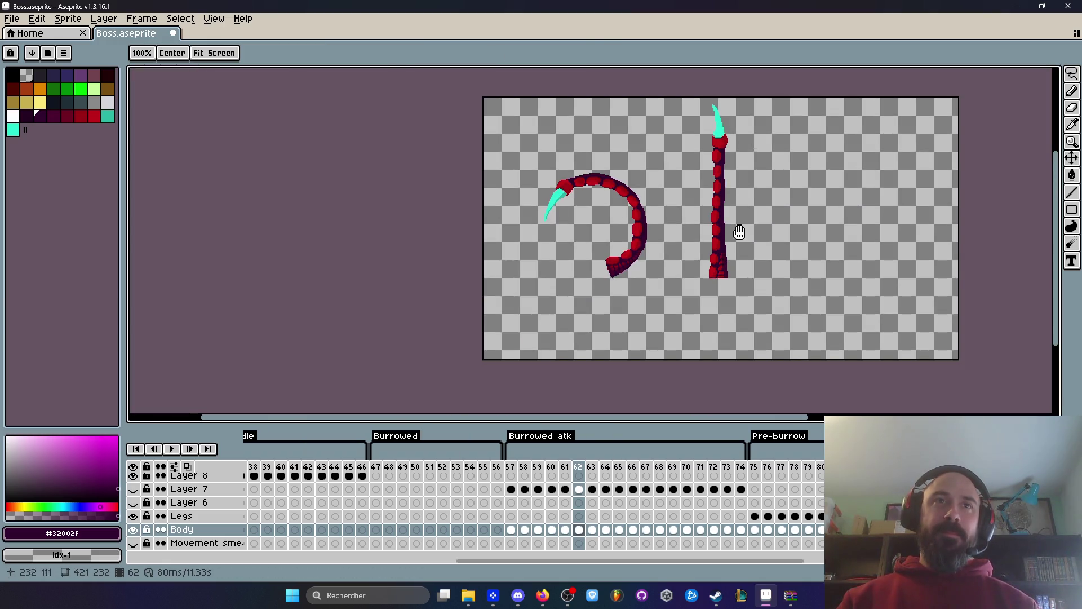
scroll(698, 242, up, 4)
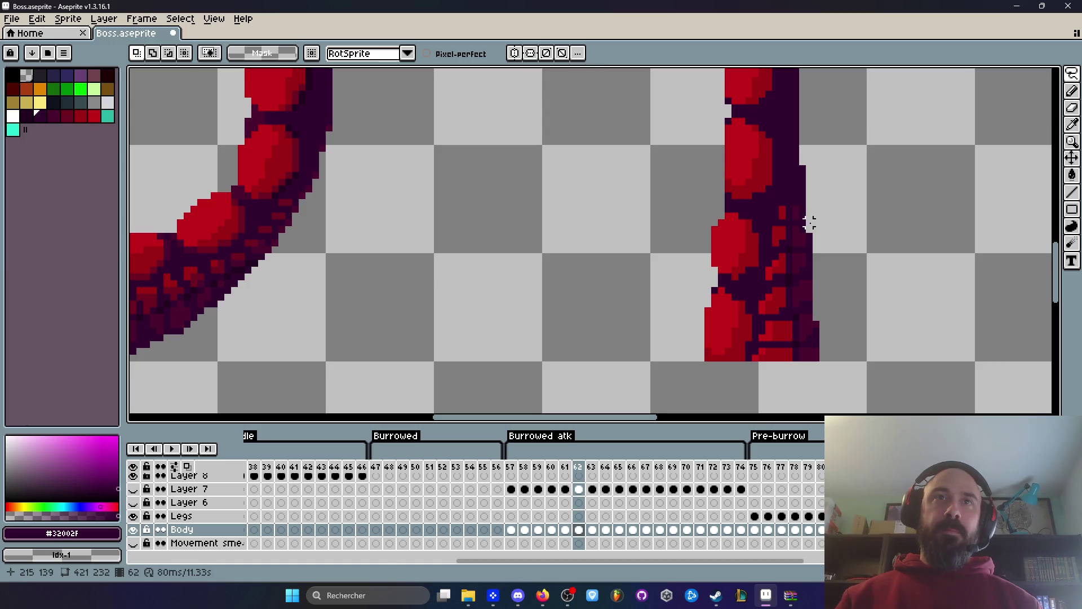
drag(808, 250, 761, 262)
drag(708, 284, 708, 288)
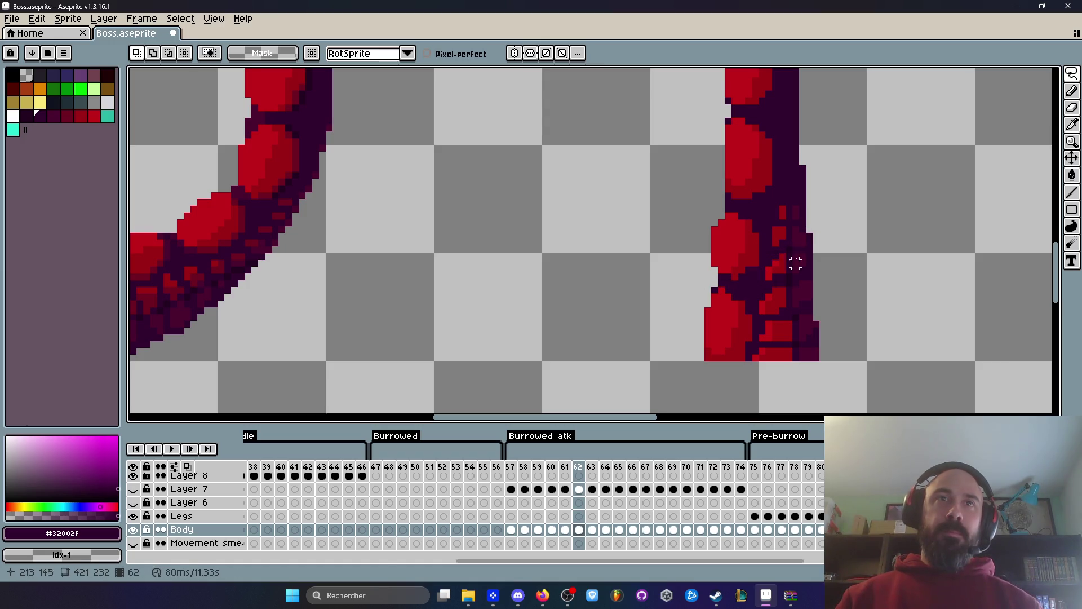
drag(816, 249, 775, 249)
mouse_move(718, 278)
mouse_down()
mouse_move(628, 133)
mouse_move(769, 77)
mouse_move(898, 413)
mouse_move(731, 315)
mouse_up()
scroll(716, 273, down, 3)
scroll(738, 327, up, 2)
key(Return)
scroll(732, 316, down, 2)
Review frames 57 and 58, ending on the Smear layer's cel at frame 58.
mouse_move(538, 467)
mouse_down()
mouse_move(587, 472)
mouse_move(527, 472)
mouse_up()
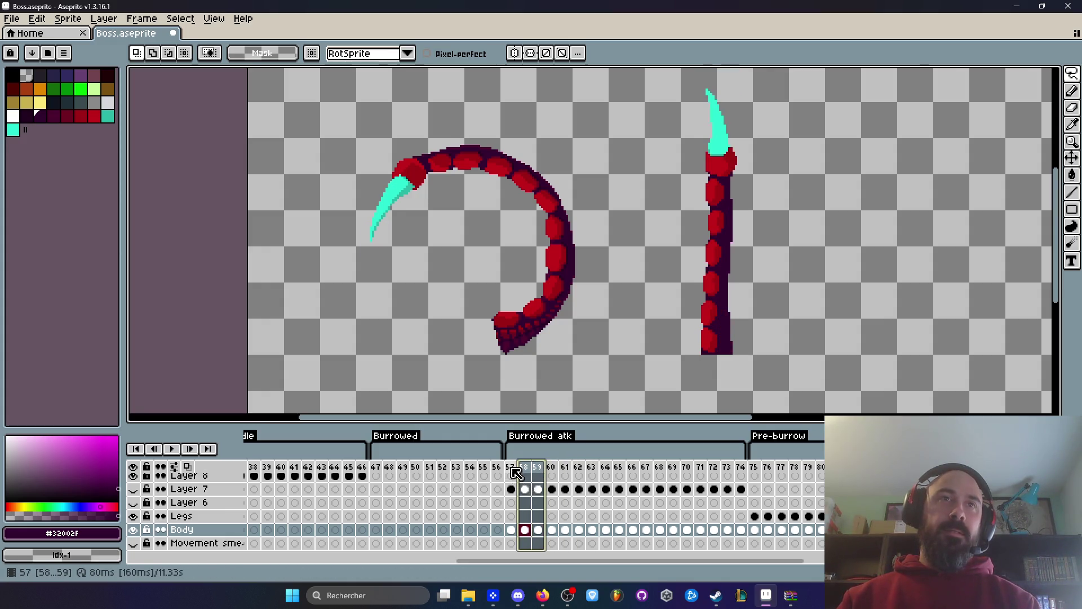
click(516, 472)
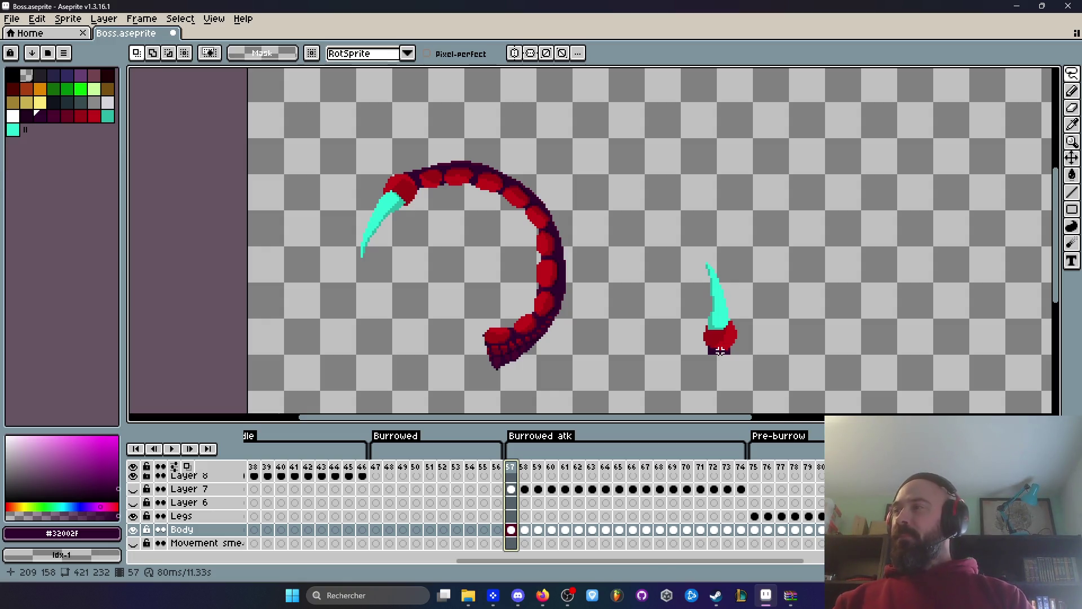
key(Right)
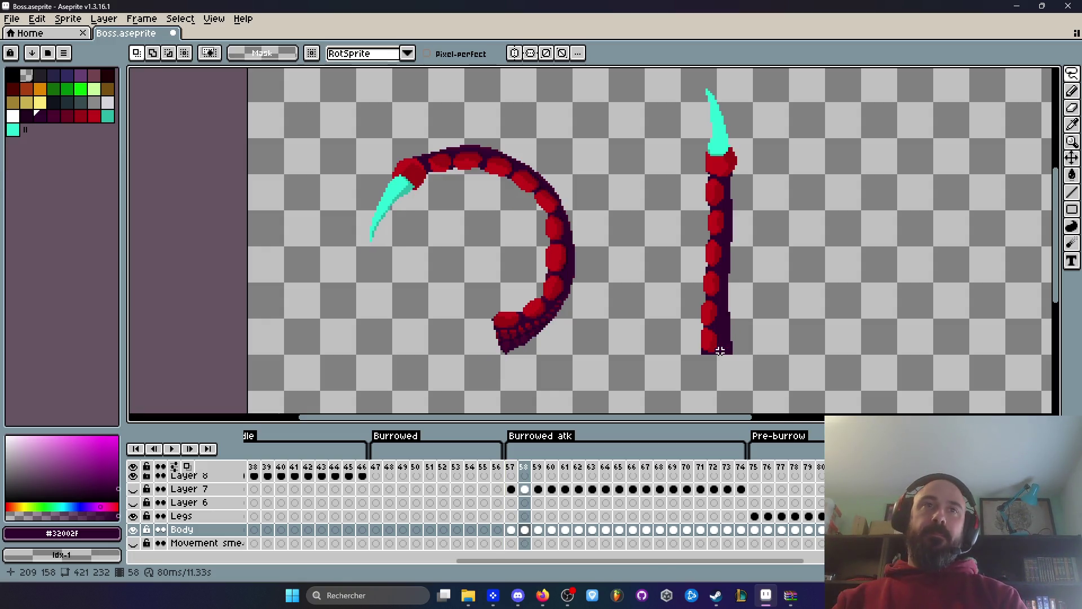
scroll(720, 352, down, 1)
scroll(726, 298, up, 2)
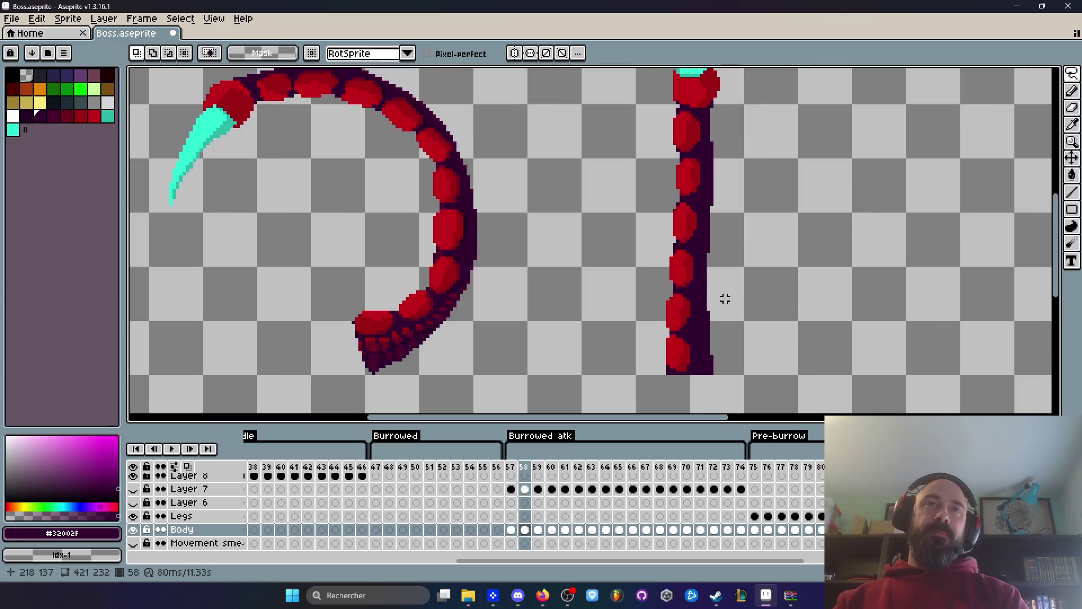
scroll(726, 299, down, 2)
scroll(532, 484, up, 1)
click(526, 480)
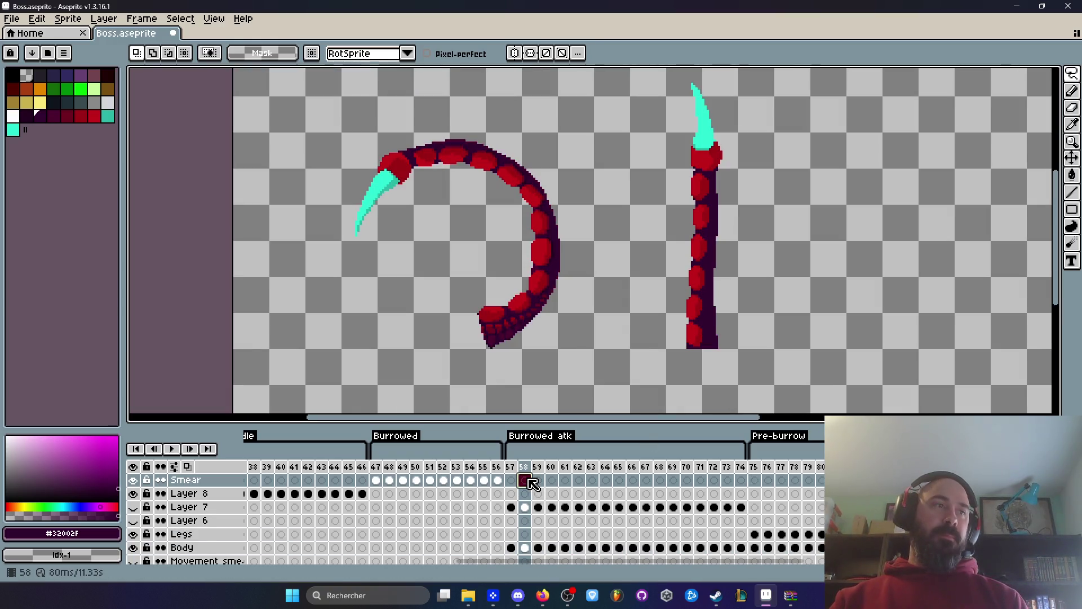
Make the Smear layer active at frame 58 and choose white as the drawing colour.
click(376, 480)
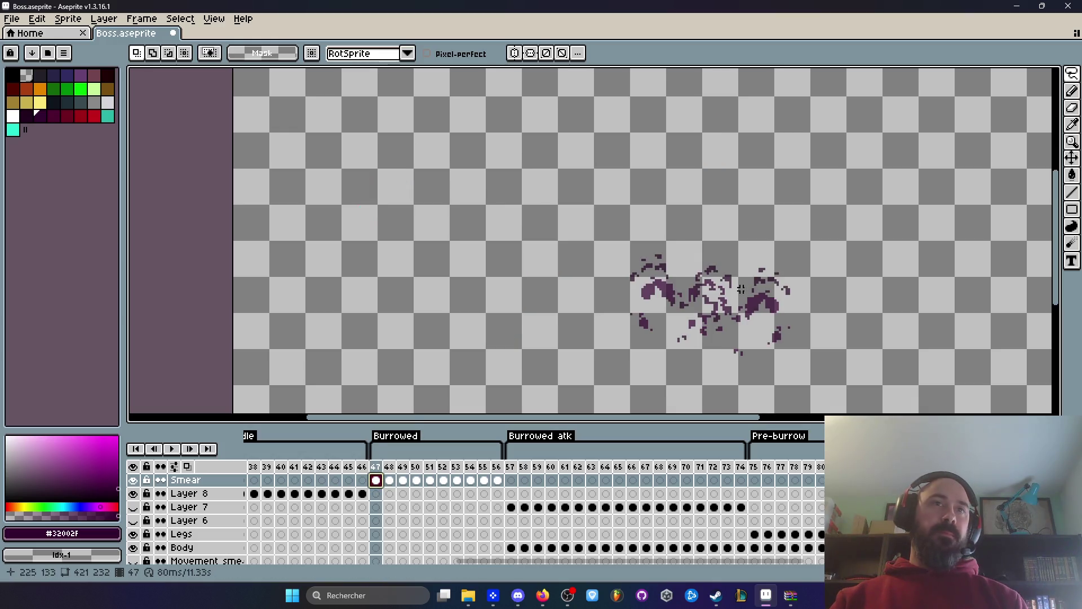
click(511, 480)
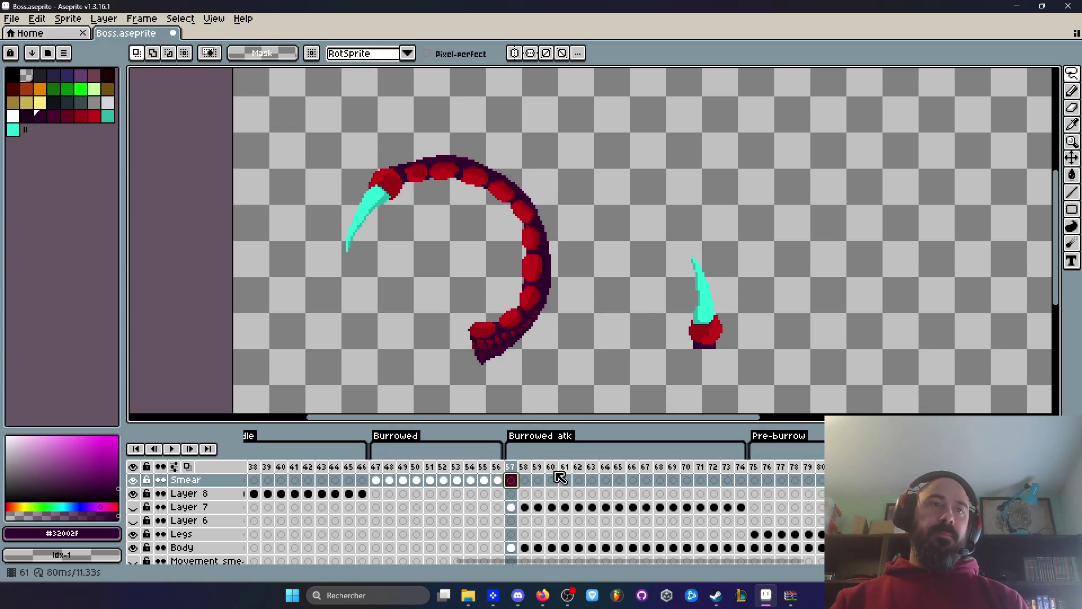
click(525, 508)
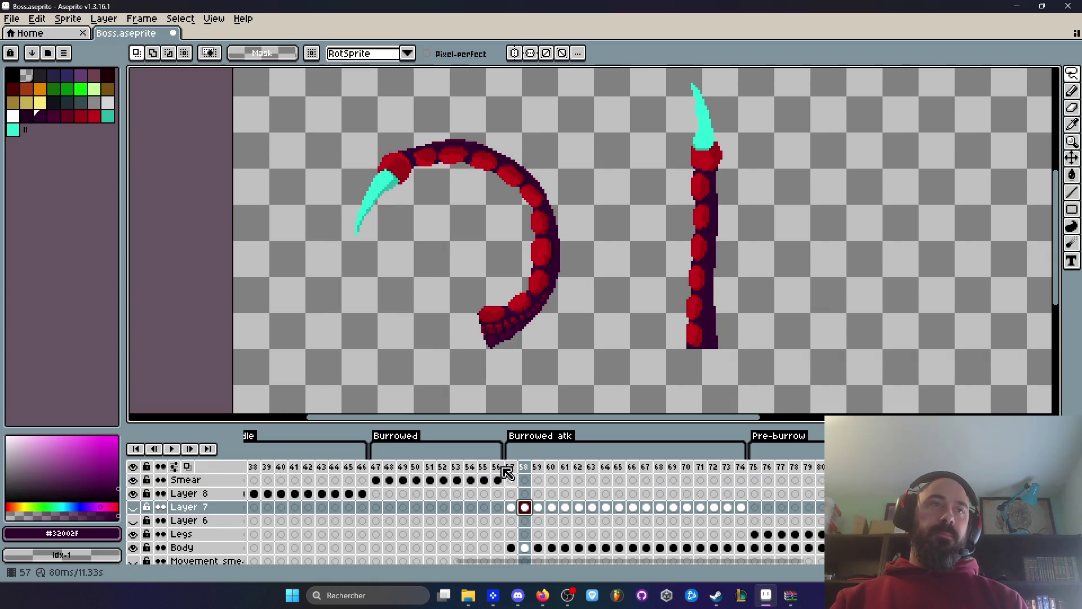
click(186, 480)
click(107, 91)
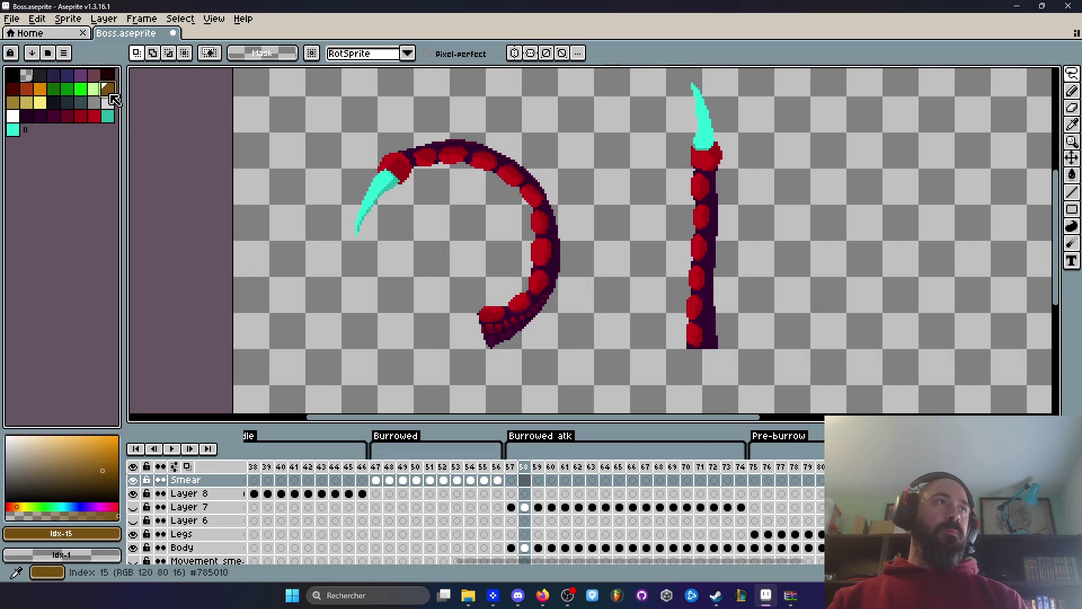
click(13, 118)
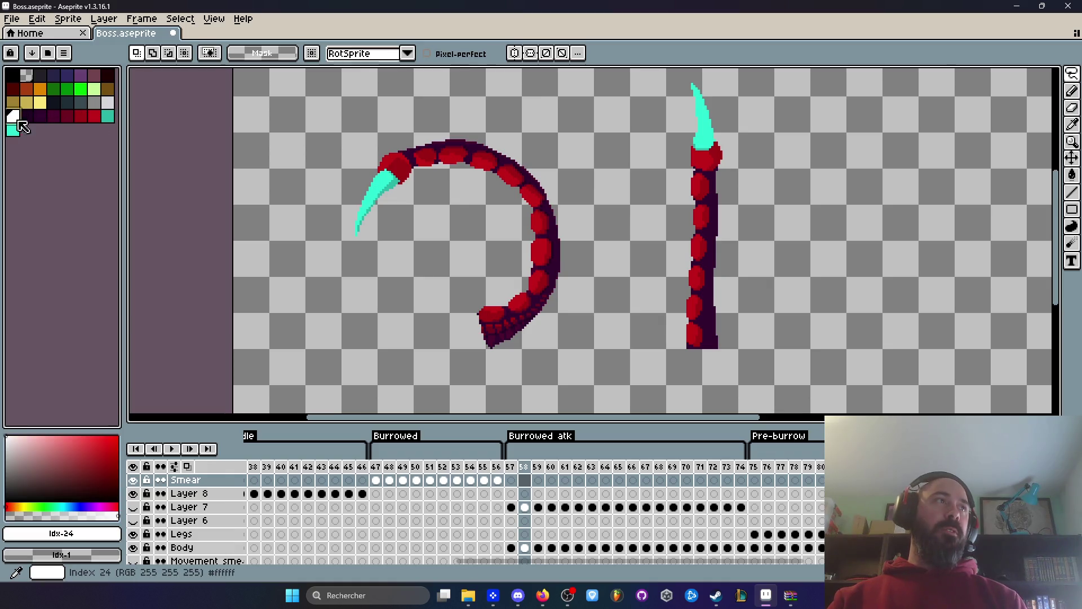
Set the Line tool to a 10px brush, undo a test line, then pick cyan.
key(b)
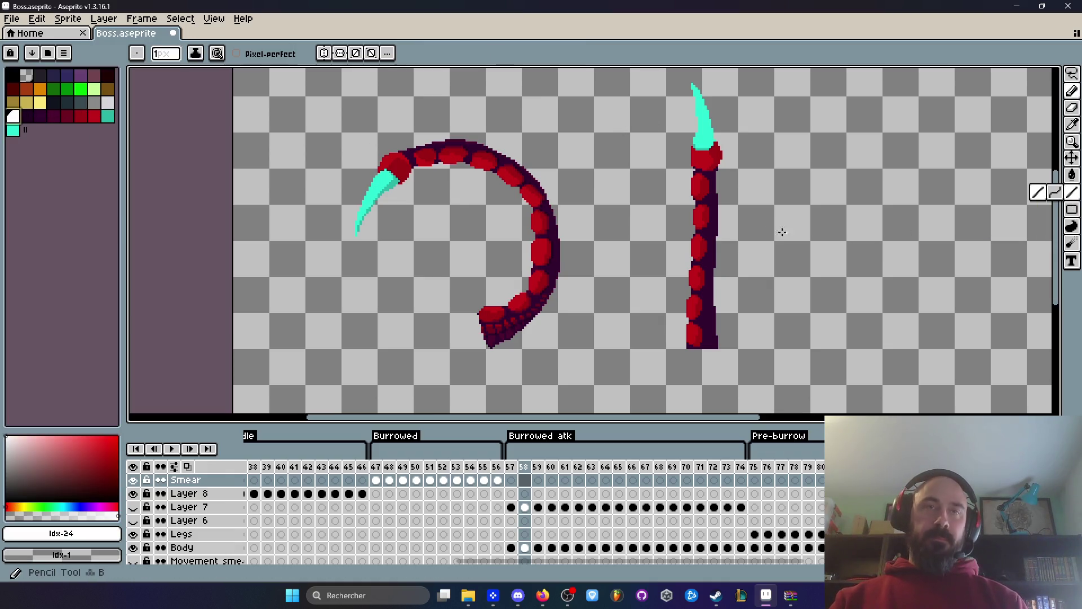
click(1072, 193)
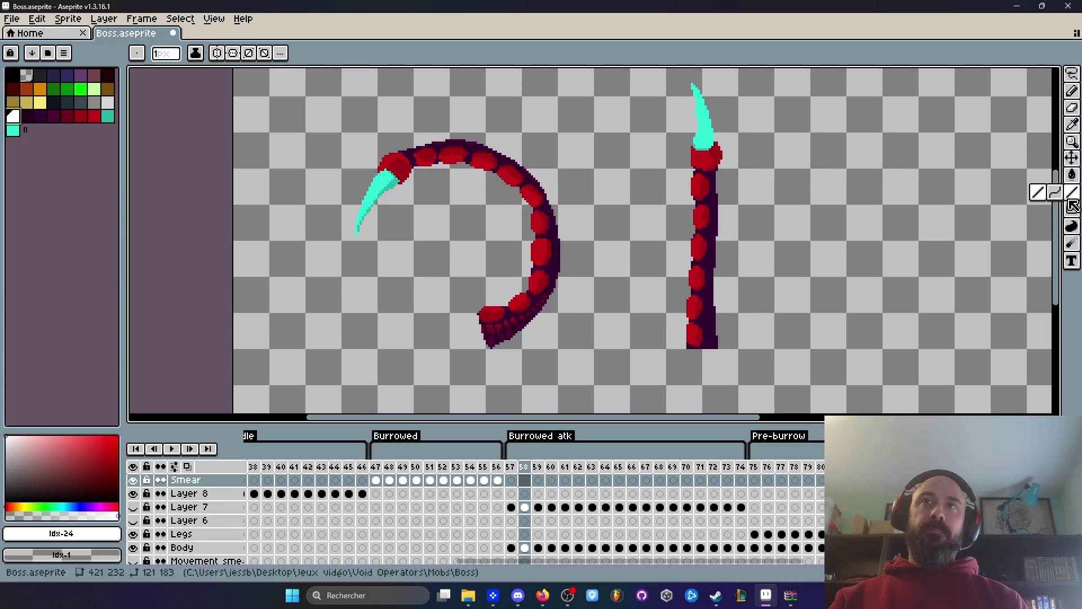
key(plus)
key(plus)
key(plus)
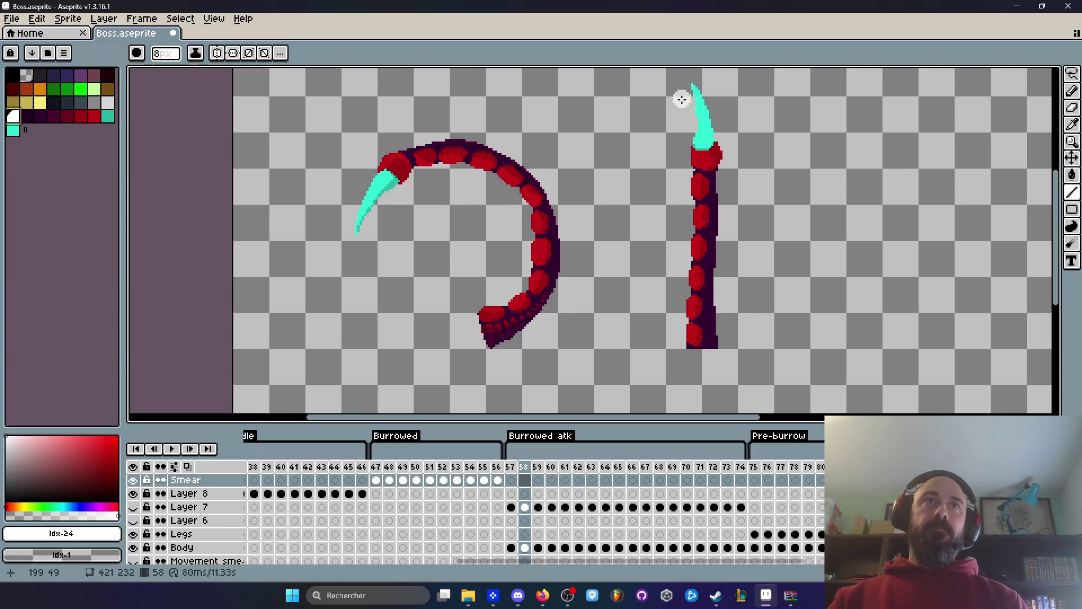
drag(692, 89, 692, 346)
key(ctrl+z)
scroll(703, 277, down, 1)
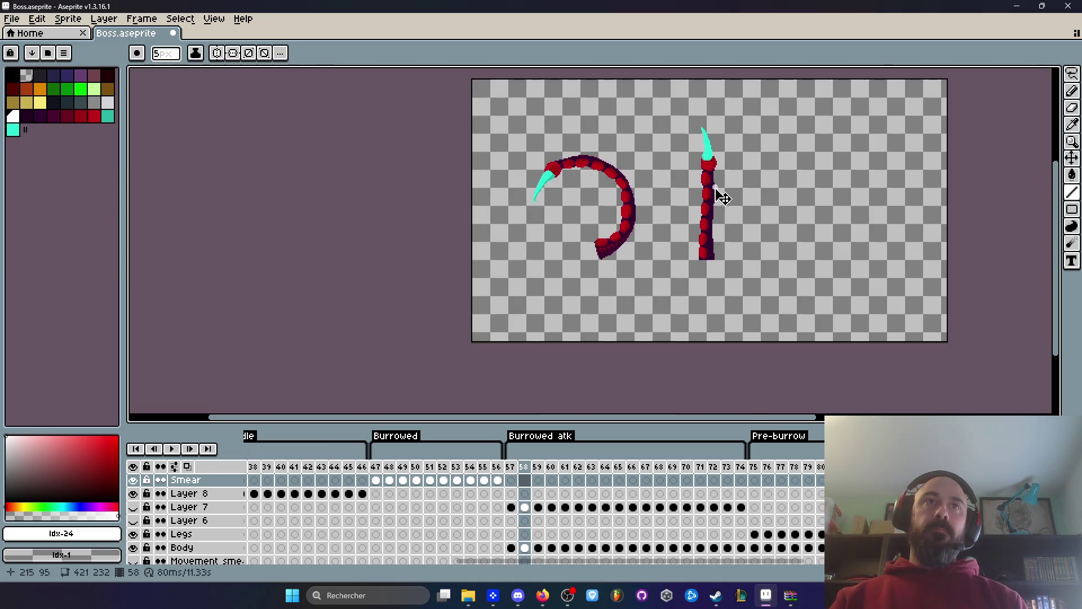
scroll(708, 212, up, 1)
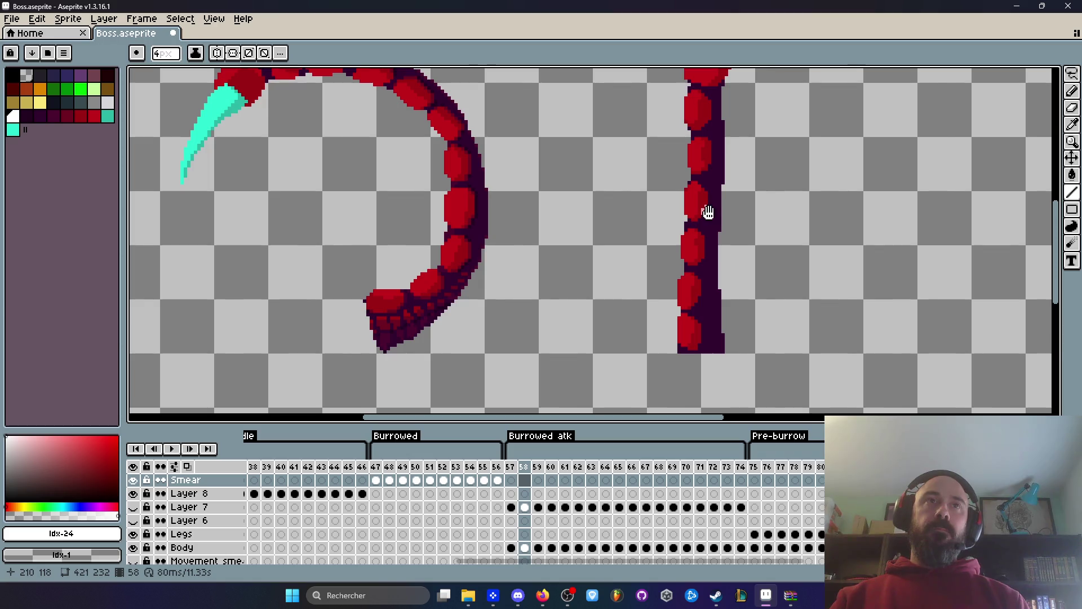
scroll(698, 316, down, 1)
scroll(696, 196, up, 1)
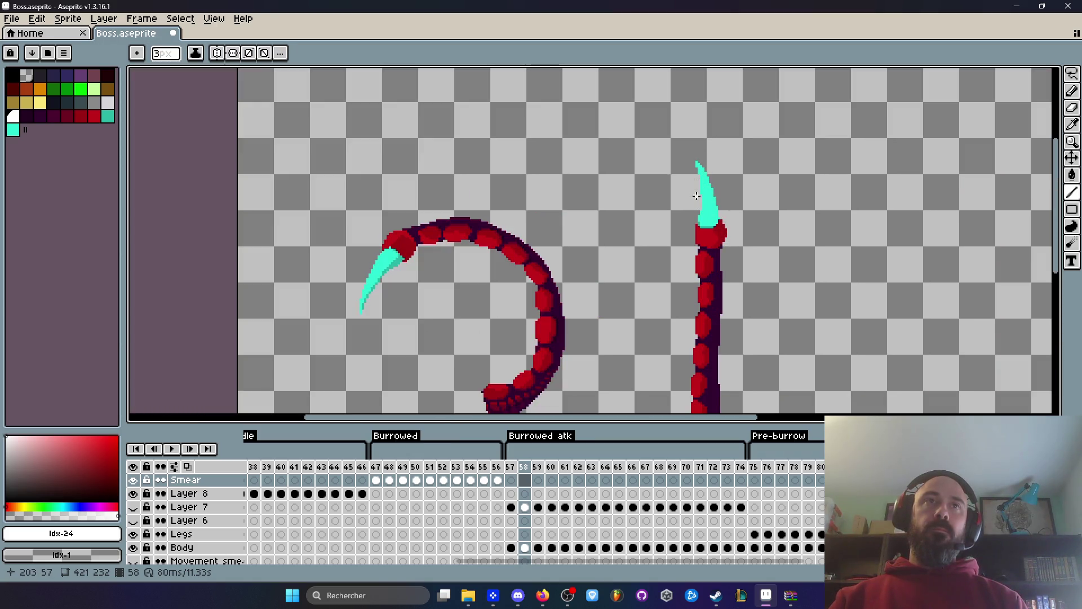
click(13, 129)
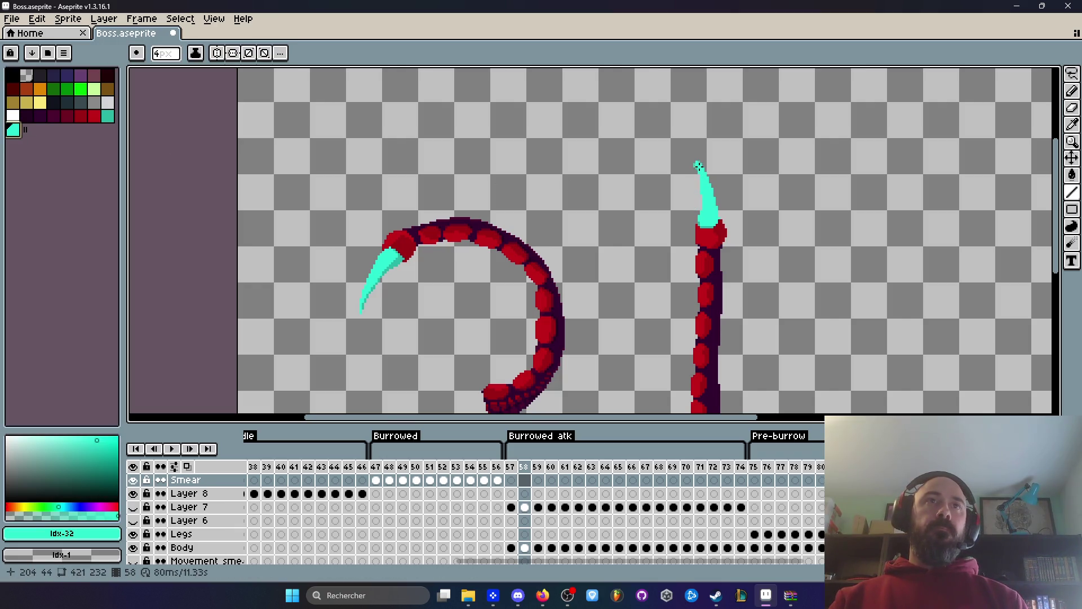
Draw a cyan smear stroke from the claw tip down the straight tentacle's tail.
mouse_move(695, 166)
mouse_down()
mouse_move(701, 394)
mouse_move(702, 319)
mouse_up()
key(ctrl+z)
drag(684, 267, 695, 310)
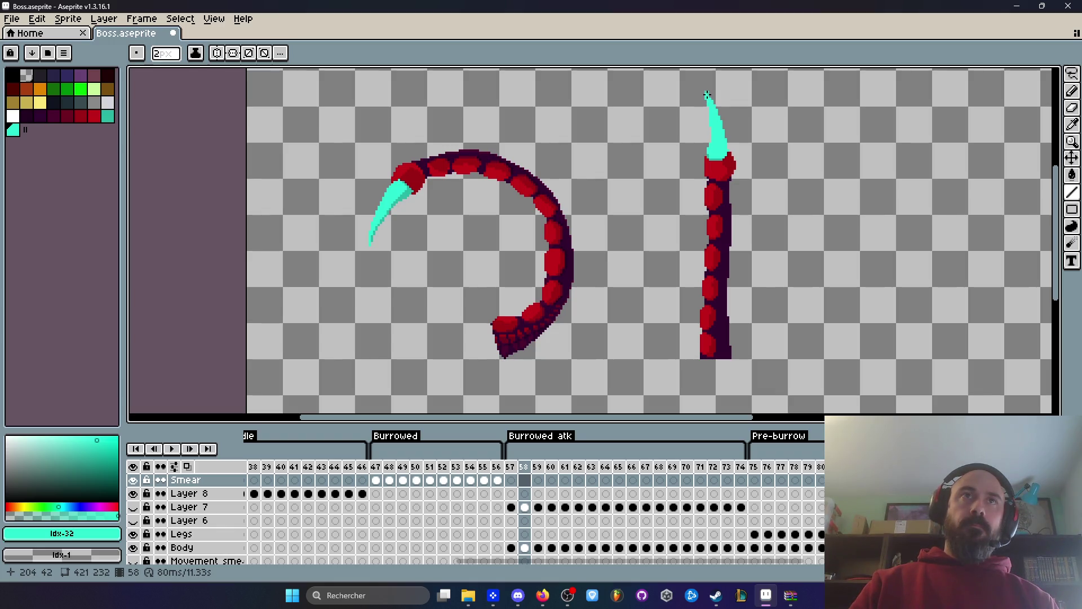
drag(705, 94, 694, 352)
key(ctrl+z)
mouse_move(705, 92)
mouse_down()
mouse_move(730, 363)
mouse_move(730, 353)
mouse_up()
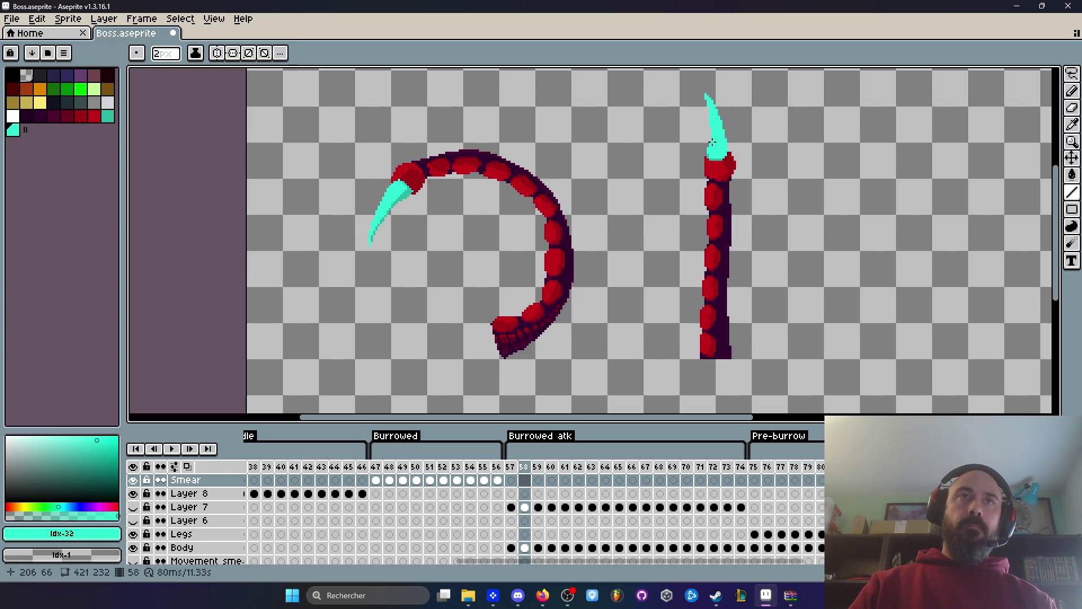
key(ctrl+z)
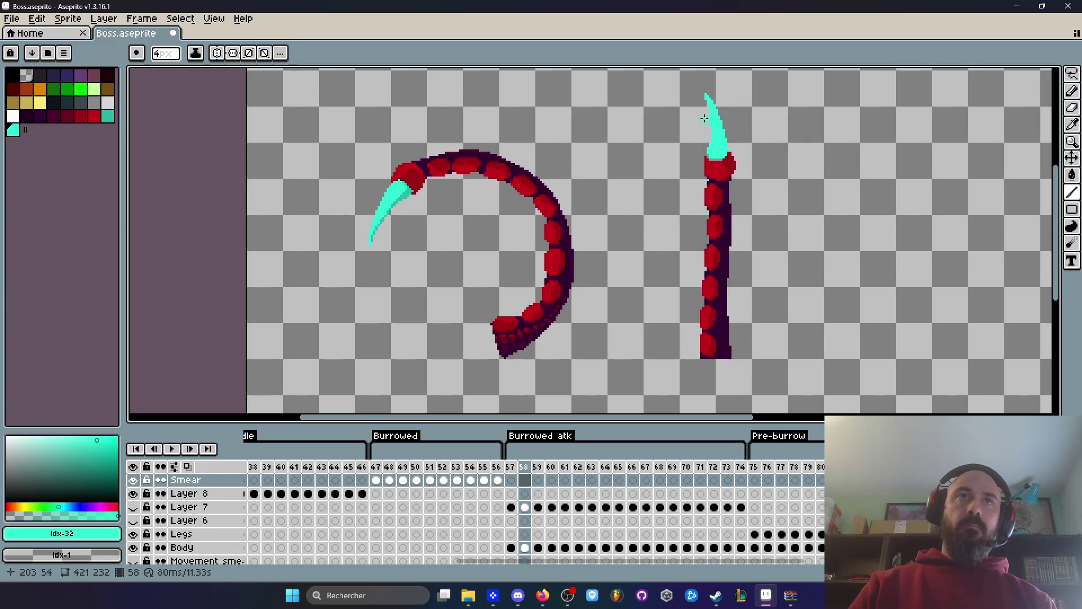
scroll(707, 100, up, 1)
mouse_move(707, 96)
mouse_down()
mouse_move(738, 359)
mouse_move(728, 351)
mouse_up()
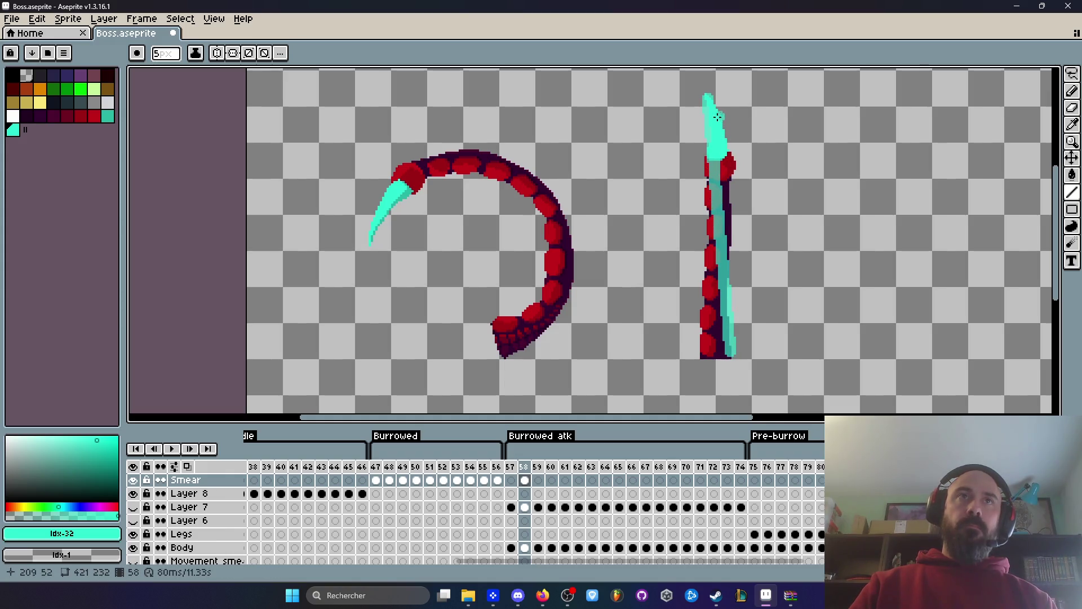
drag(706, 133, 709, 368)
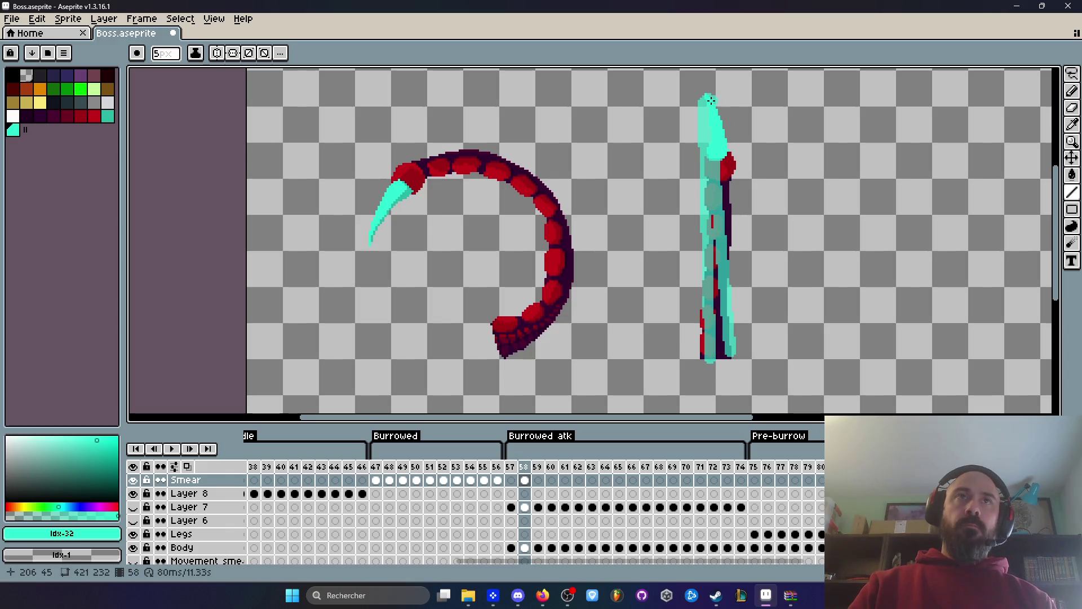
Trim the claw blade's upper right edge and add cyan pixels on its left.
scroll(710, 101, up, 2)
drag(711, 100, 713, 184)
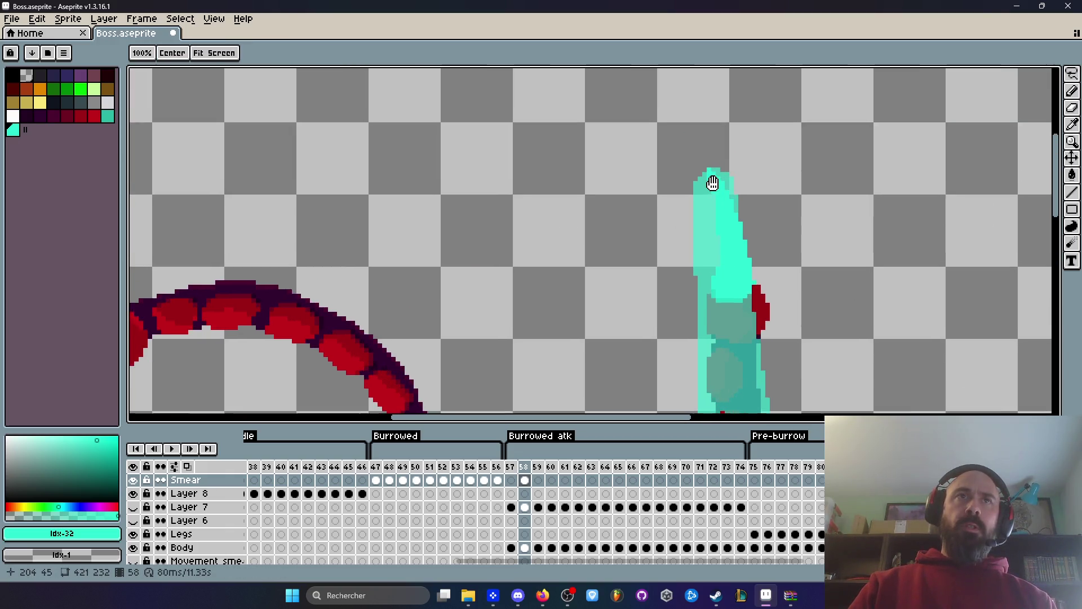
scroll(712, 184, up, 1)
key(ctrl+space)
key(Escape)
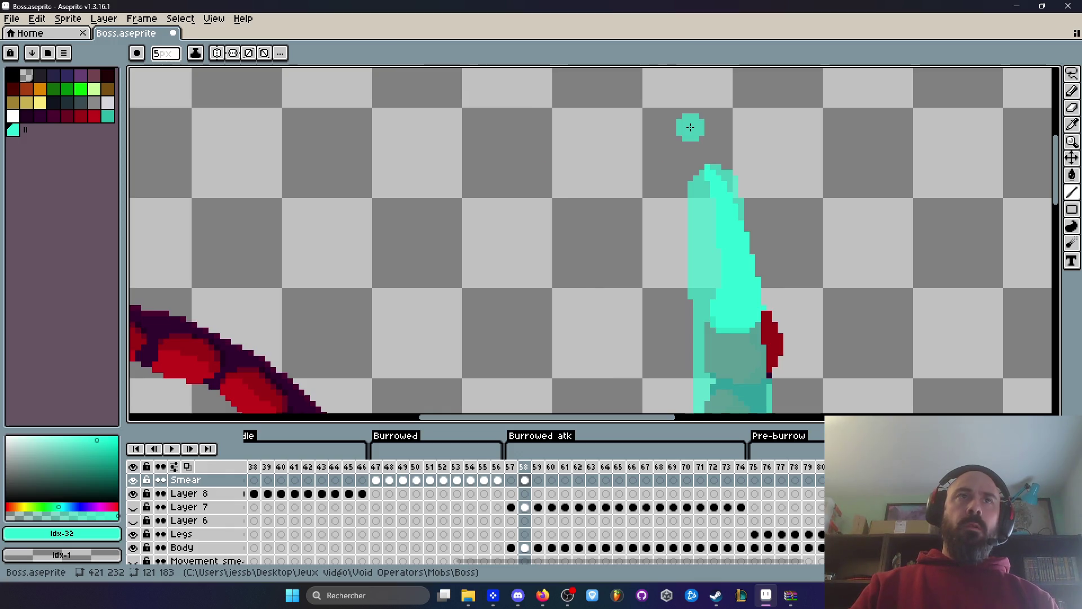
key(ctrl)
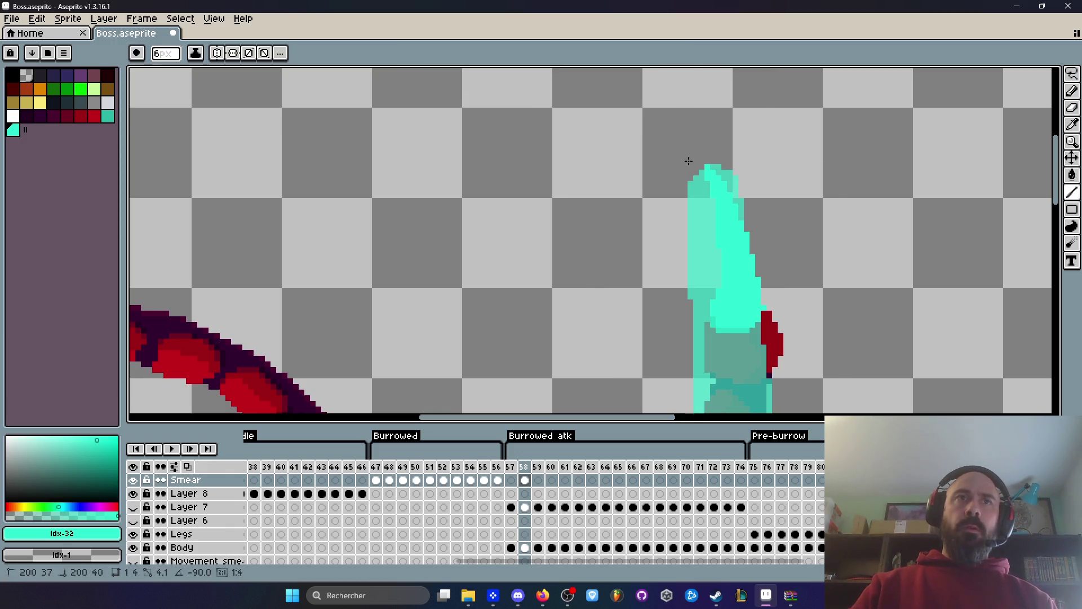
shift+right_click(717, 129)
click(701, 214)
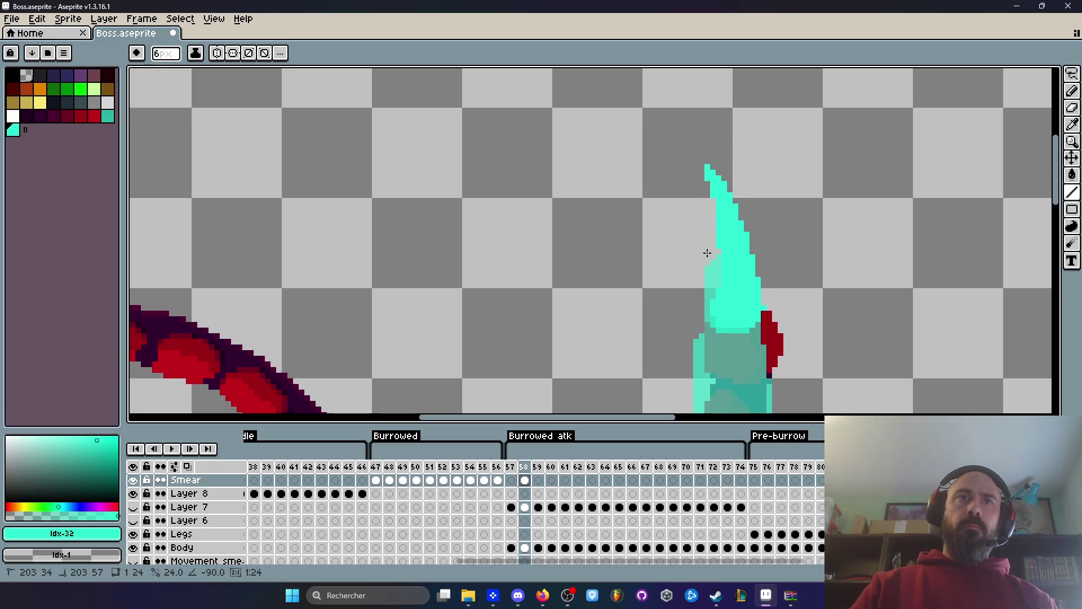
scroll(705, 251, down, 4)
scroll(697, 209, up, 3)
scroll(698, 209, down, 2)
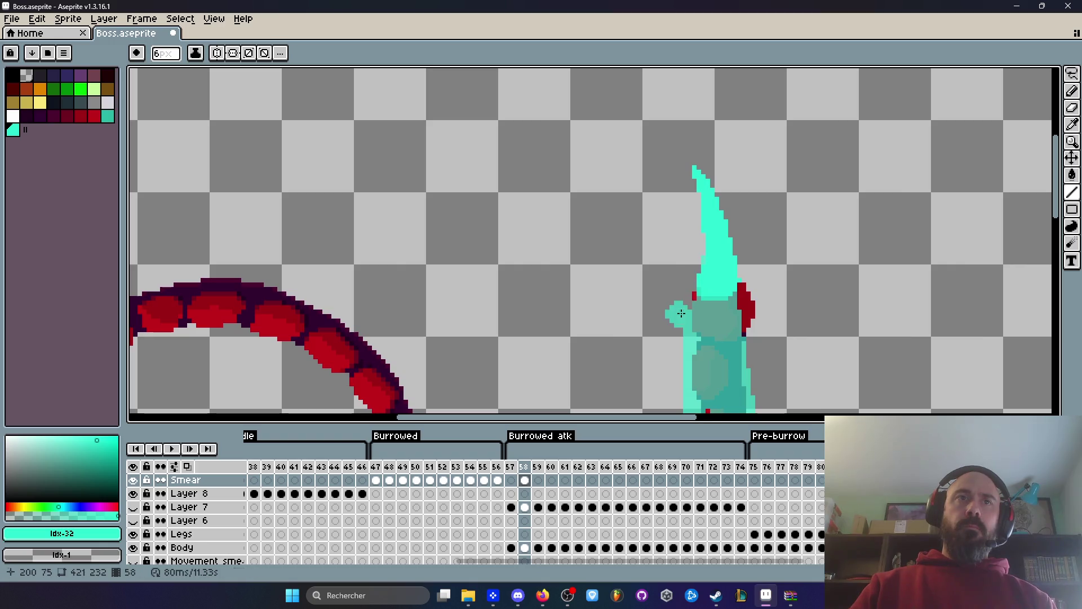
Play the animation, step through frames, and select frames 63–74.
key(space)
scroll(667, 152, down, 3)
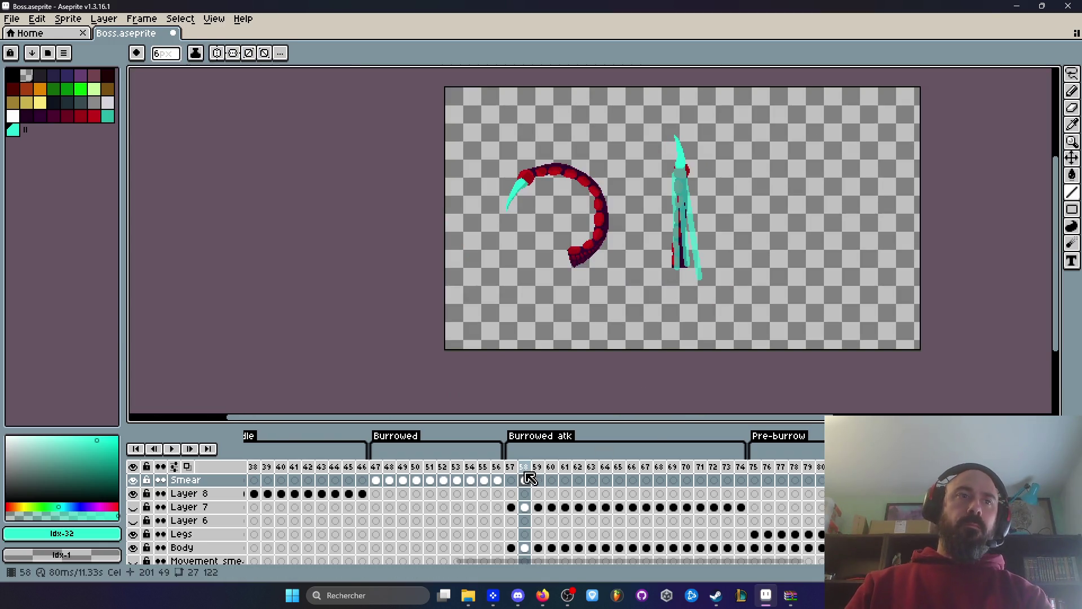
key(Return)
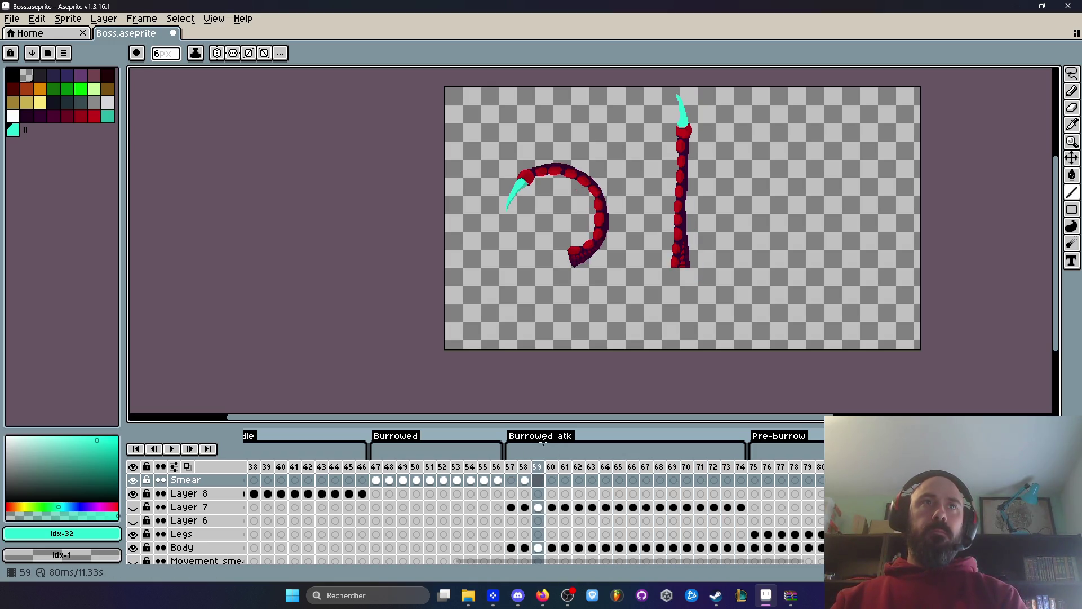
key(Return)
key(Left)
key(Right)
key(Right)
key(Right)
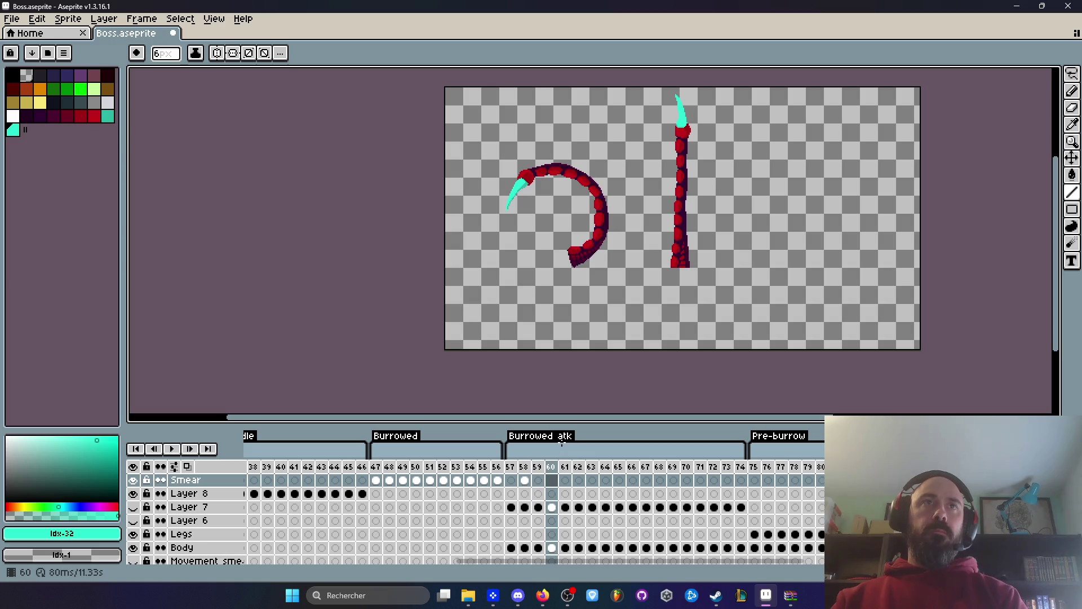
mouse_move(592, 468)
mouse_down()
mouse_move(748, 478)
mouse_move(736, 475)
mouse_up()
Delete the surplus frames 63–73 and return to frame 58.
key(Delete)
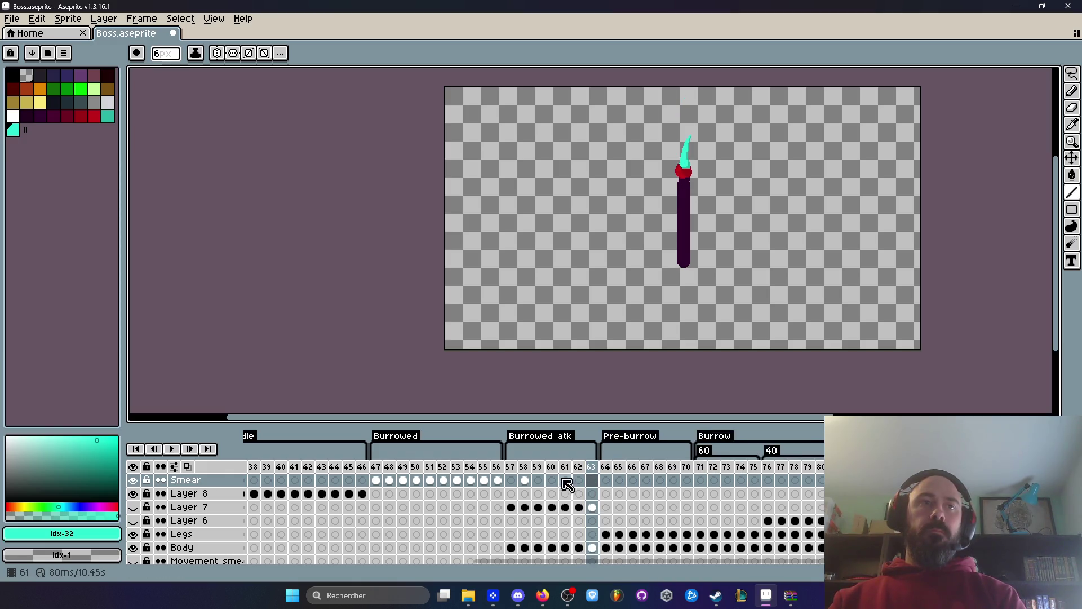
click(510, 479)
click(524, 479)
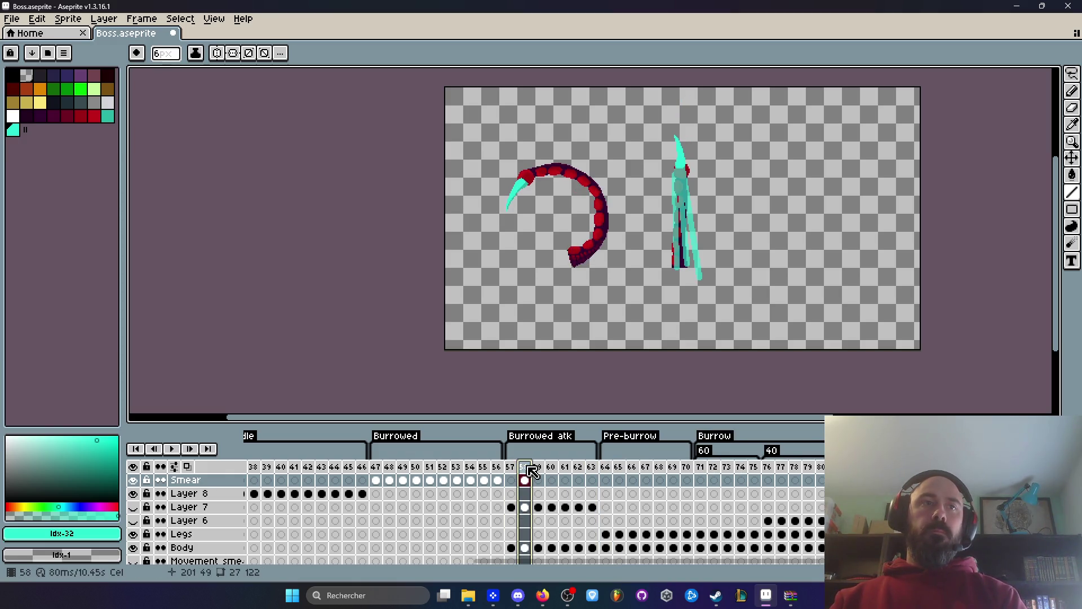
mouse_move(538, 481)
mouse_down()
mouse_move(591, 481)
mouse_move(553, 480)
mouse_up()
click(587, 479)
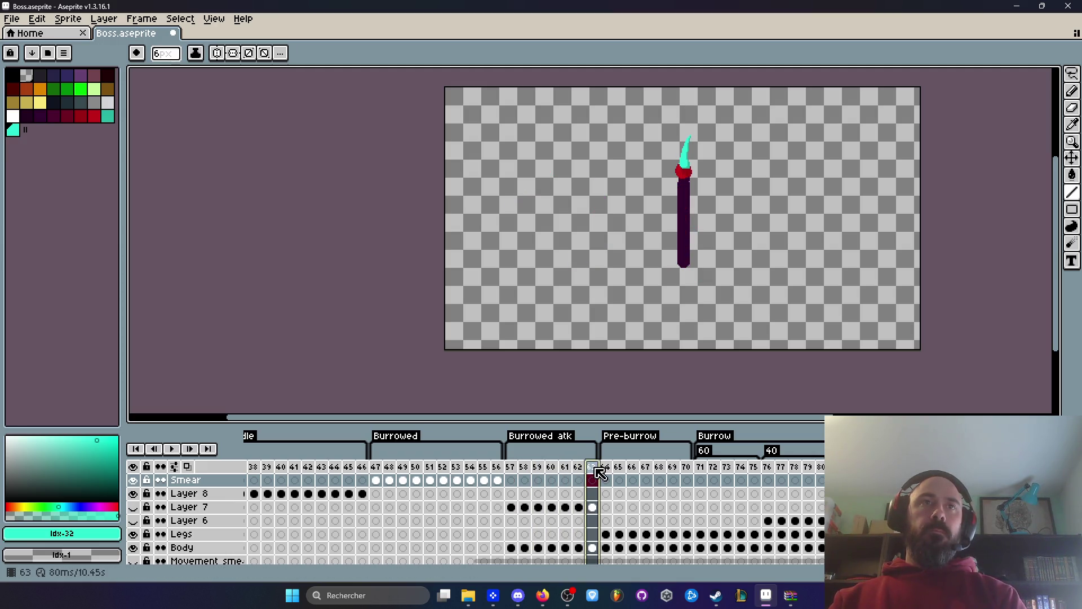
click(523, 467)
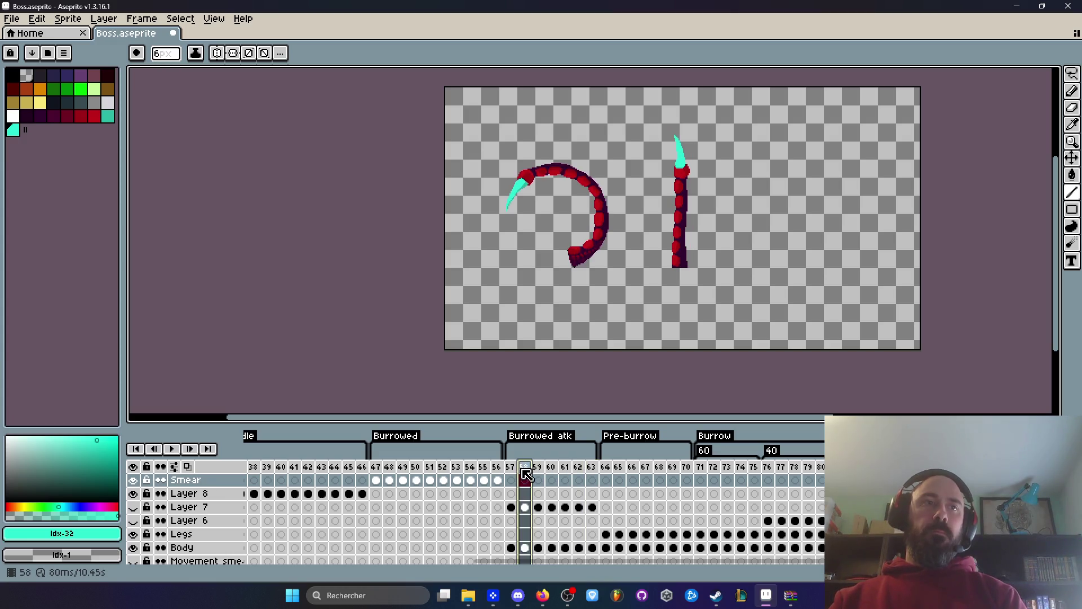
Insert new frames after frames 58 and 57, moving frame 59 later in the sequence.
key(alt+n)
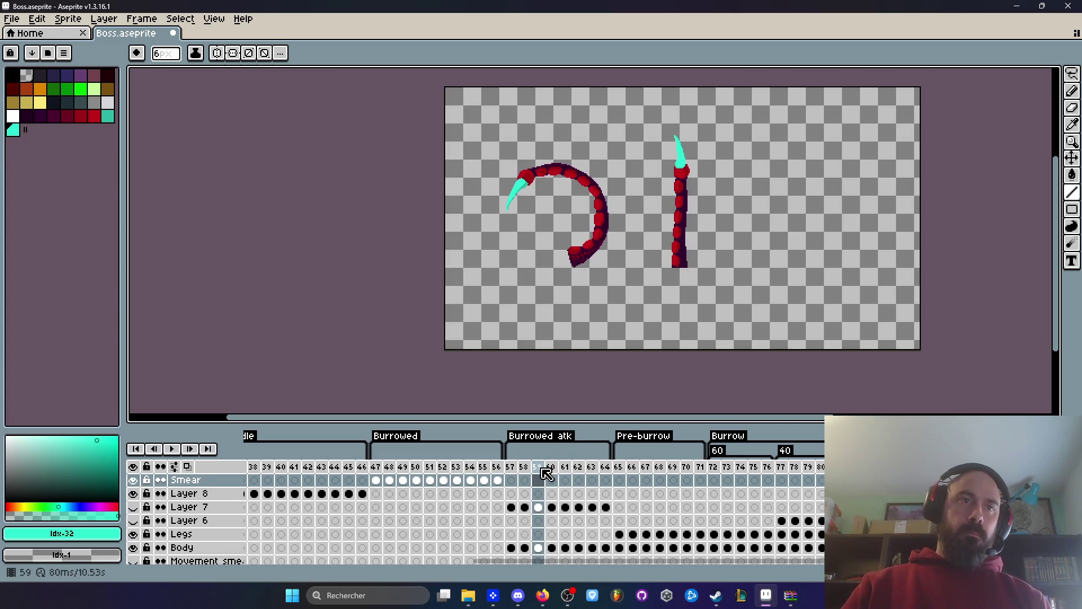
click(538, 466)
mouse_move(539, 480)
mouse_down()
mouse_move(615, 478)
mouse_move(516, 475)
mouse_move(620, 478)
mouse_up()
key(alt+n)
Play Burrowed atk twice, restarting playback from smear frame 57.
key(Return)
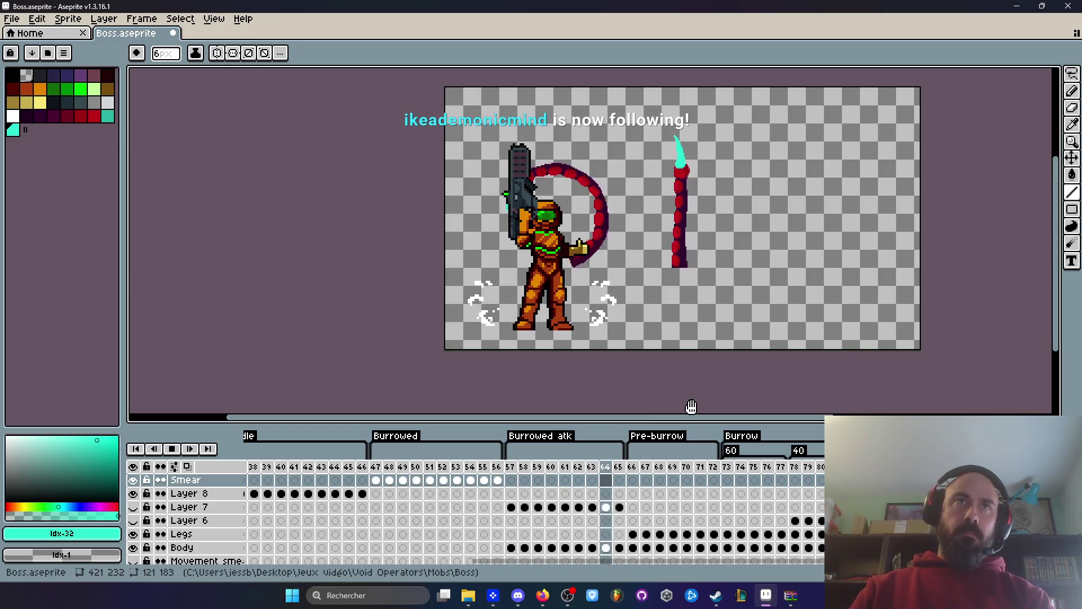
key(Return)
key(Return)
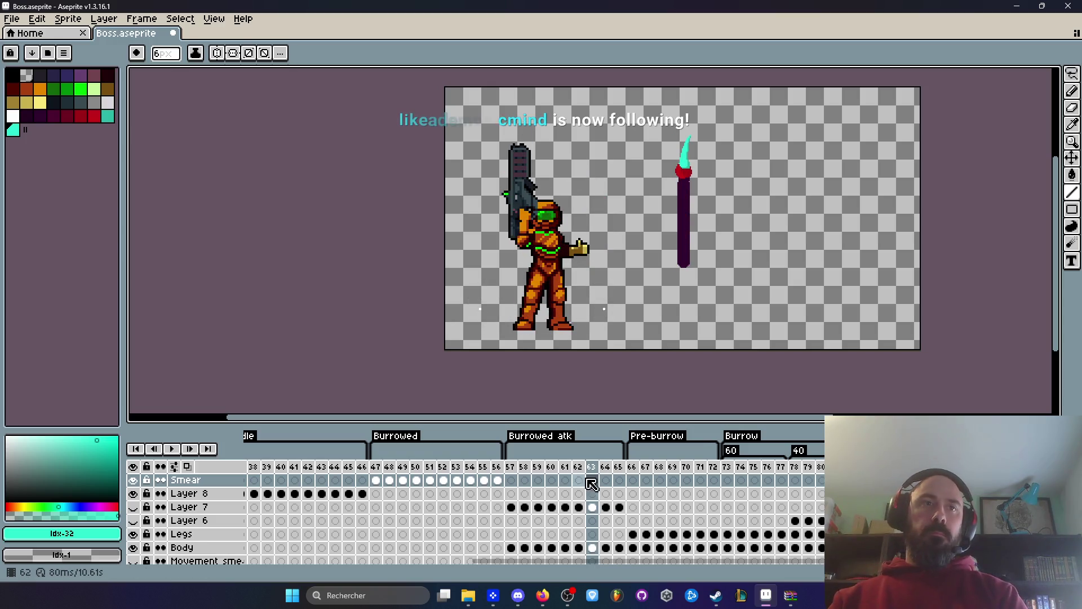
click(512, 480)
key(Return)
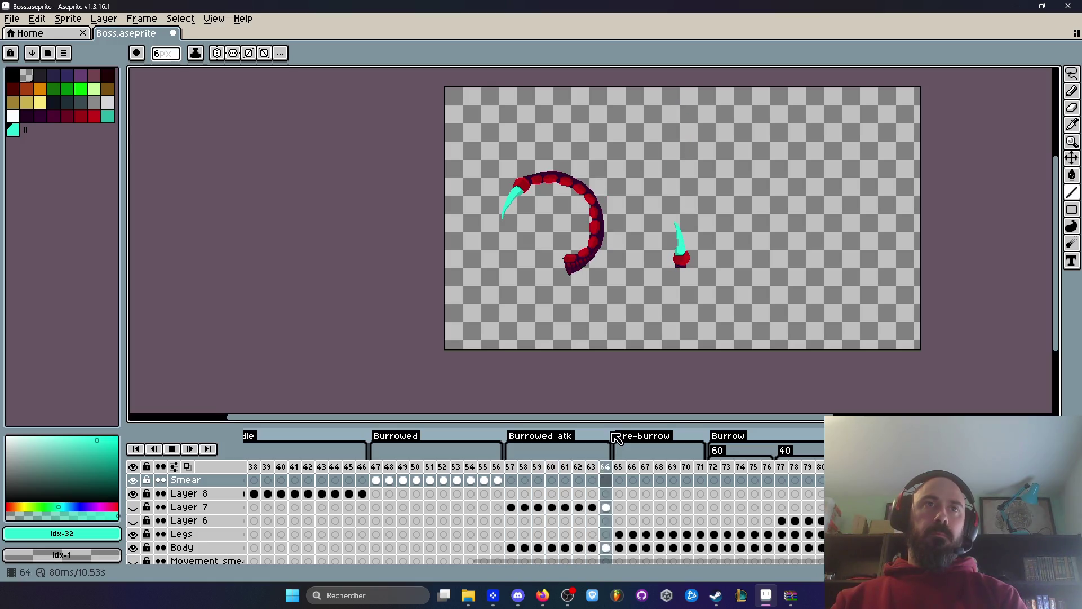
key(Return)
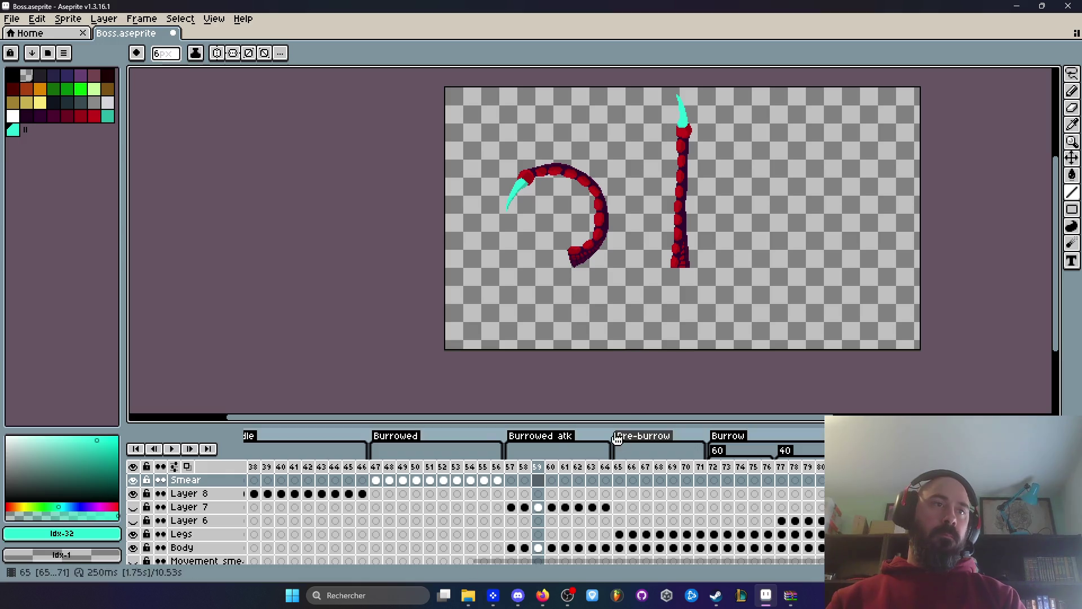
Step away from Aseprite to the Discord and Firefox windows, then scroll back in.
click(519, 603)
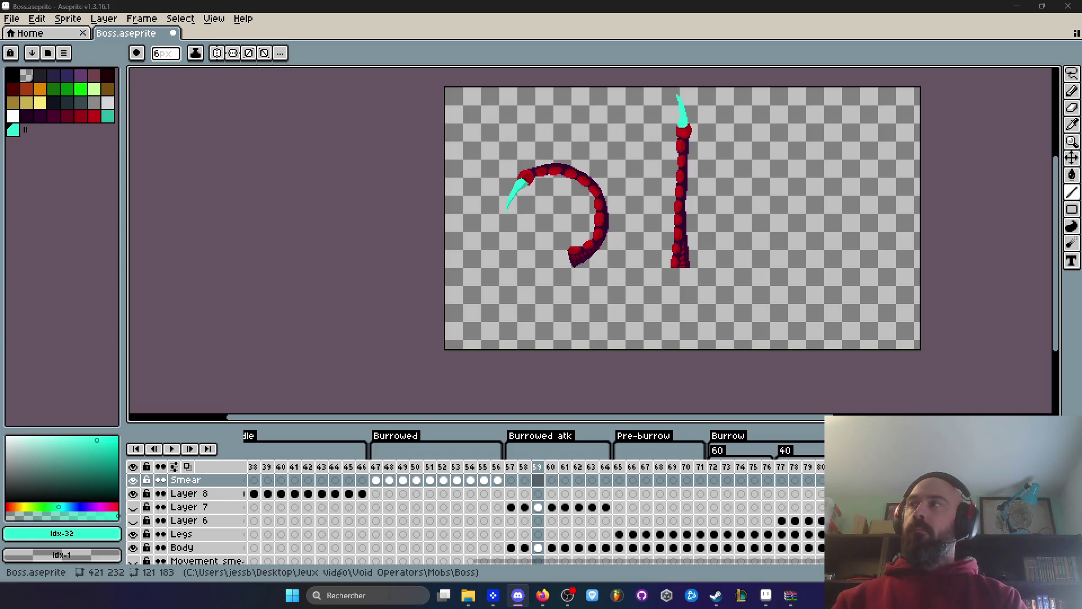
key(alt+Tab)
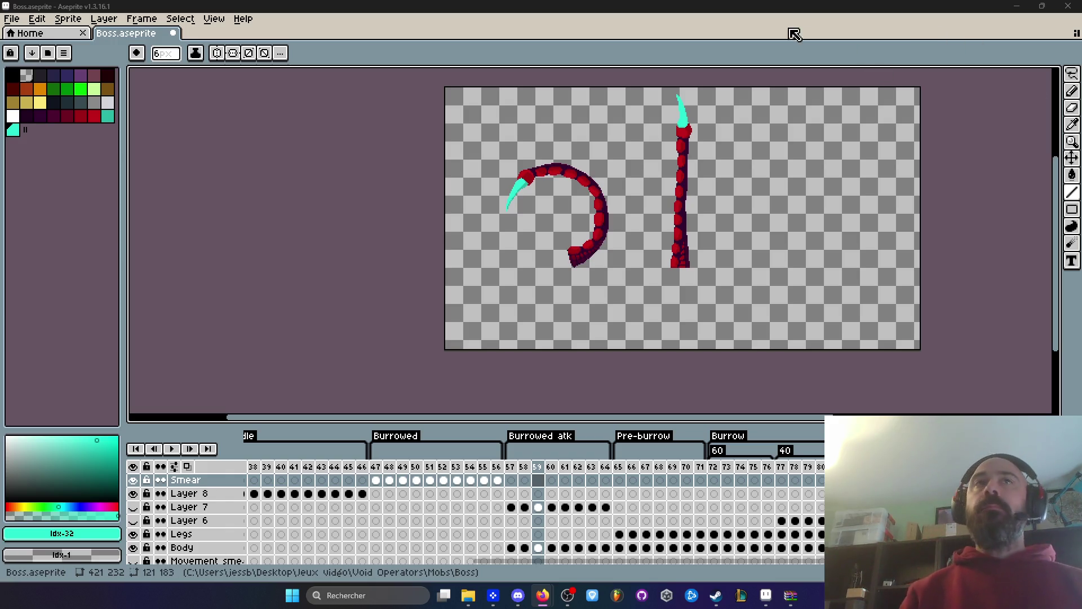
scroll(673, 215, up, 2)
Sample the tentacle's dark purple #4c002c with the eyedropper and return to the pencil.
scroll(671, 254, up, 1)
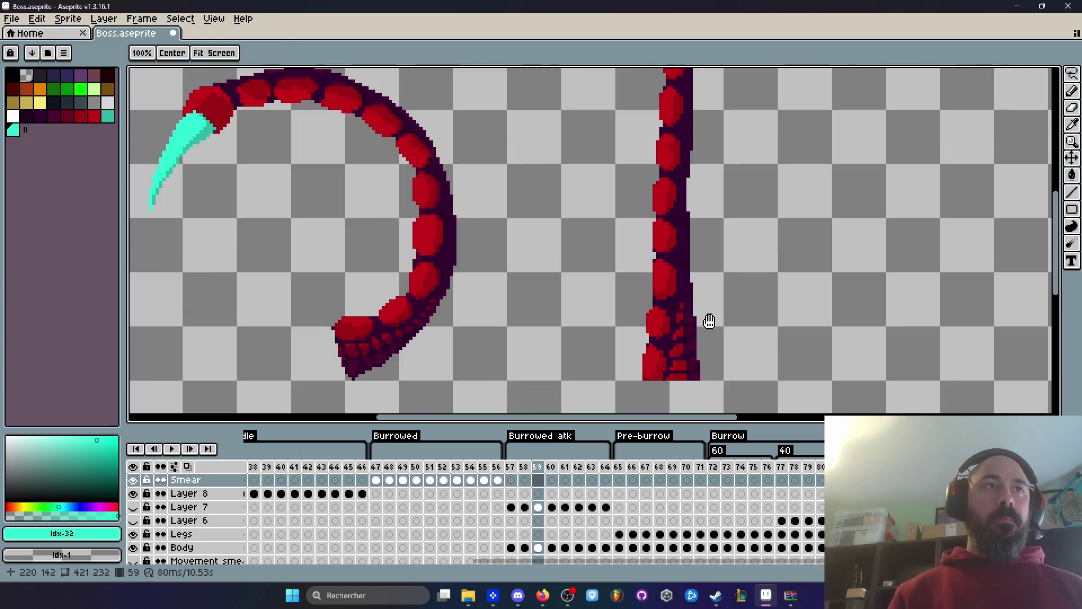
scroll(701, 315, up, 3)
key(i)
scroll(684, 293, up, 1)
click(680, 270)
key(b)
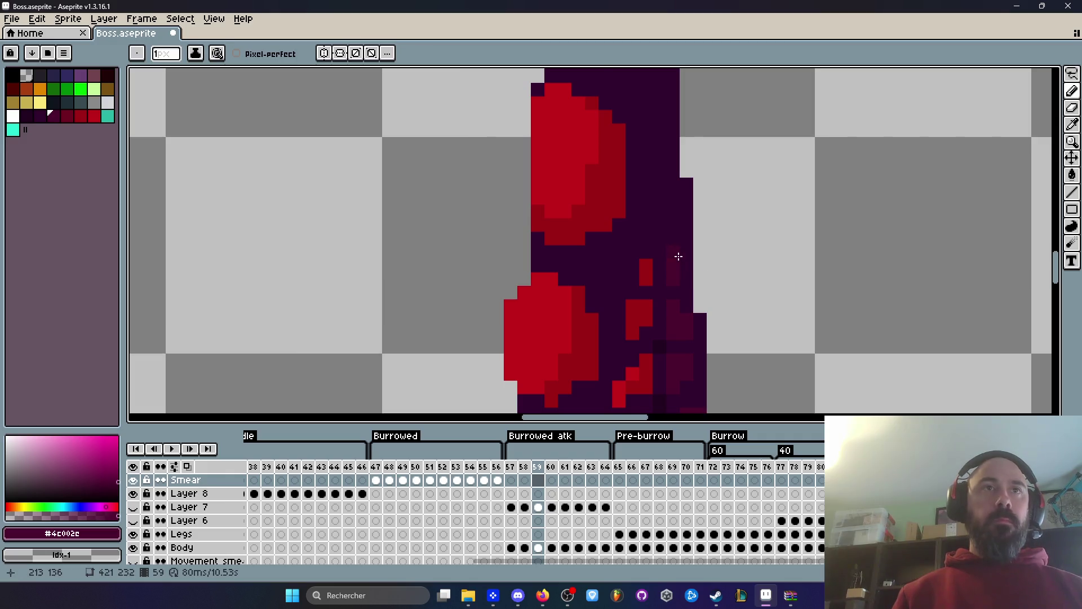
Select the Body layer's frame 59 cel and inspect the tentacles before switching to Firefox.
scroll(678, 258, down, 5)
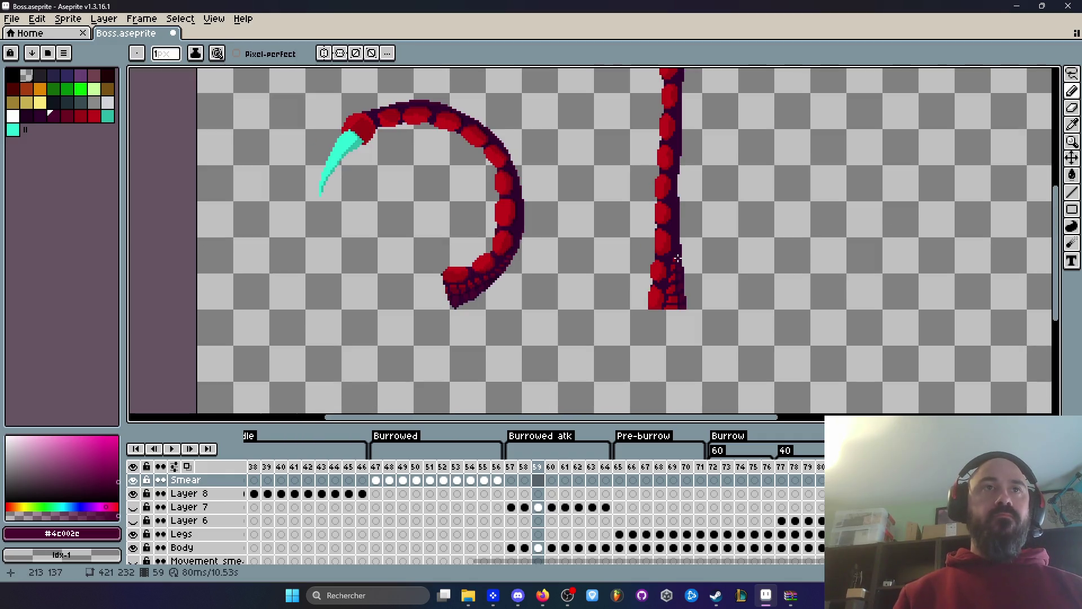
click(538, 507)
click(538, 547)
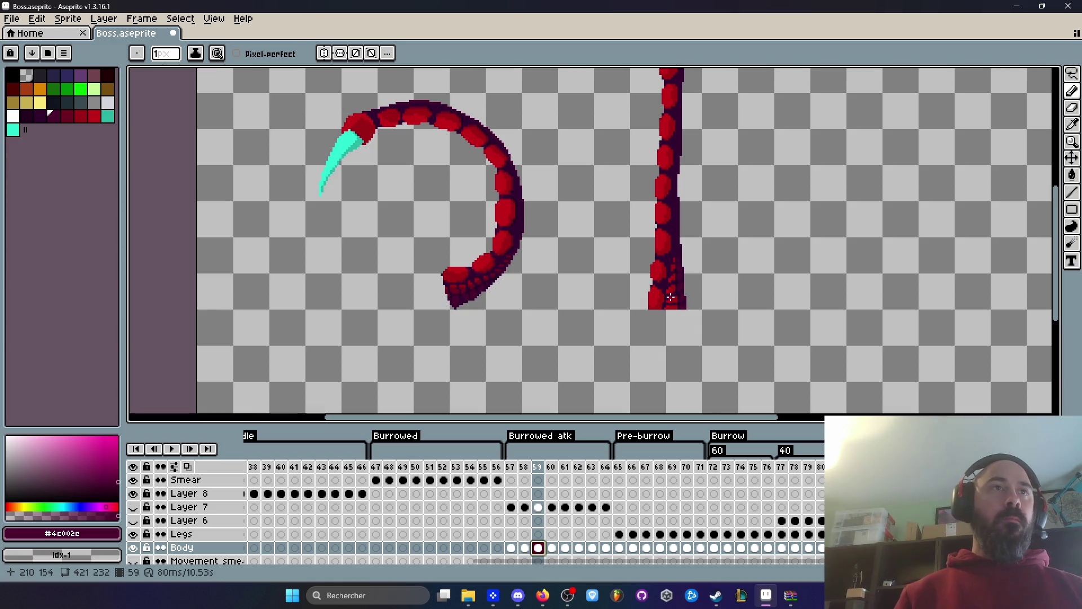
scroll(671, 293, up, 4)
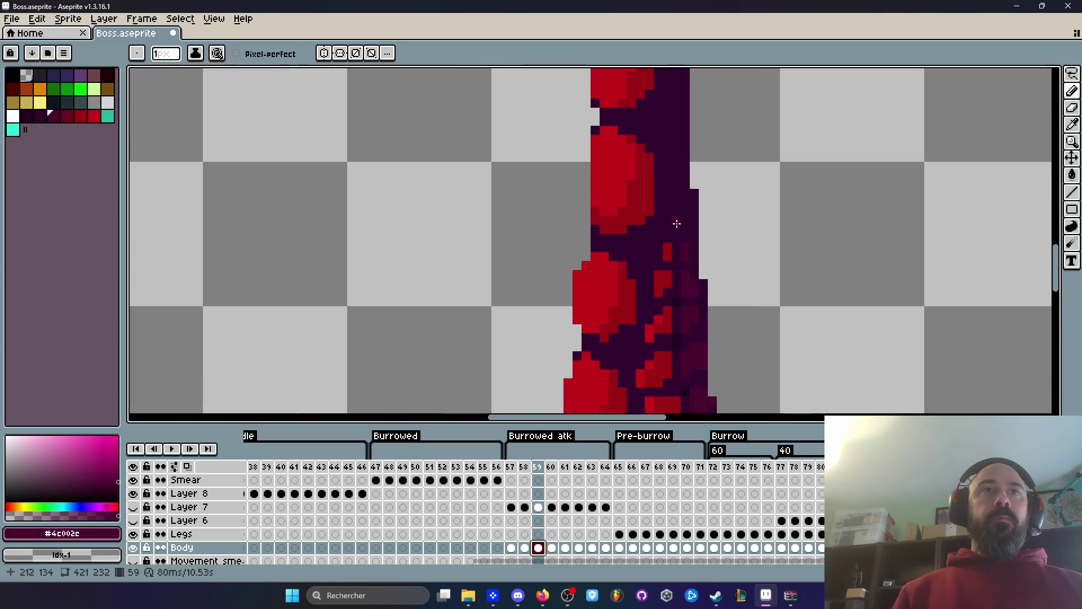
scroll(676, 224, down, 4)
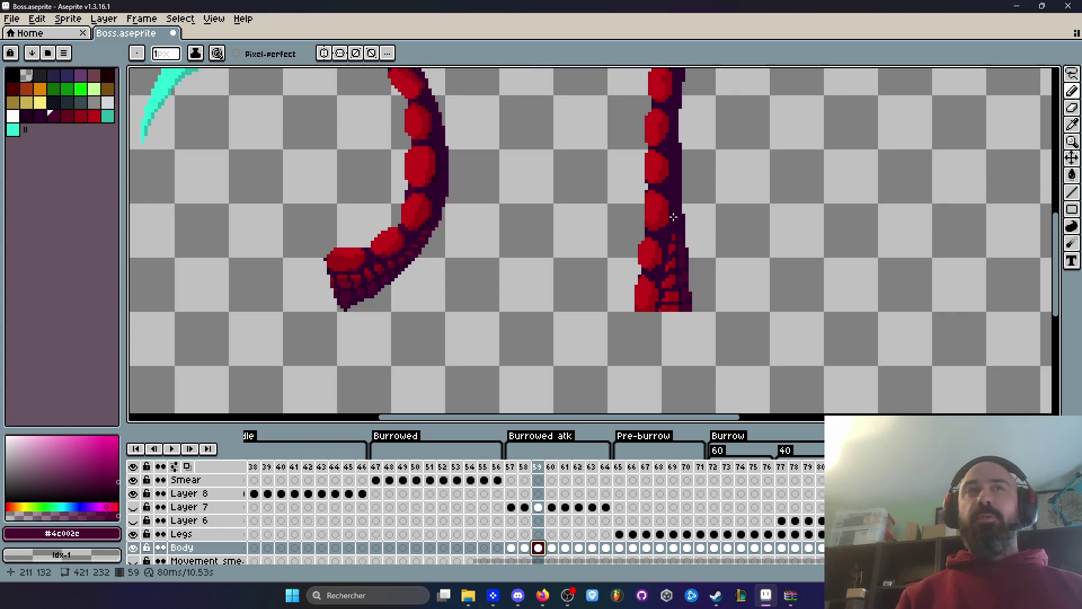
scroll(674, 224, up, 1)
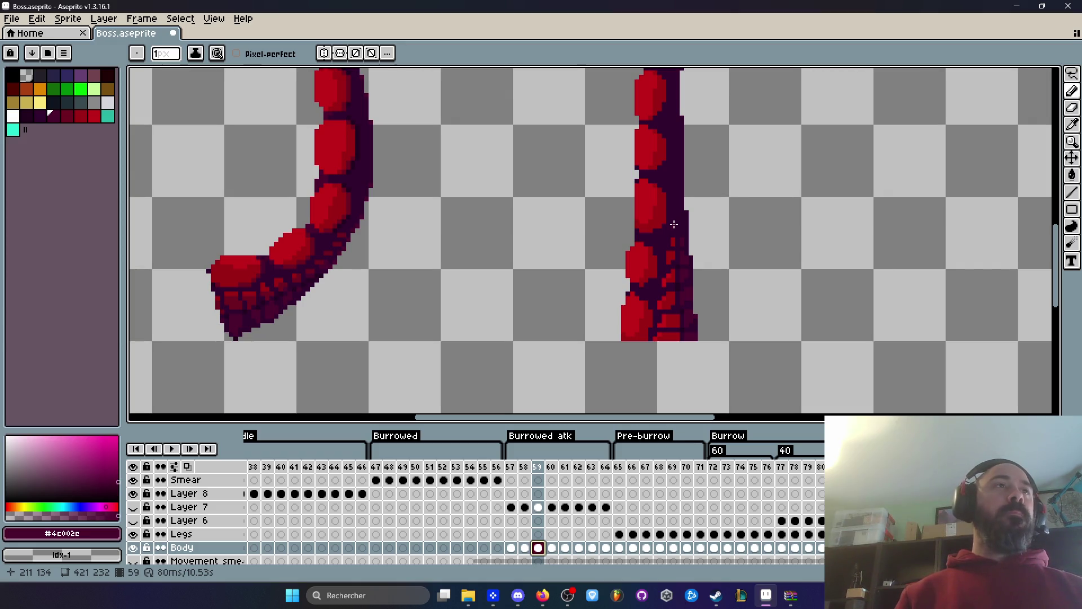
scroll(675, 224, up, 1)
scroll(676, 216, up, 2)
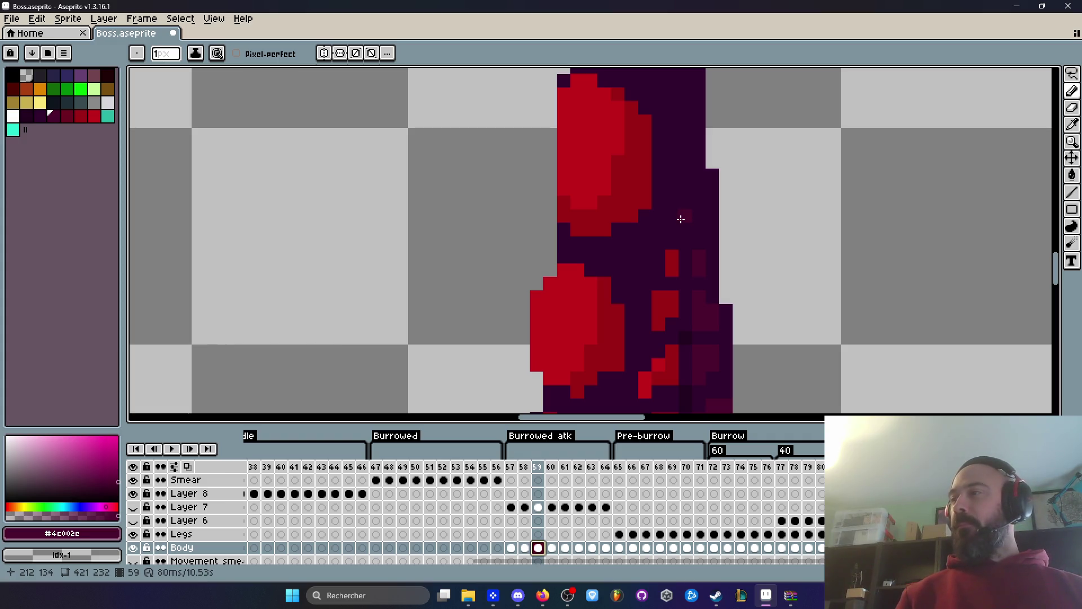
scroll(681, 218, down, 1)
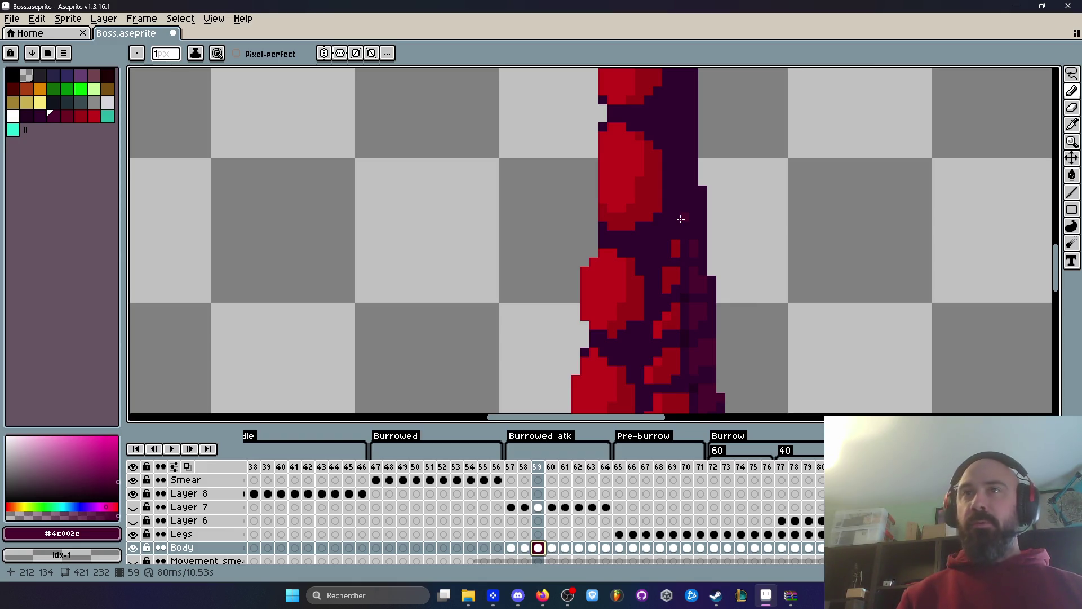
scroll(681, 220, down, 3)
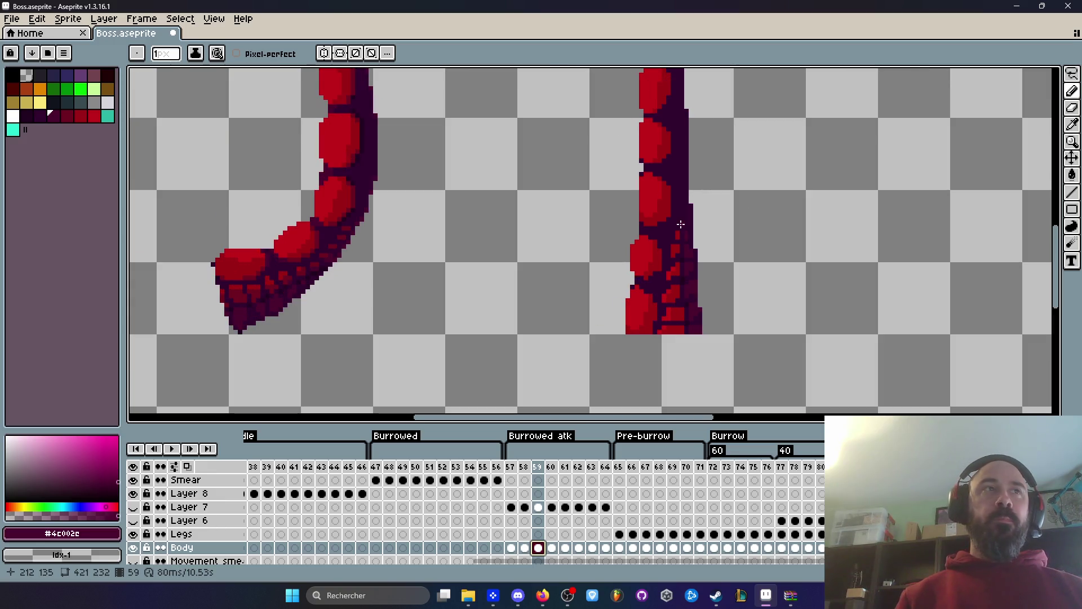
scroll(681, 225, up, 2)
scroll(681, 225, down, 1)
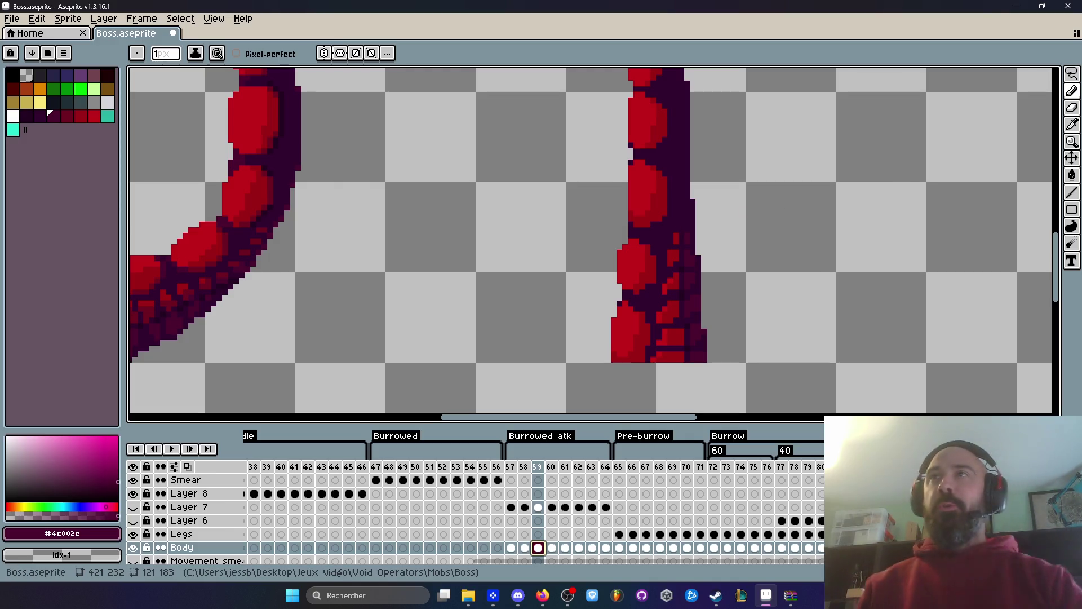
key(alt+Tab)
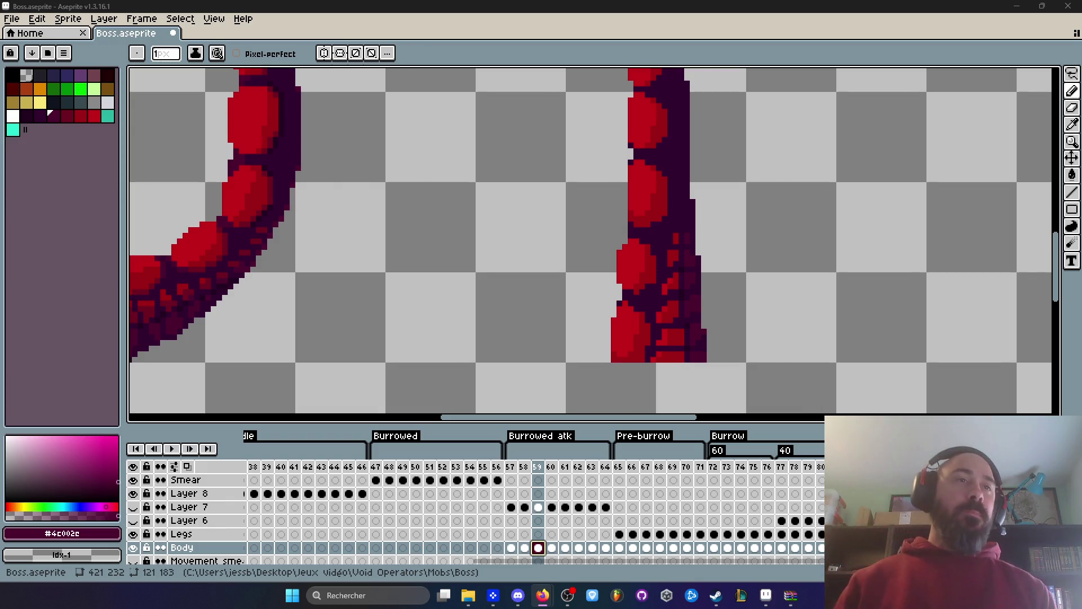
scroll(476, 229, down, 3)
scroll(451, 248, up, 2)
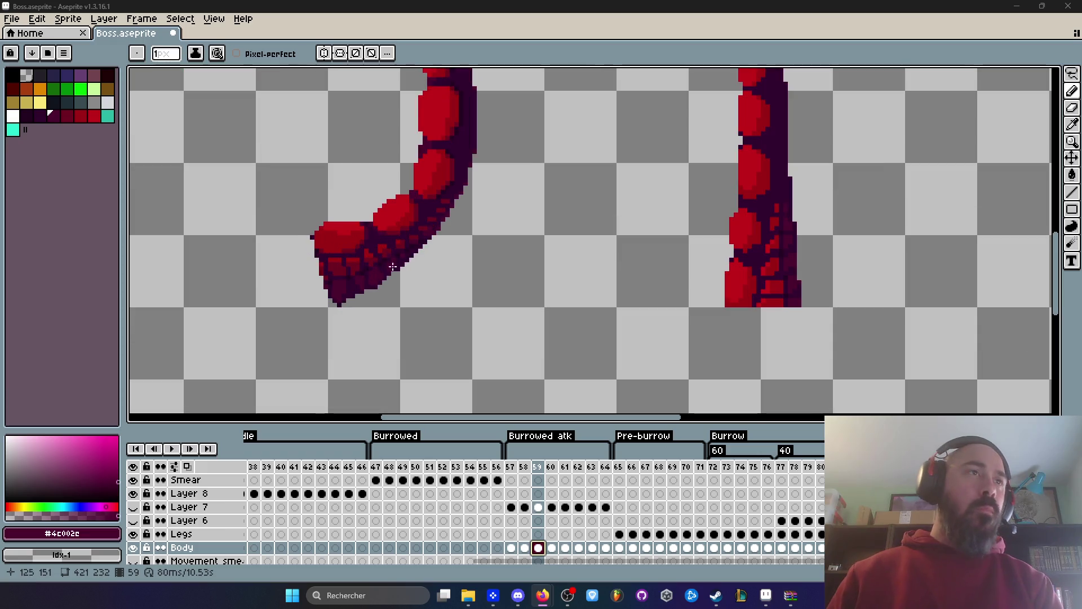
scroll(776, 180, up, 3)
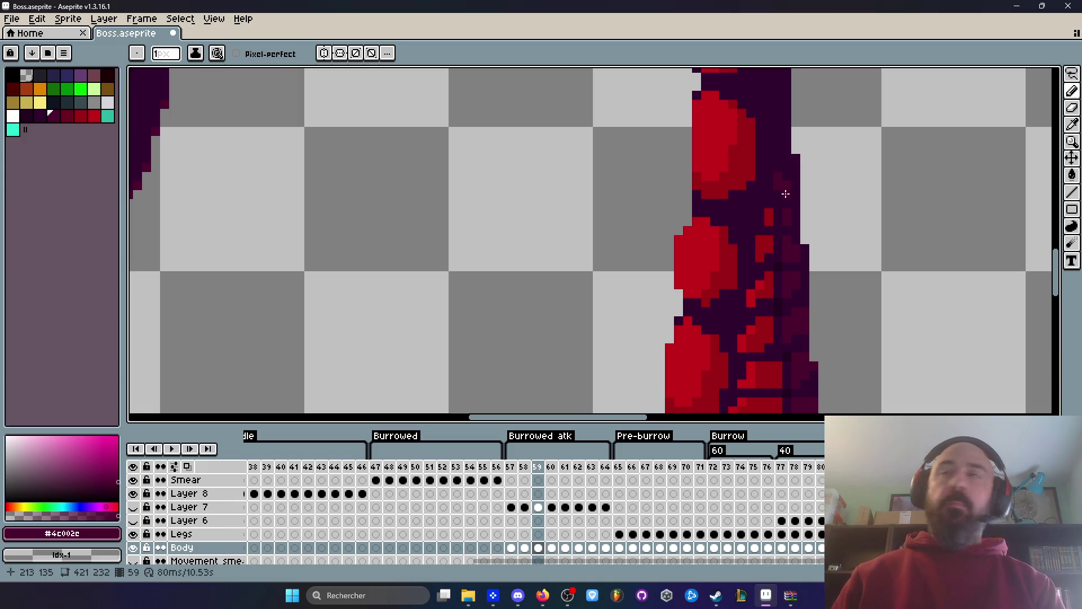
scroll(785, 193, down, 3)
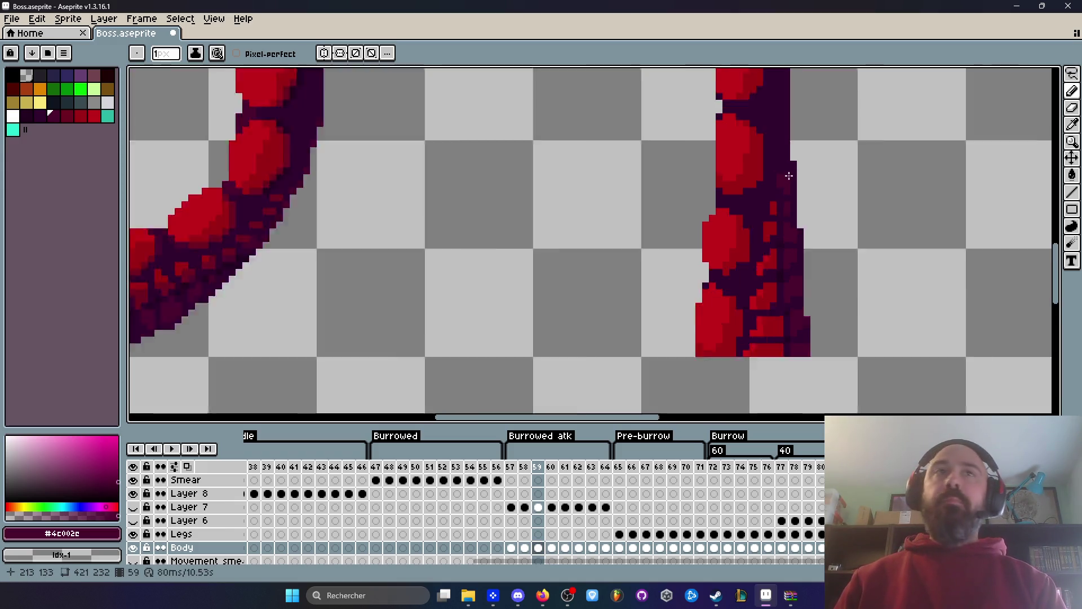
scroll(795, 169, up, 2)
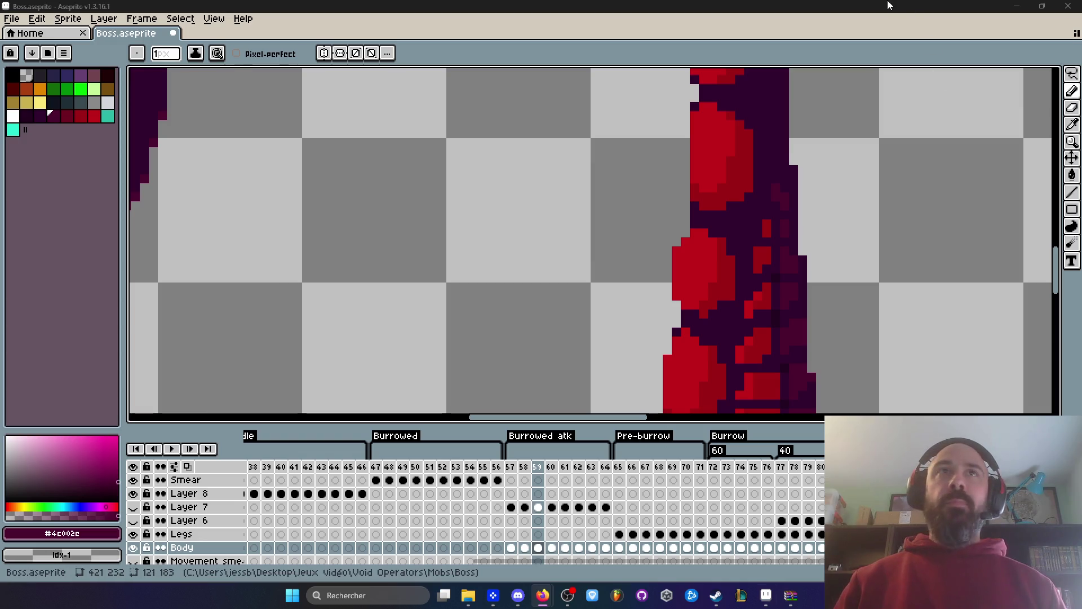
Sample the tentacle's red and paint two red pixels on the straight tentacle.
scroll(802, 194, down, 2)
scroll(800, 191, up, 4)
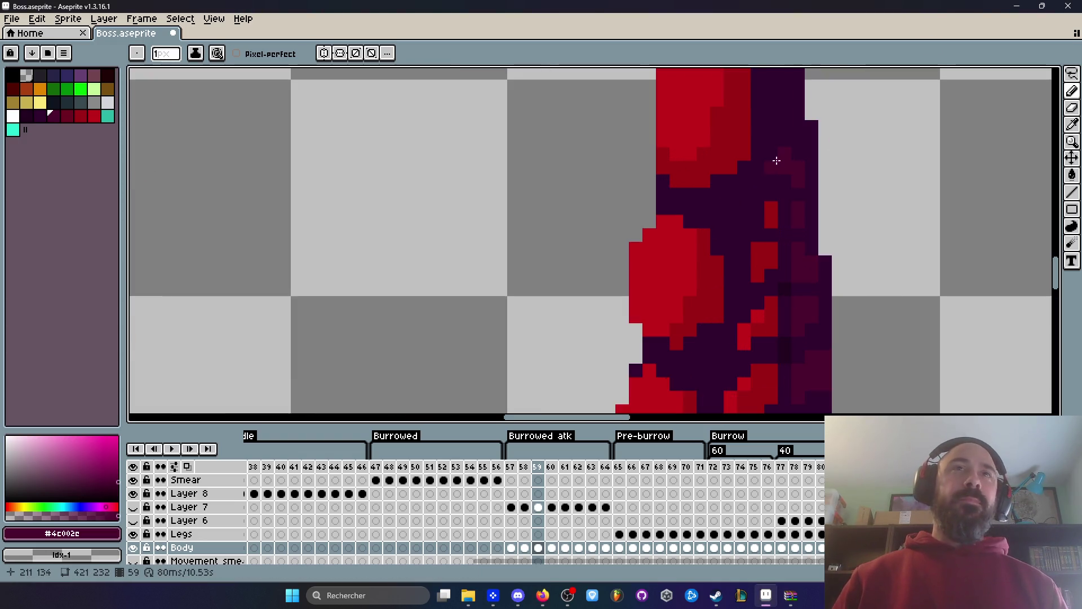
scroll(780, 124, down, 7)
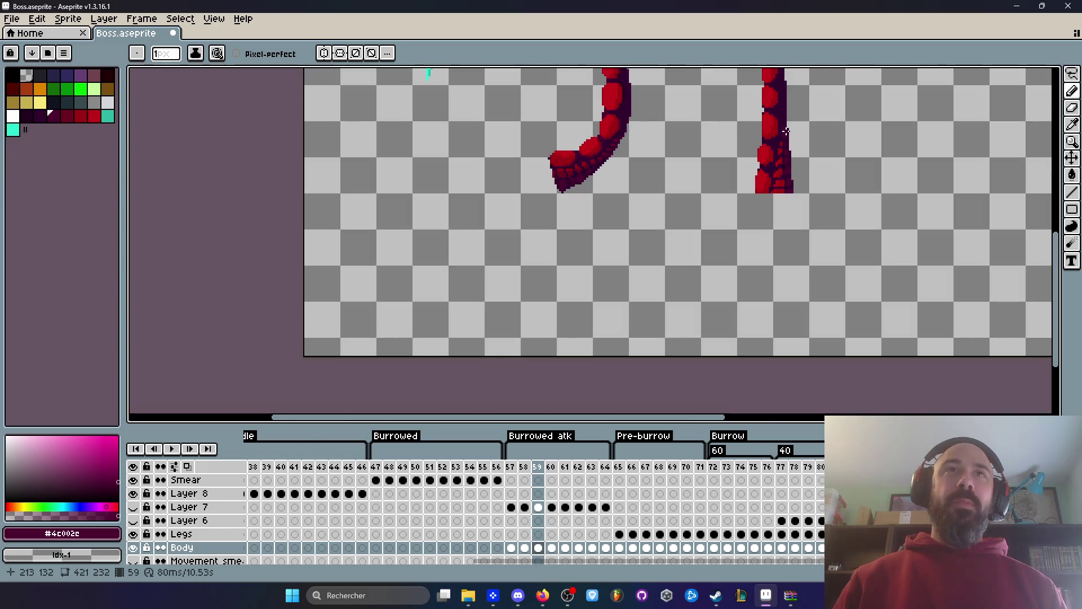
scroll(776, 176, up, 1)
scroll(777, 176, up, 4)
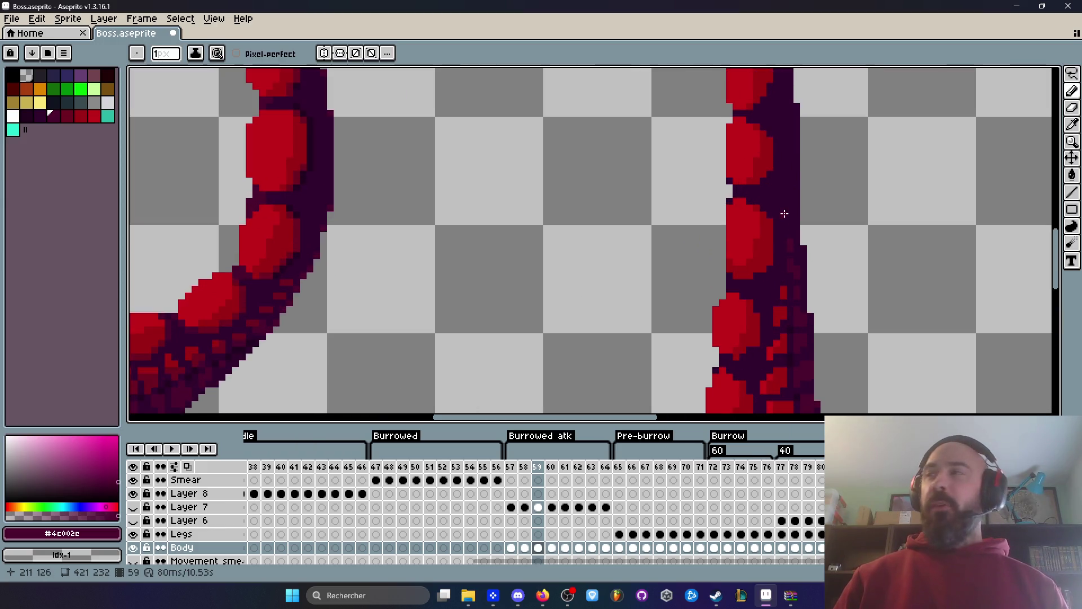
scroll(788, 221, up, 3)
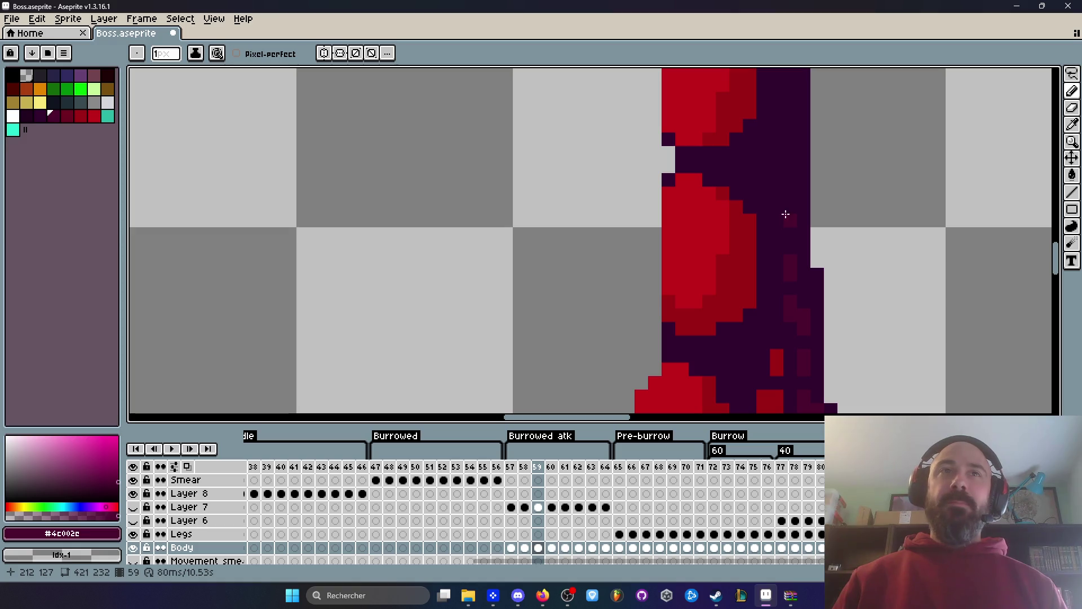
scroll(785, 236, down, 1)
scroll(782, 230, up, 1)
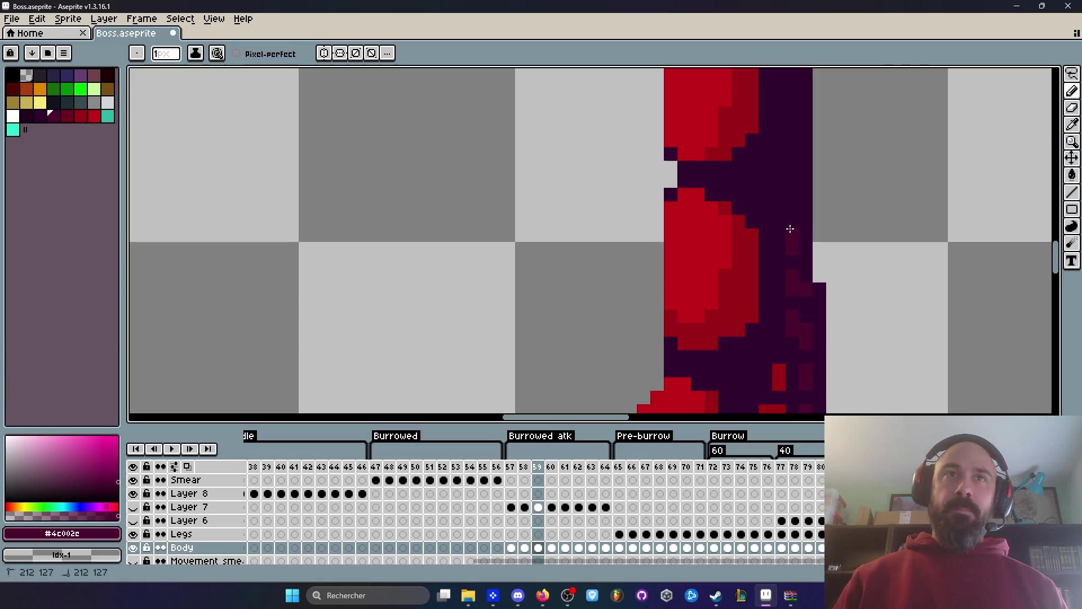
scroll(784, 201, down, 8)
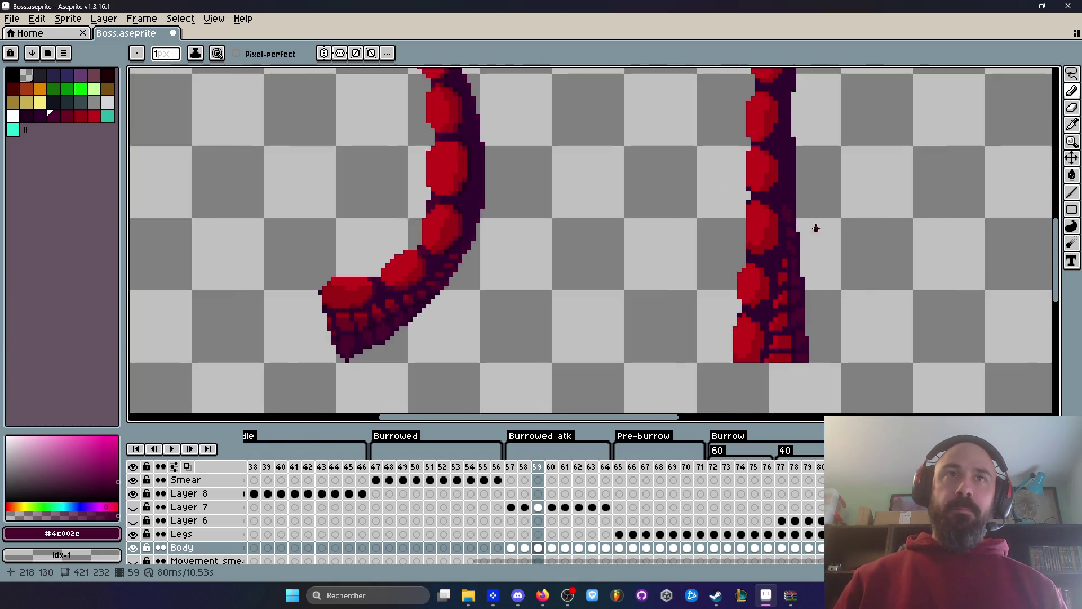
scroll(825, 242, up, 6)
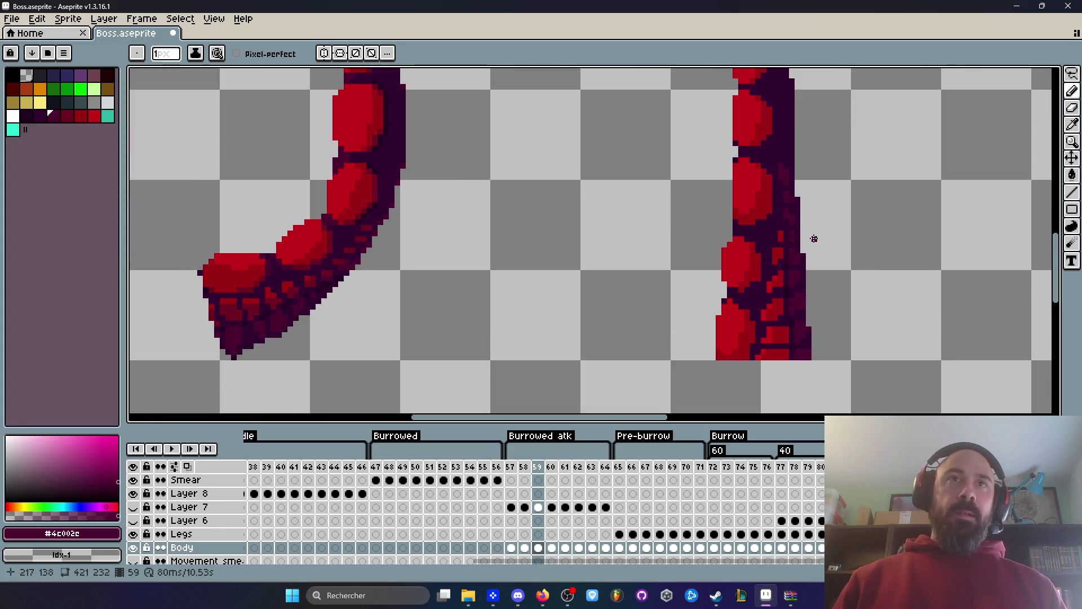
scroll(814, 239, up, 2)
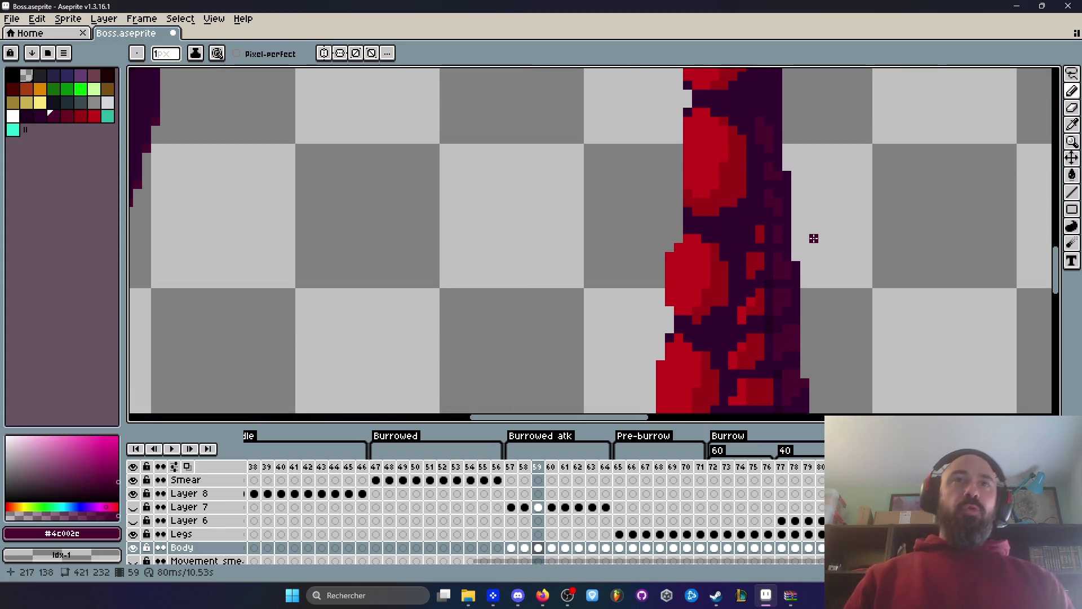
key(i)
click(706, 225)
key(b)
scroll(696, 229, up, 1)
mouse_move(736, 134)
mouse_down()
mouse_move(734, 103)
mouse_move(720, 247)
mouse_up()
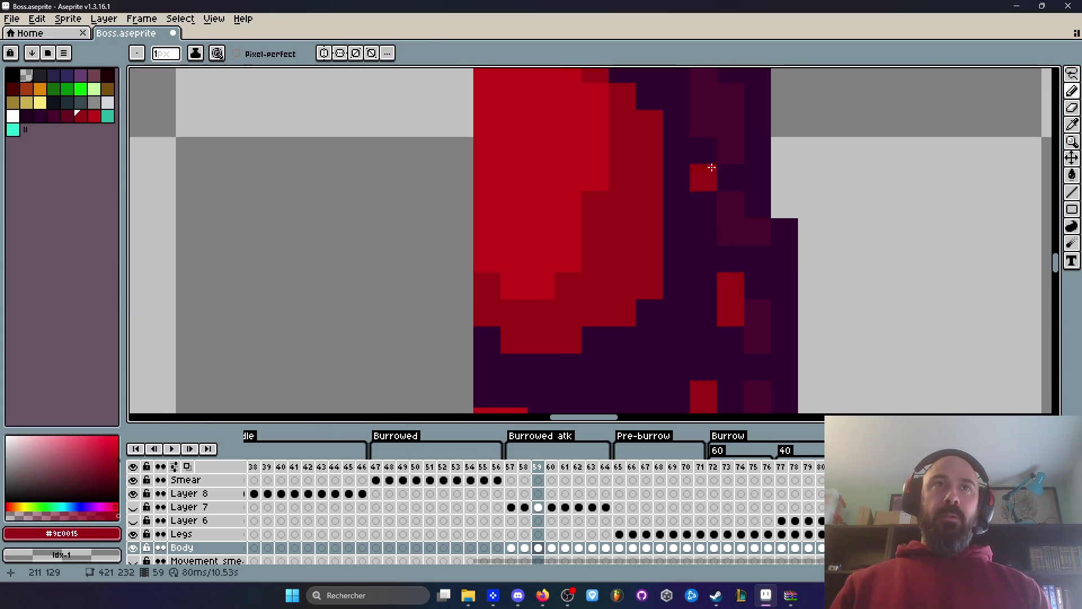
Pan and zoom to bring the tops of both tentacles into view.
drag(693, 116, 698, 169)
scroll(703, 180, down, 3)
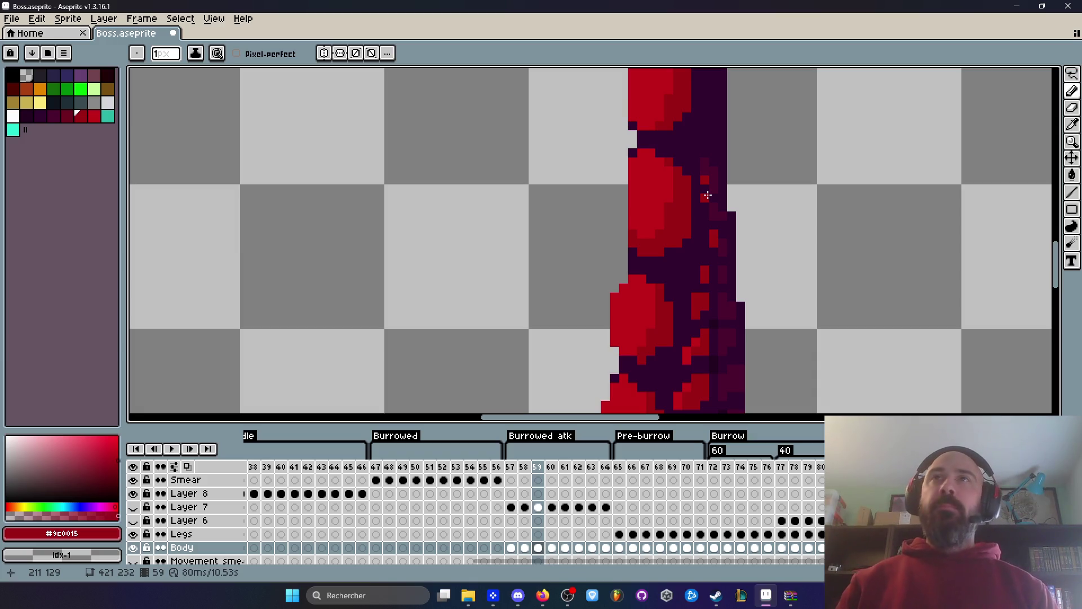
scroll(668, 251, down, 3)
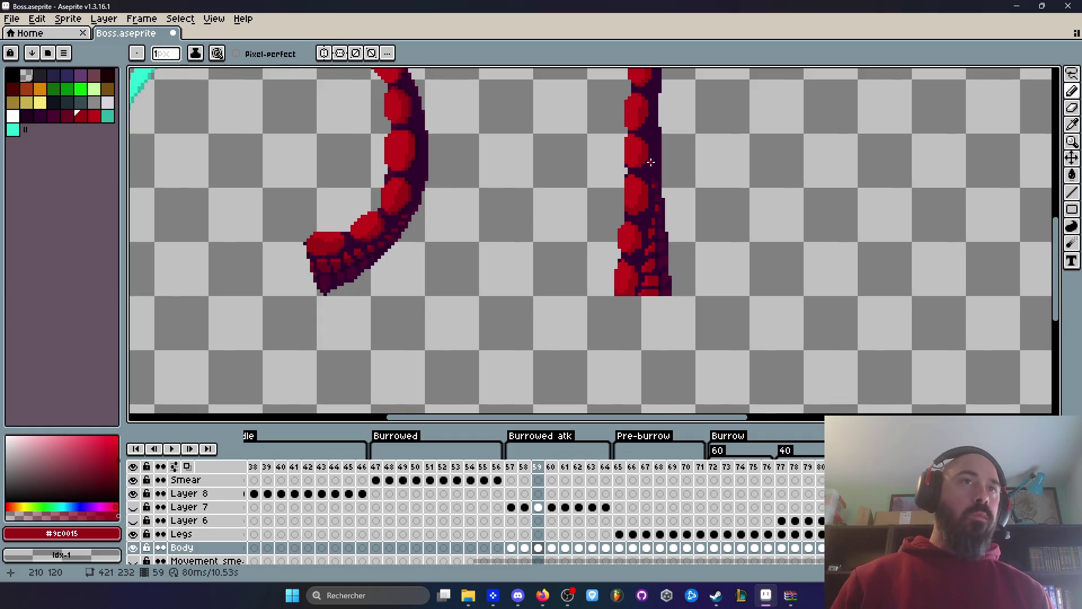
scroll(650, 162, down, 3)
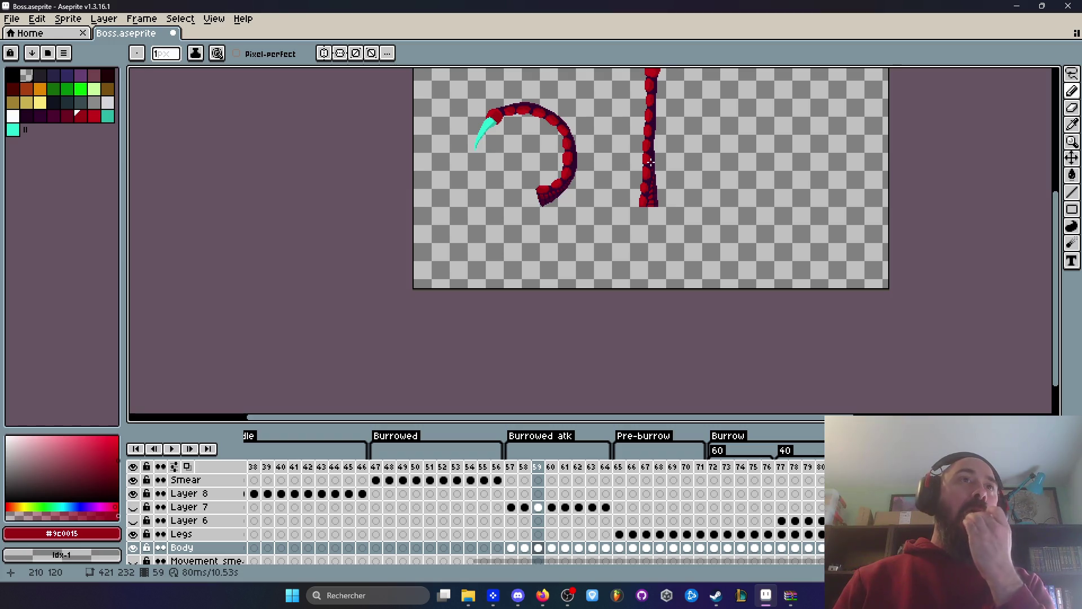
scroll(650, 162, up, 3)
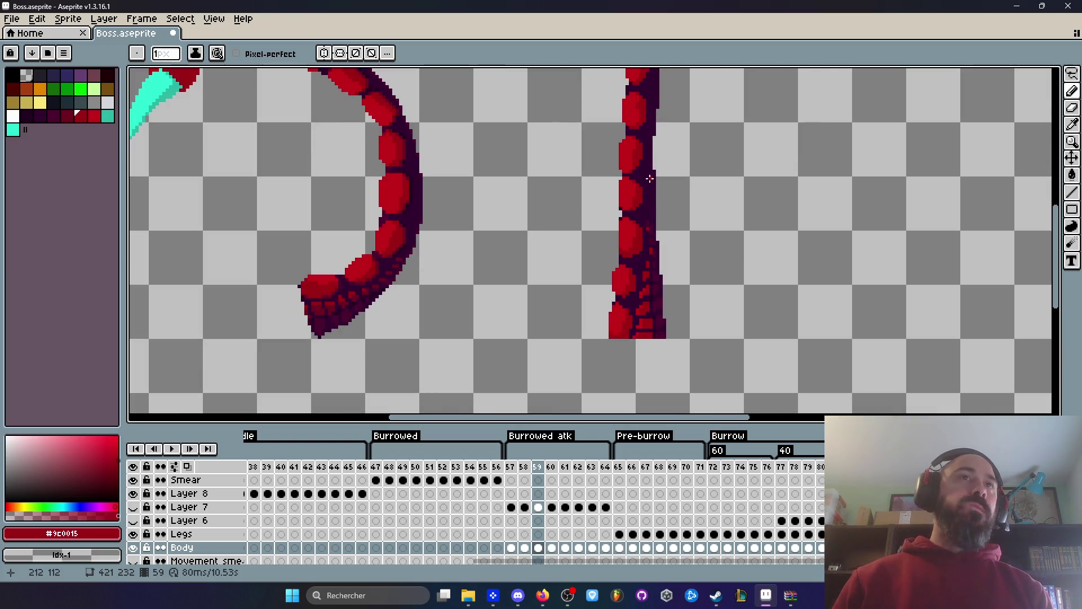
scroll(650, 179, down, 1)
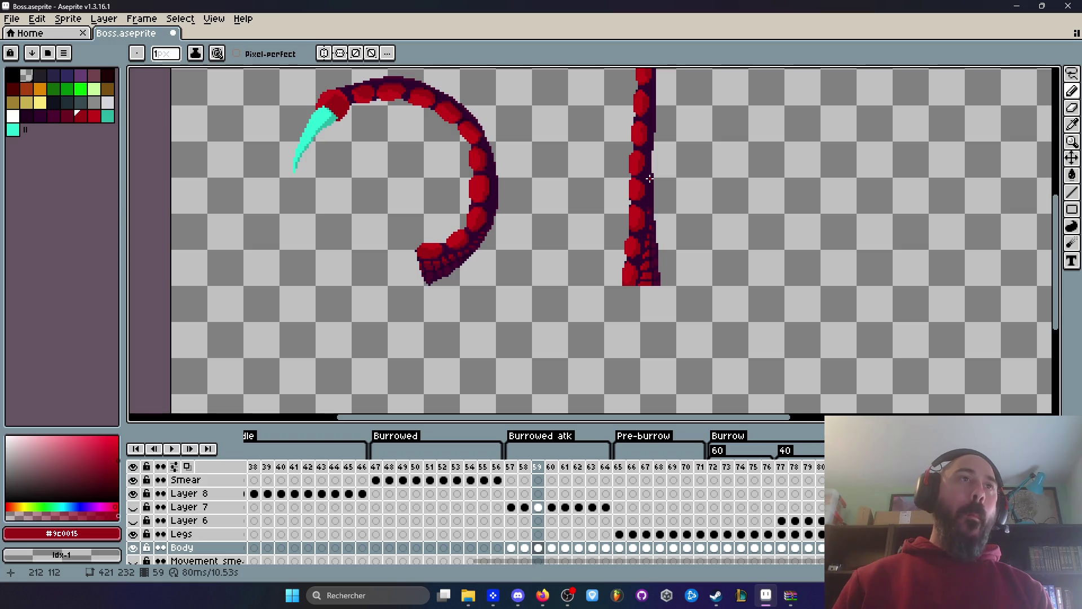
scroll(648, 180, up, 2)
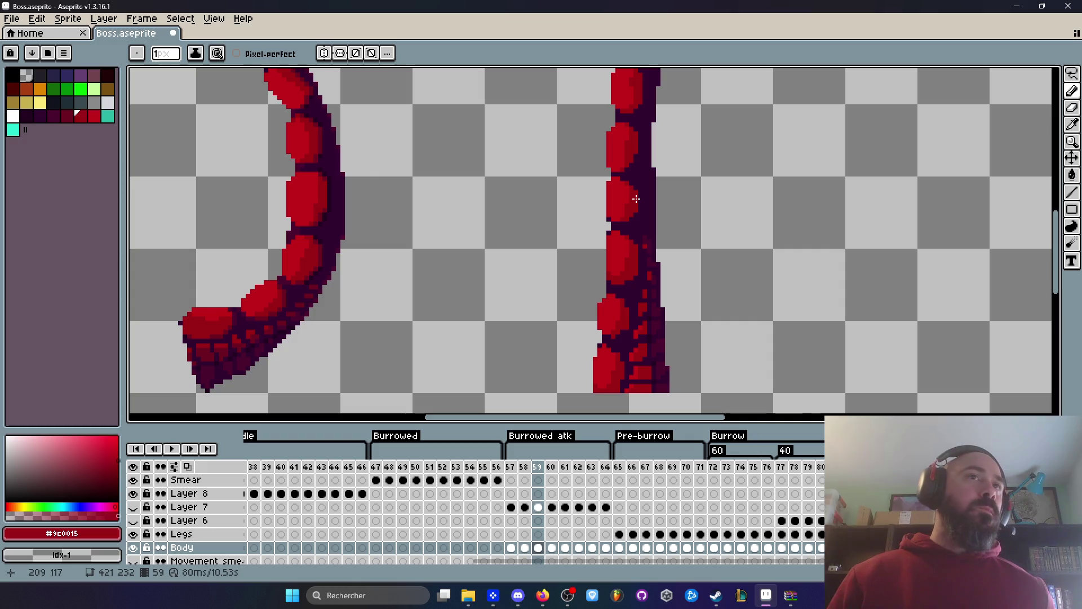
scroll(637, 147, up, 2)
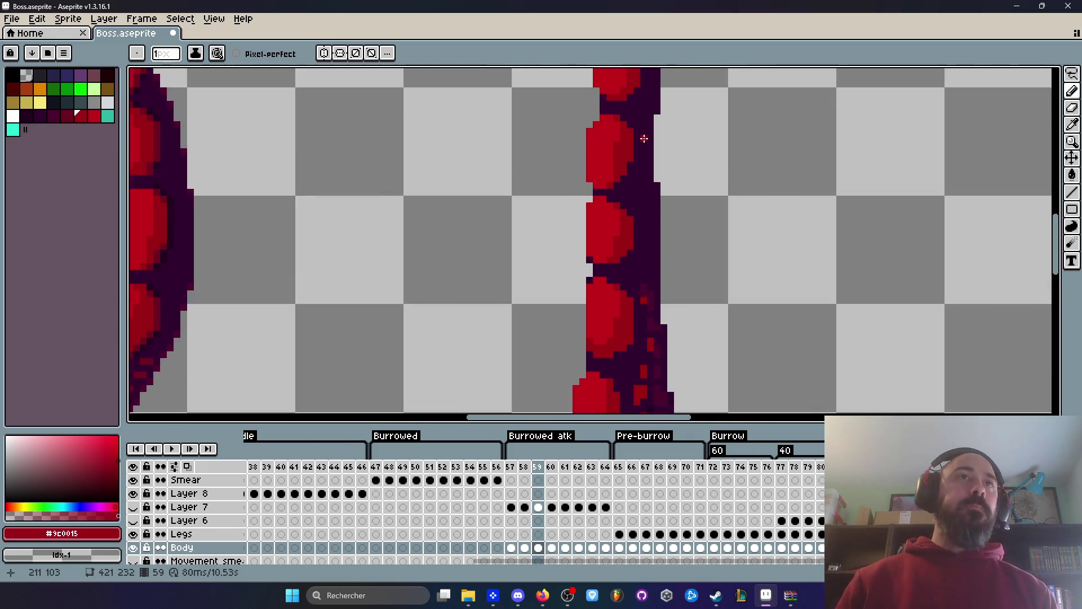
key(i)
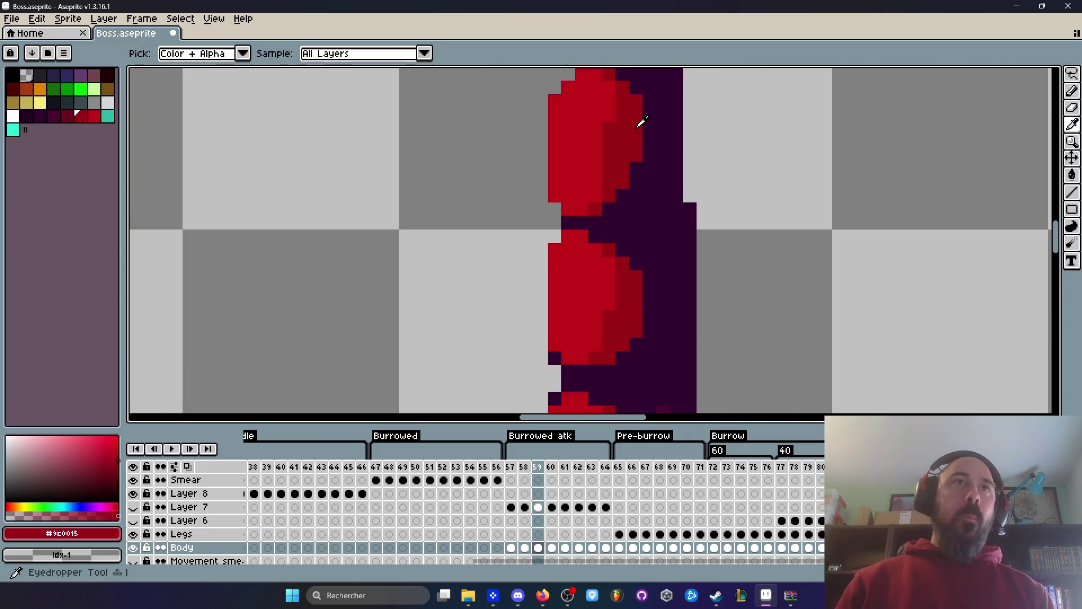
key(b)
scroll(641, 119, up, 1)
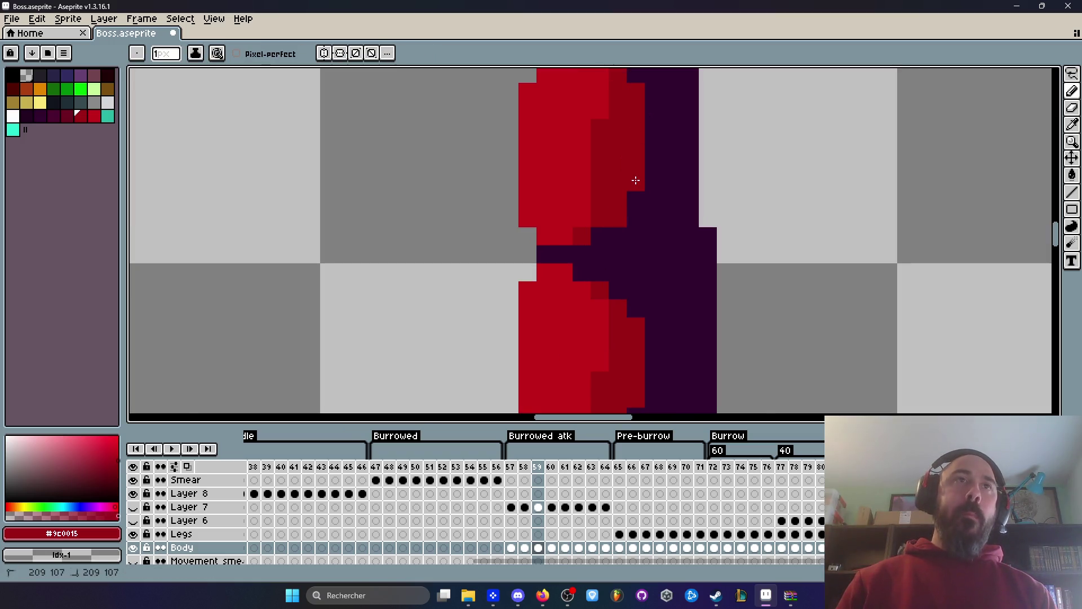
scroll(637, 186, down, 4)
scroll(641, 197, up, 1)
key(space)
drag(641, 197, 643, 299)
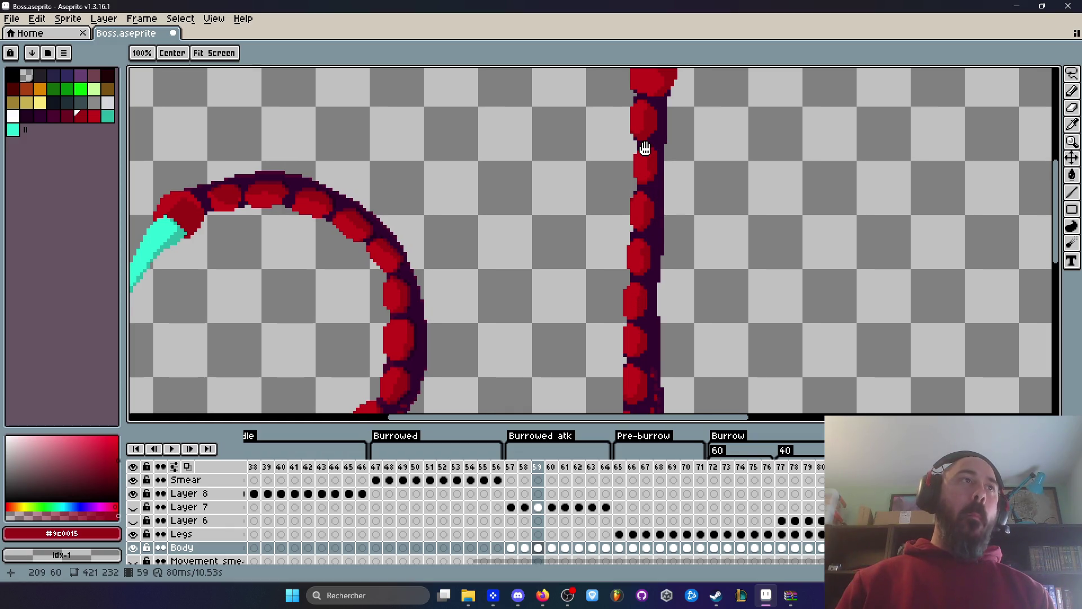
Pick dark purple #32002F and outline the straight tentacle's right edge, extending it slightly right.
scroll(660, 101, up, 2)
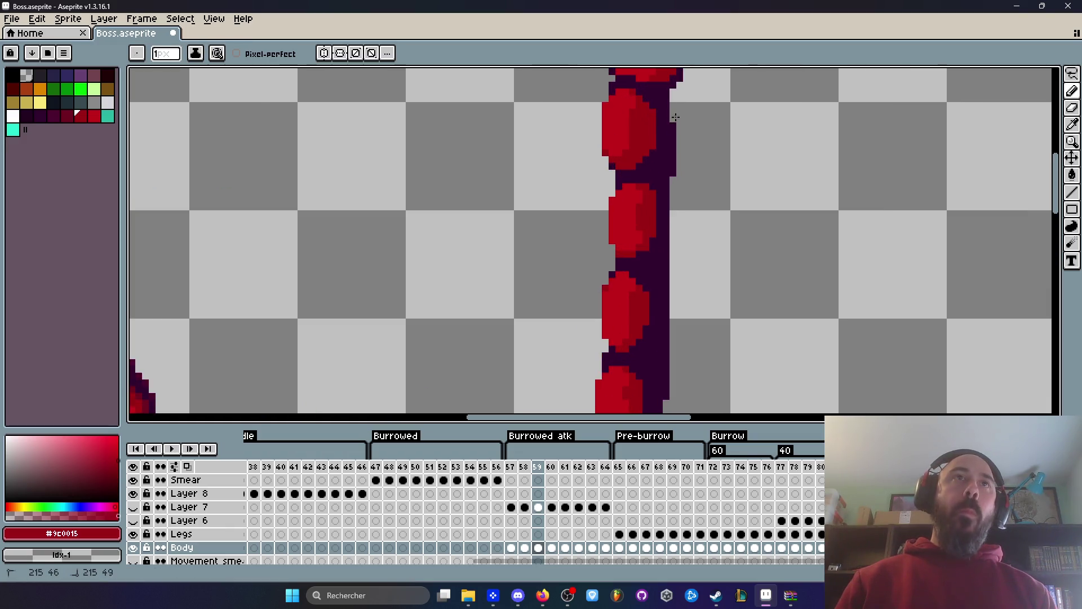
scroll(674, 173, down, 2)
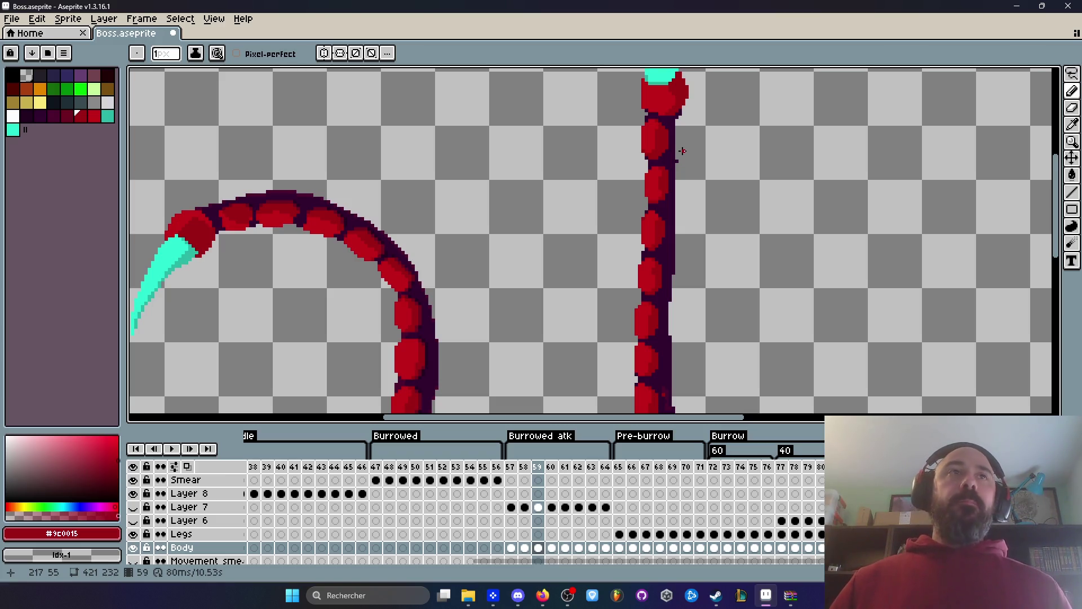
scroll(682, 150, up, 1)
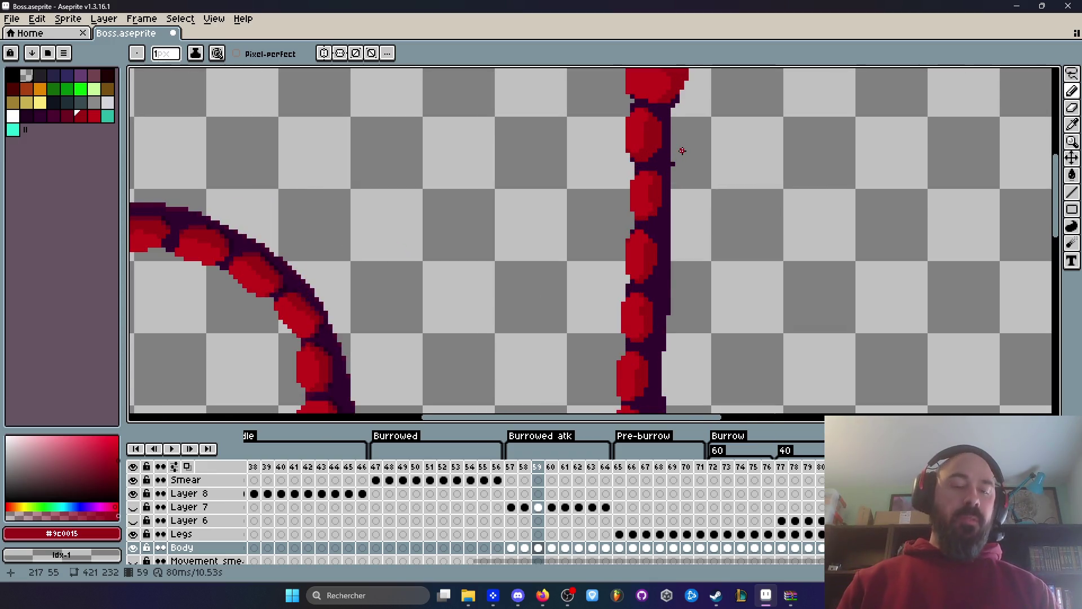
scroll(682, 150, up, 1)
key(i)
click(662, 164)
scroll(671, 164, up, 1)
key(b)
drag(673, 172, 674, 248)
scroll(659, 224, down, 2)
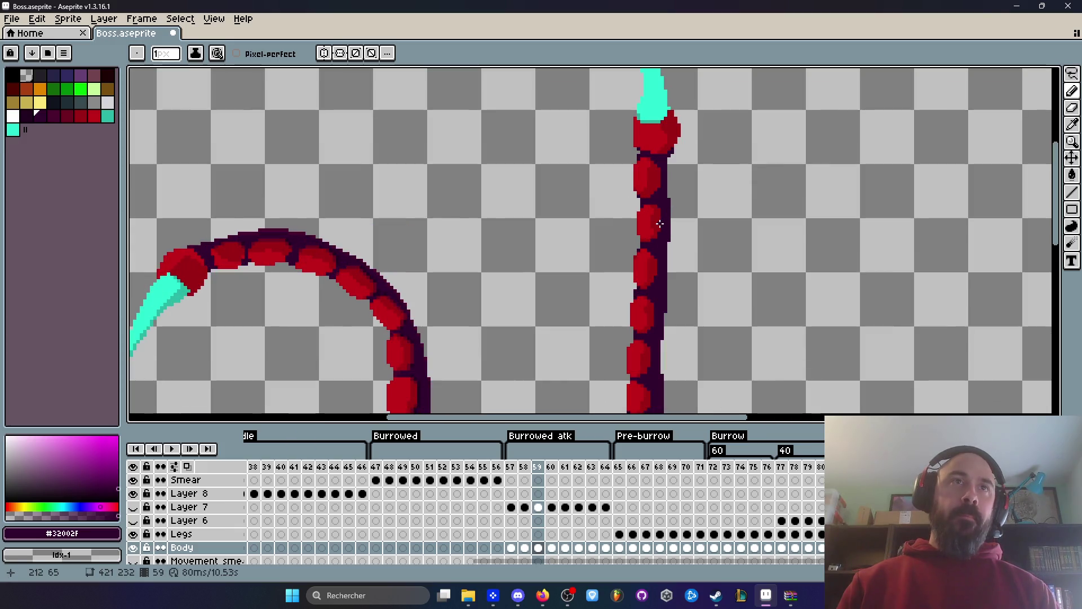
scroll(659, 224, down, 3)
scroll(660, 224, up, 2)
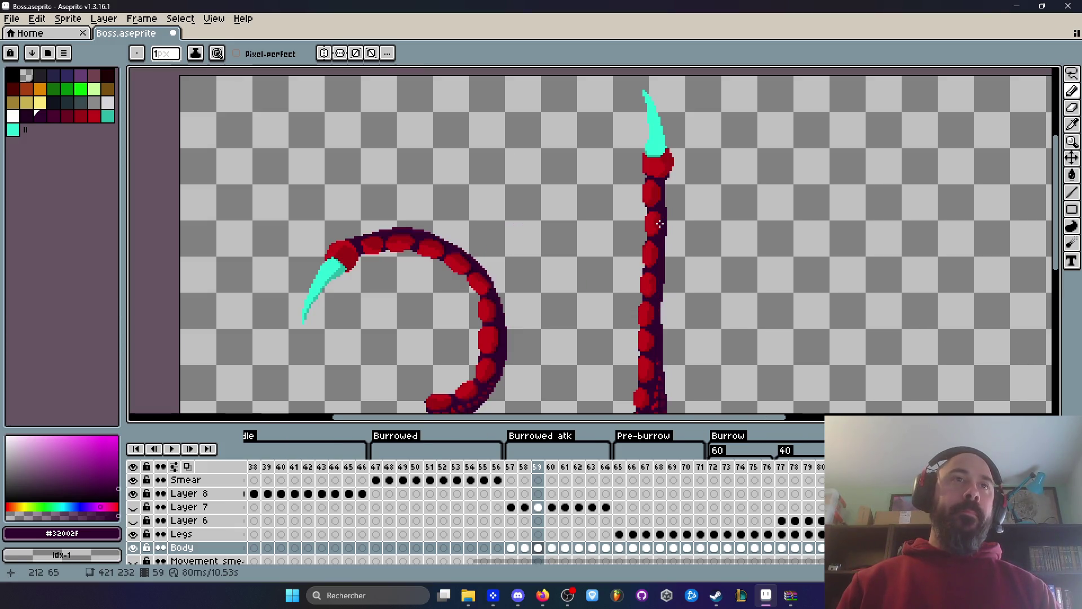
click(660, 223)
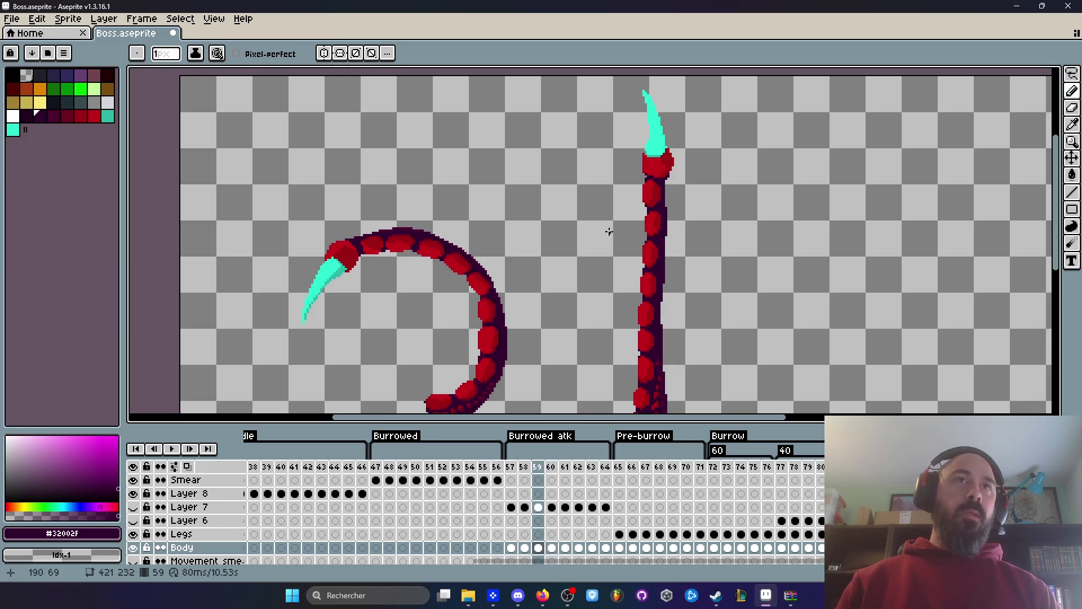
Sample the tentacle's dark purple outline colour #4c002e with the eyedropper.
scroll(530, 245, up, 2)
key(i)
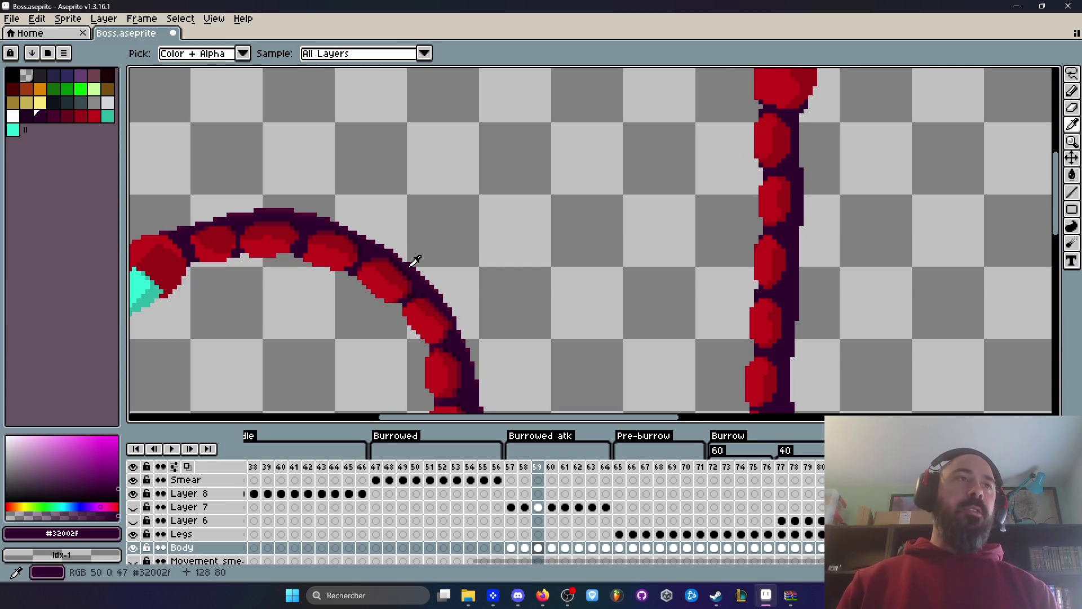
click(286, 204)
Try a lighter purple rim down the vertical tentacle's edge, then undo it.
key(b)
scroll(820, 92, up, 4)
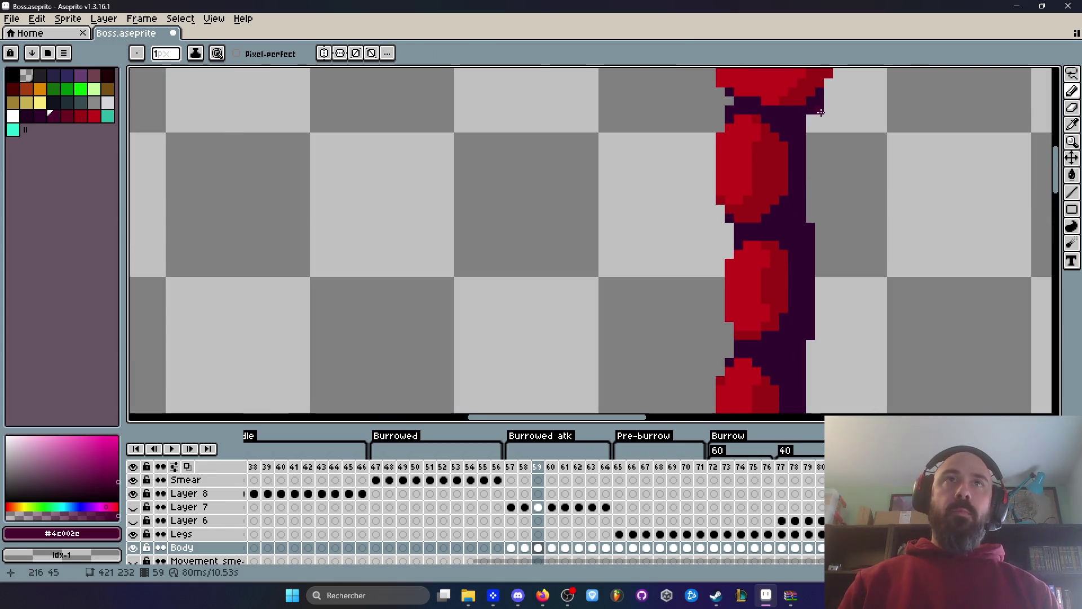
mouse_move(779, 234)
mouse_down()
mouse_move(784, 188)
mouse_move(785, 251)
mouse_up()
drag(801, 355, 801, 282)
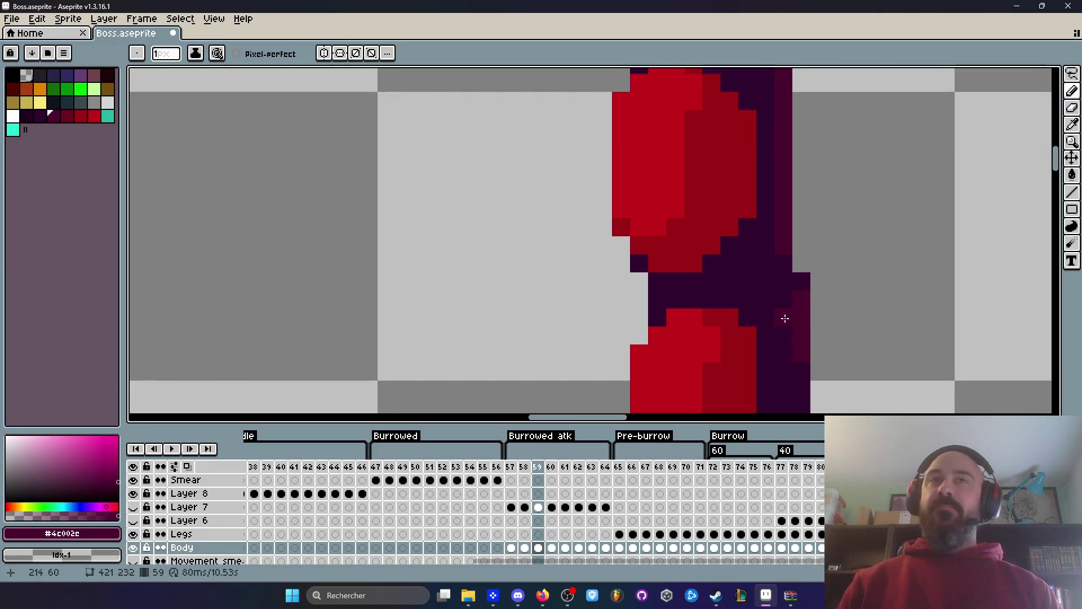
scroll(796, 287, down, 4)
scroll(797, 218, up, 2)
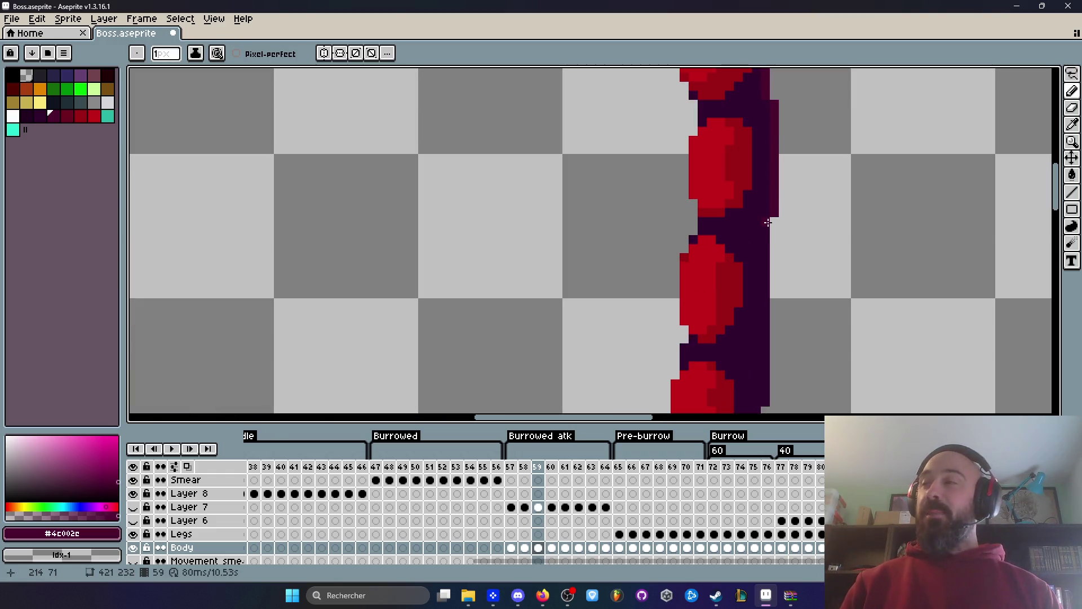
scroll(768, 223, down, 2)
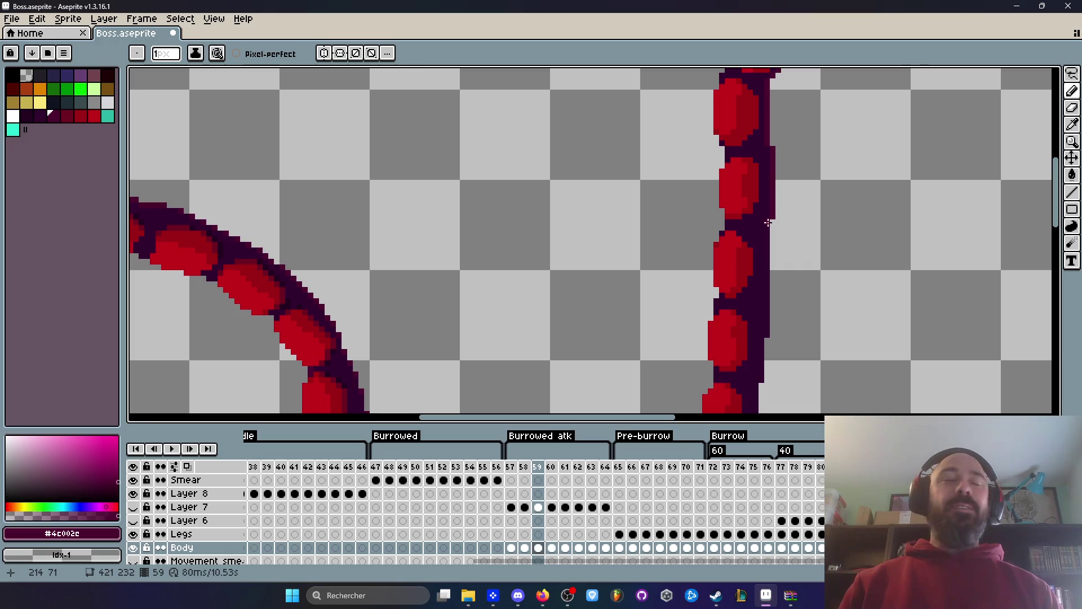
scroll(768, 223, down, 3)
scroll(784, 206, up, 3)
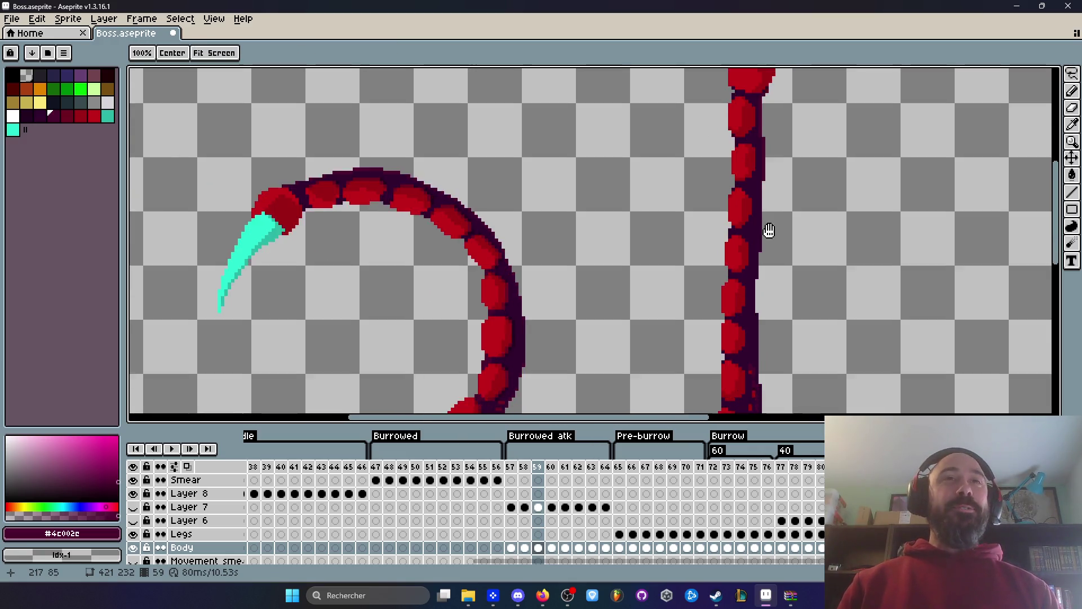
scroll(787, 203, up, 2)
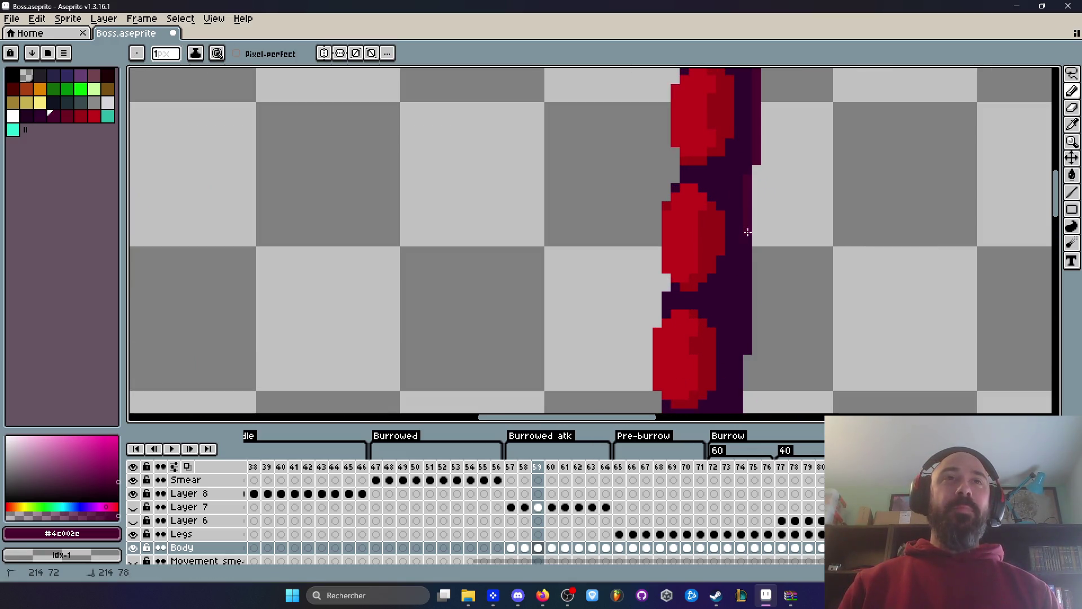
scroll(747, 231, down, 2)
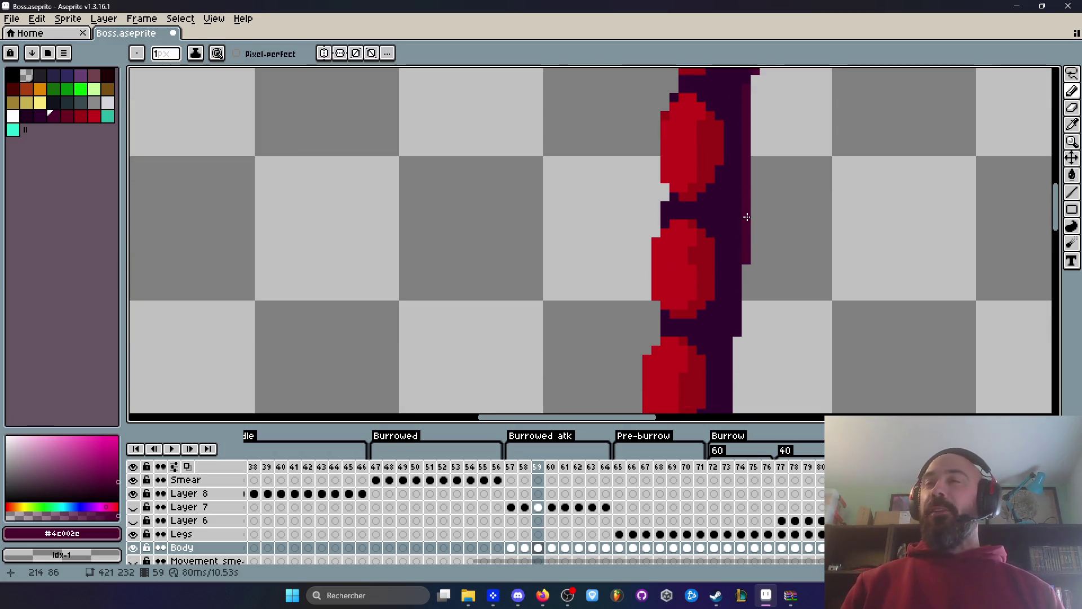
scroll(745, 212, up, 1)
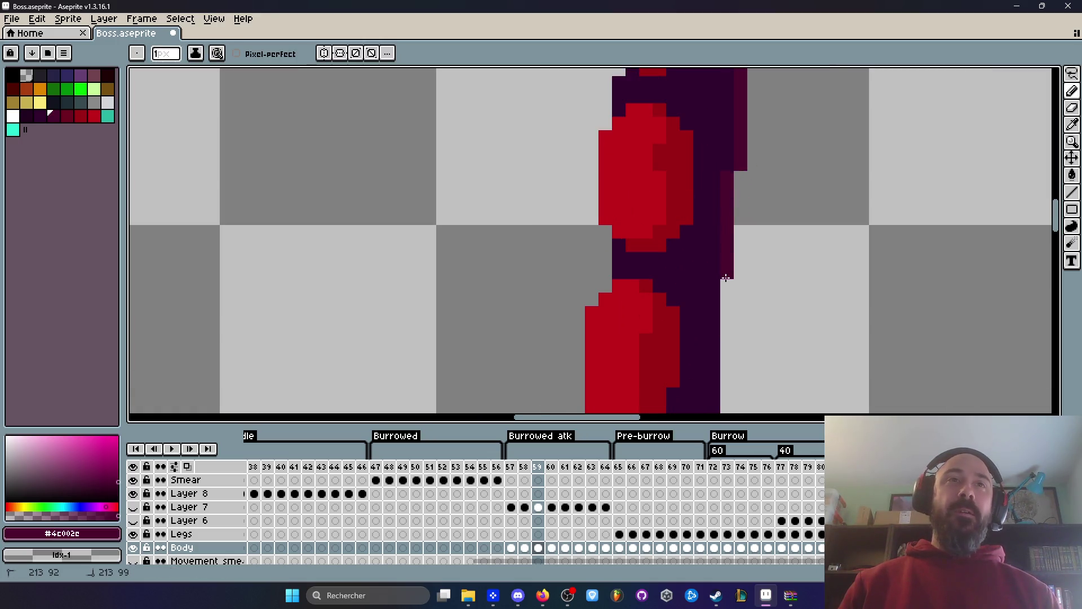
scroll(715, 312, down, 2)
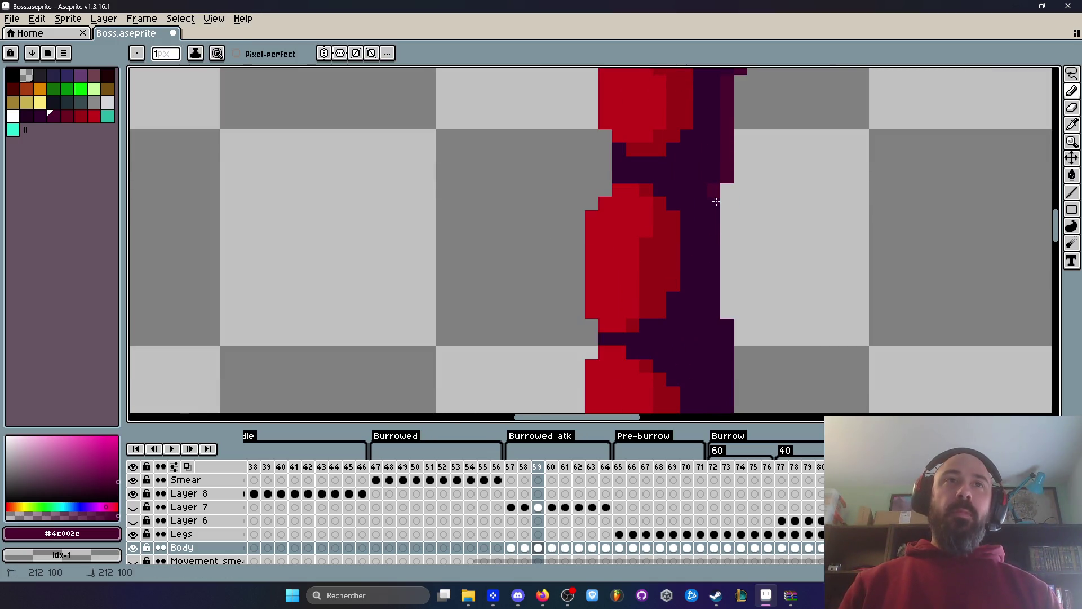
scroll(719, 270, down, 2)
scroll(722, 265, down, 2)
scroll(727, 290, down, 1)
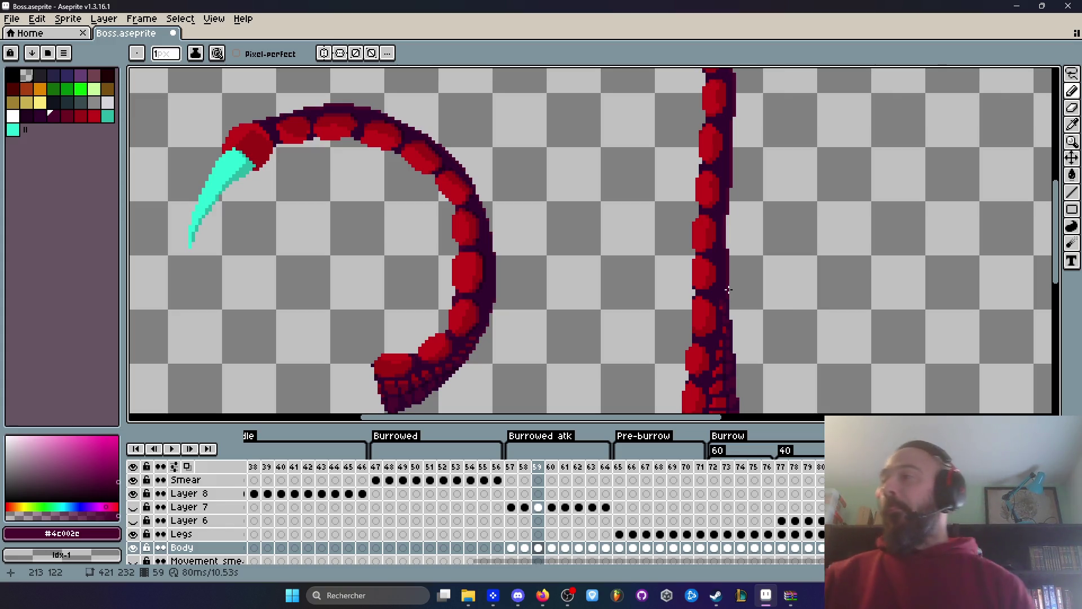
scroll(707, 231, down, 1)
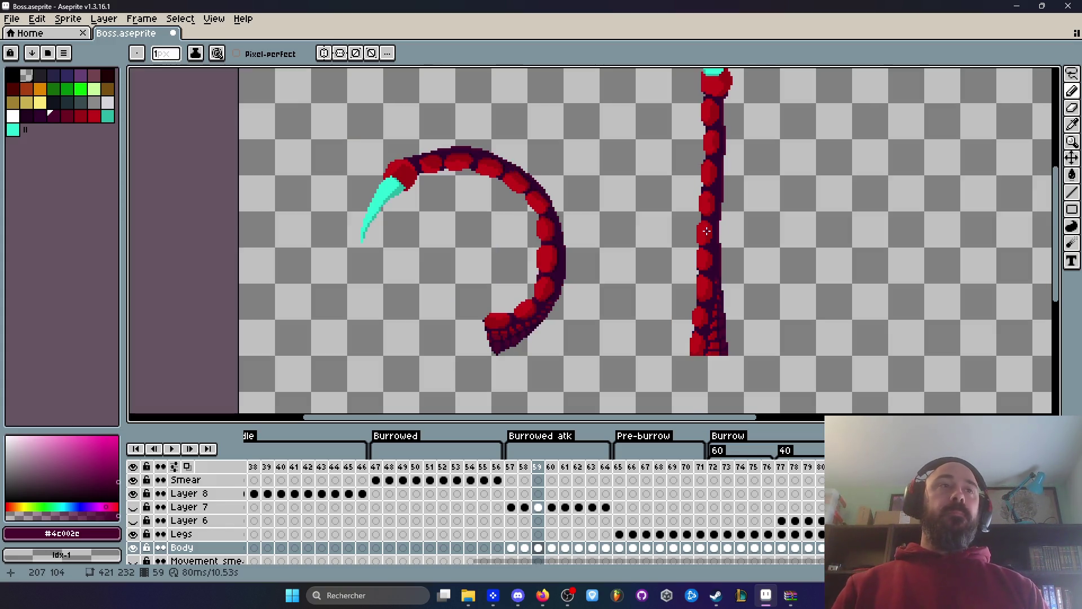
scroll(706, 231, up, 2)
key(ctrl+z)
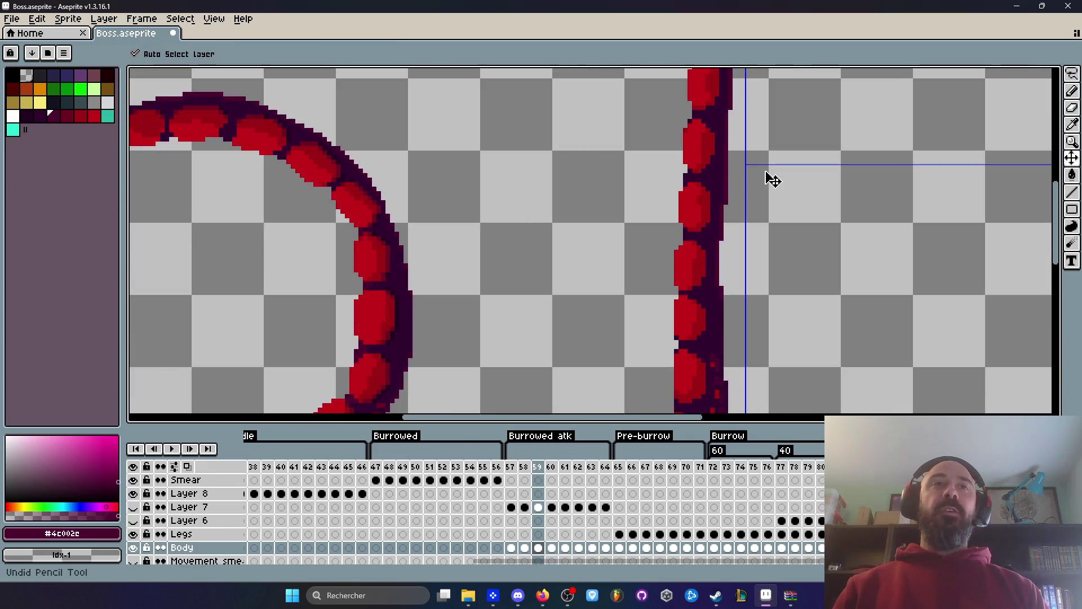
Pan along the vertical tentacle and sample the darker teal #2ab6a3 at its claw base.
key(space)
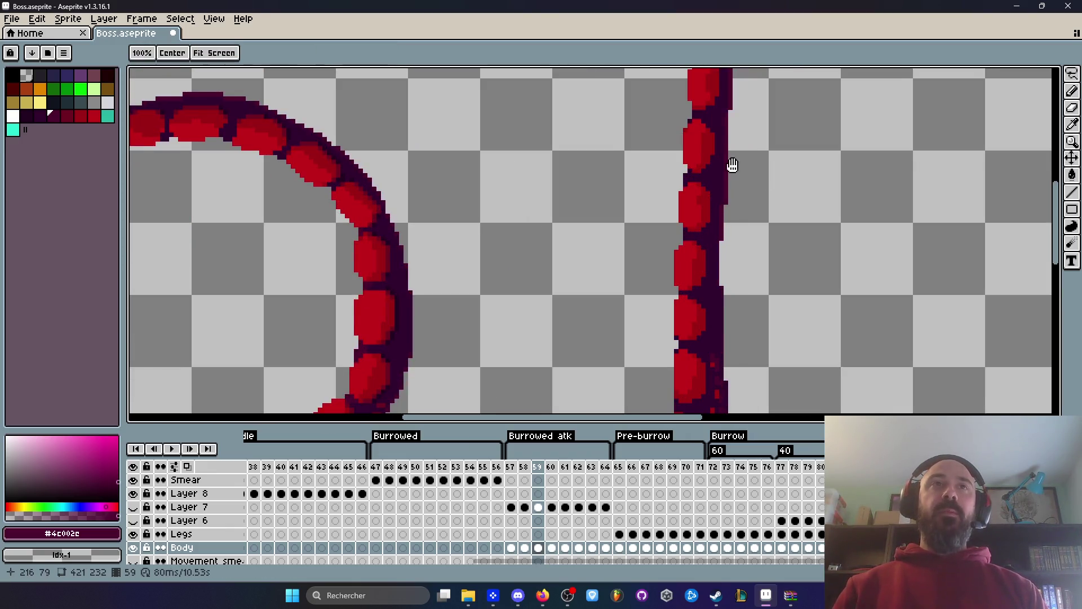
drag(733, 150, 708, 248)
mouse_move(705, 109)
mouse_down()
mouse_move(808, 99)
mouse_move(761, 170)
mouse_up()
scroll(756, 157, up, 4)
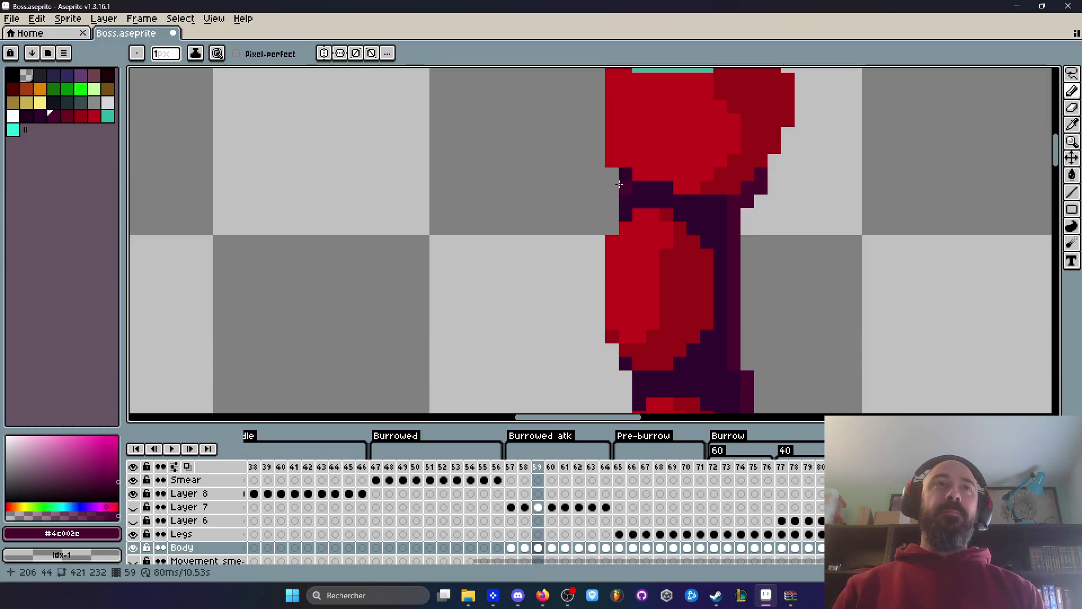
scroll(639, 185, down, 3)
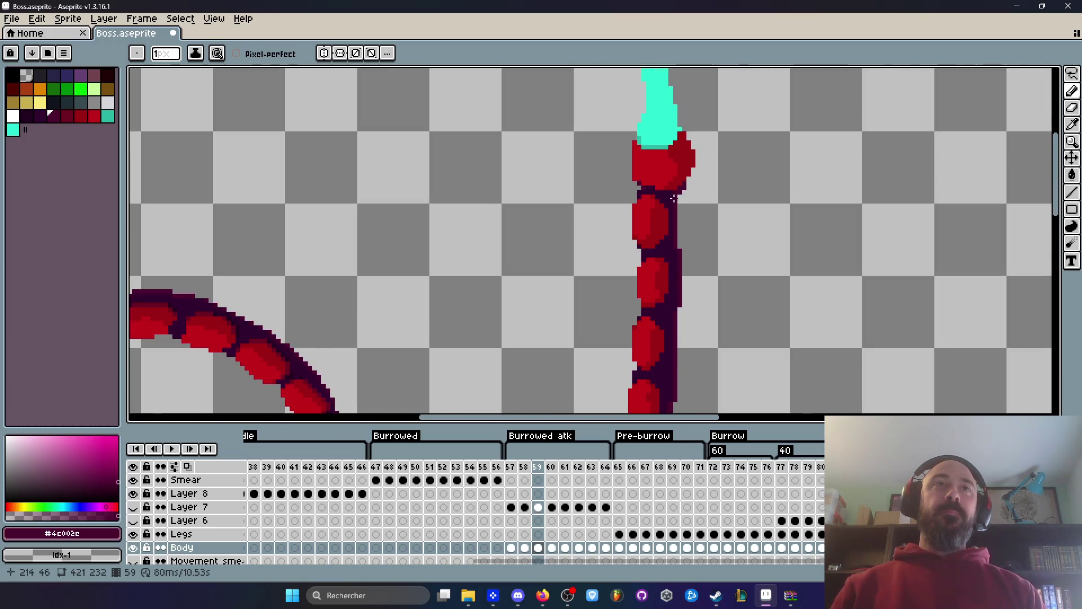
scroll(674, 199, down, 3)
scroll(674, 161, up, 4)
scroll(674, 161, up, 2)
key(i)
click(645, 240)
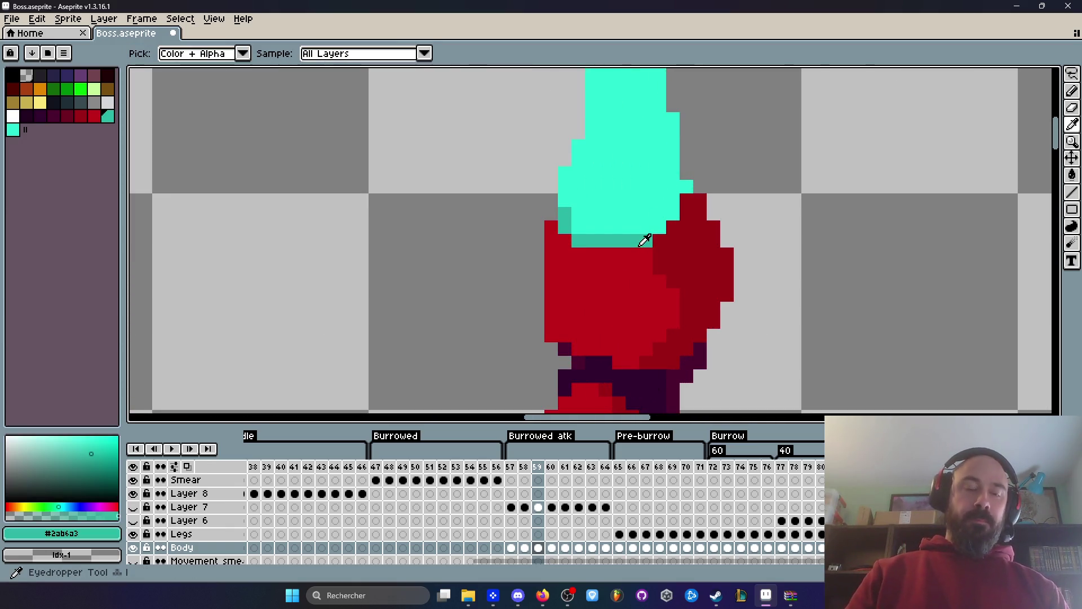
key(b)
click(687, 200)
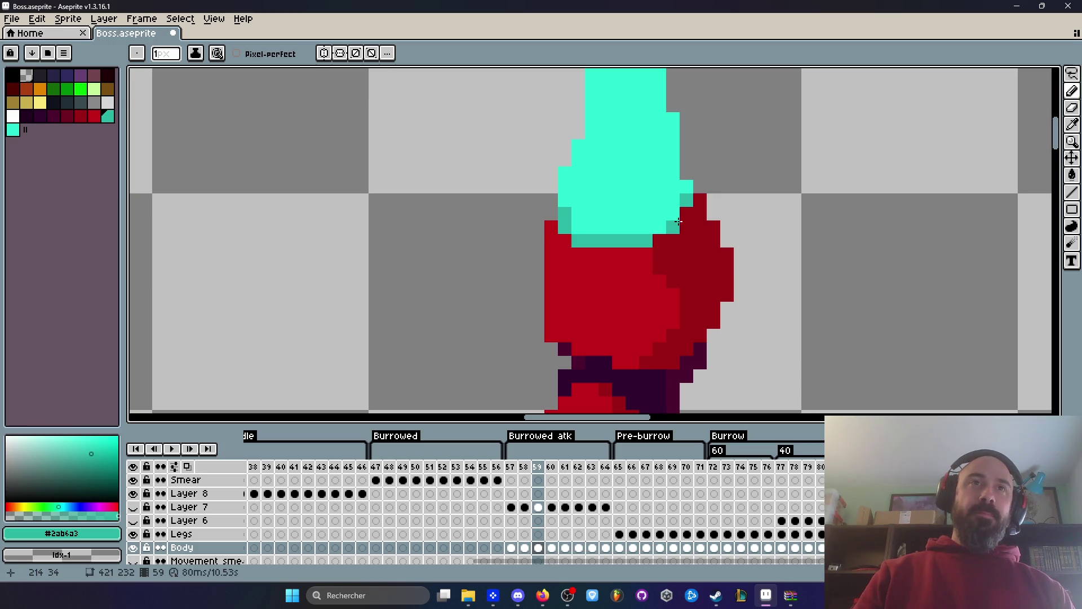
scroll(668, 223, down, 8)
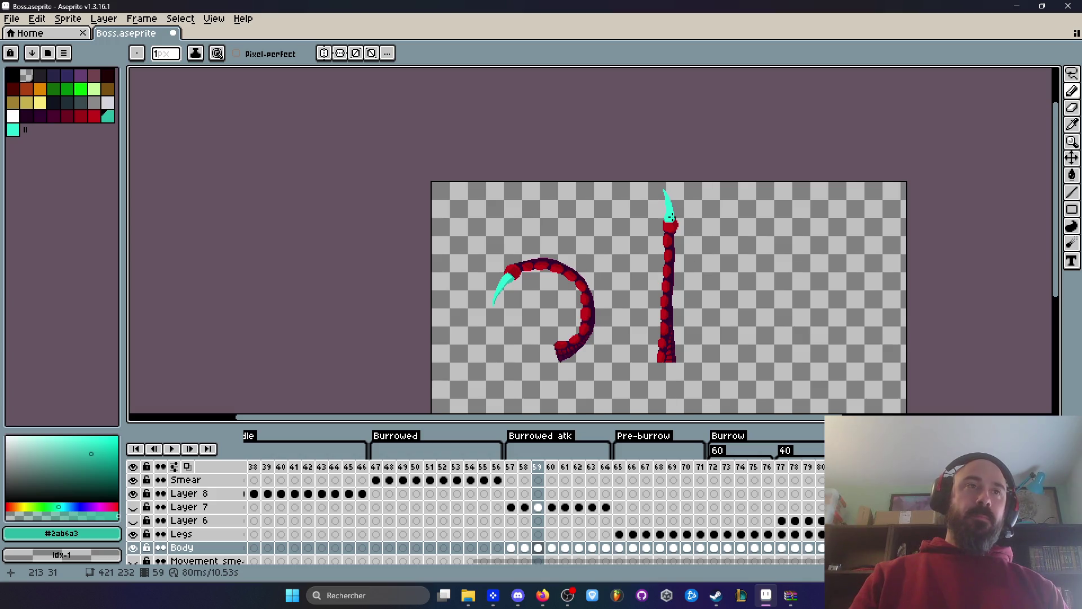
scroll(670, 217, up, 3)
scroll(660, 226, up, 1)
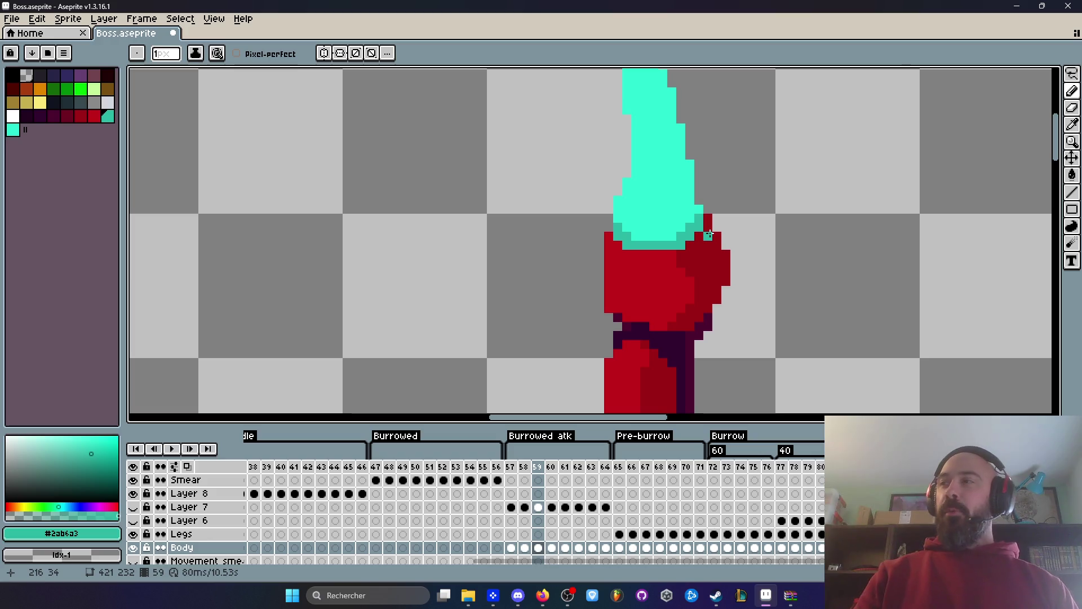
scroll(709, 235, down, 5)
scroll(709, 234, up, 5)
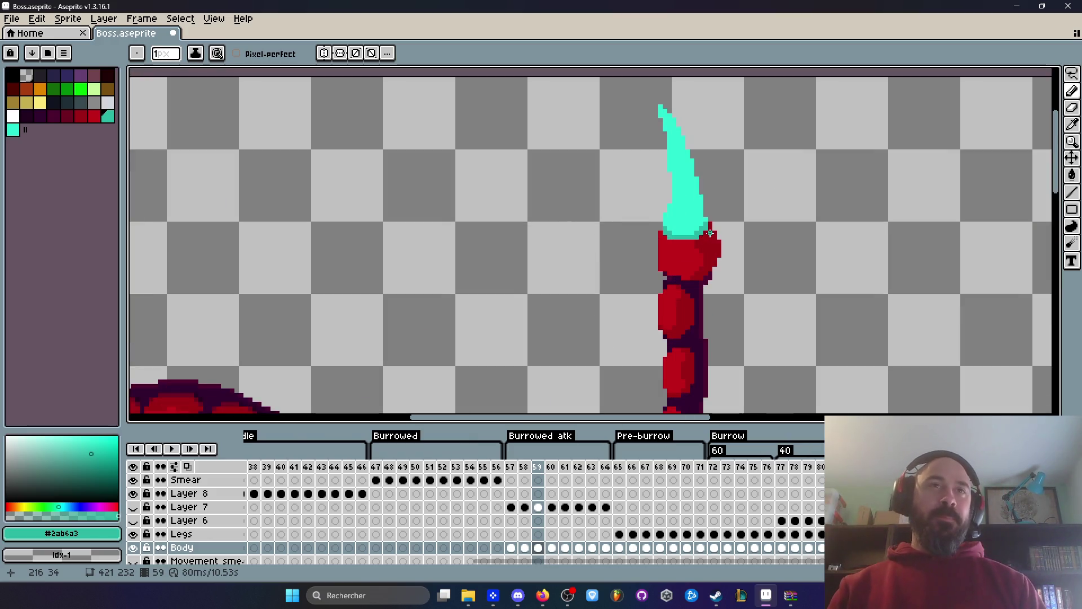
key(i)
scroll(713, 156, up, 1)
click(654, 192)
key(b)
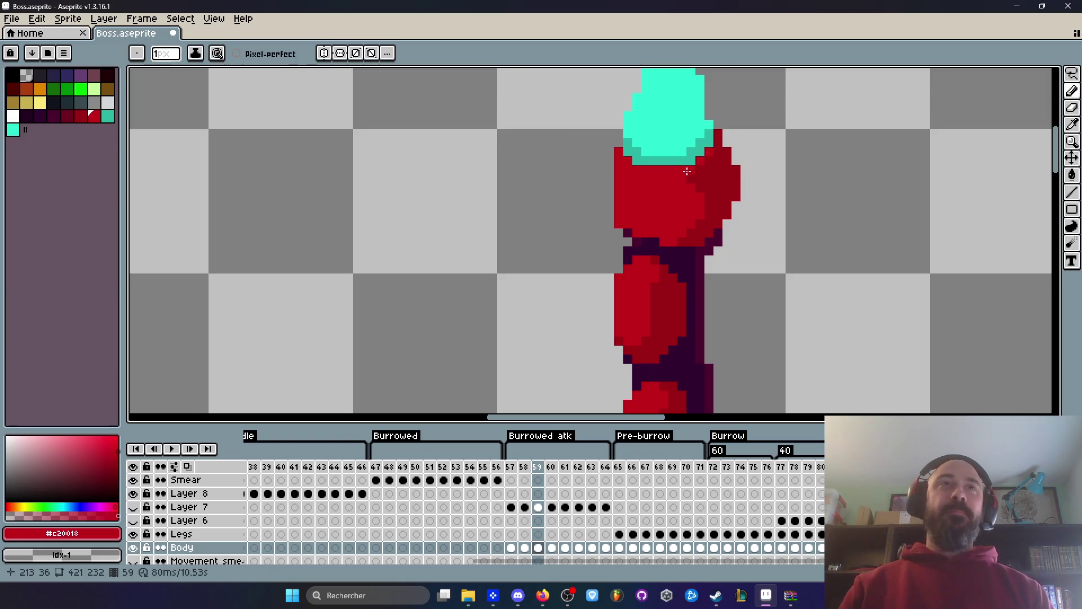
scroll(759, 179, down, 6)
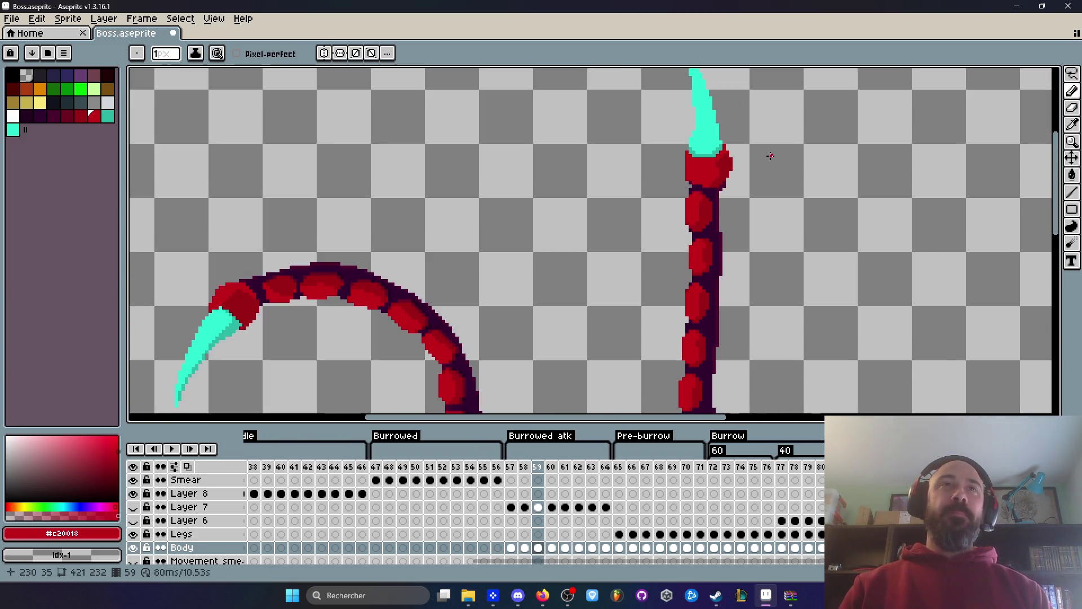
scroll(759, 179, up, 7)
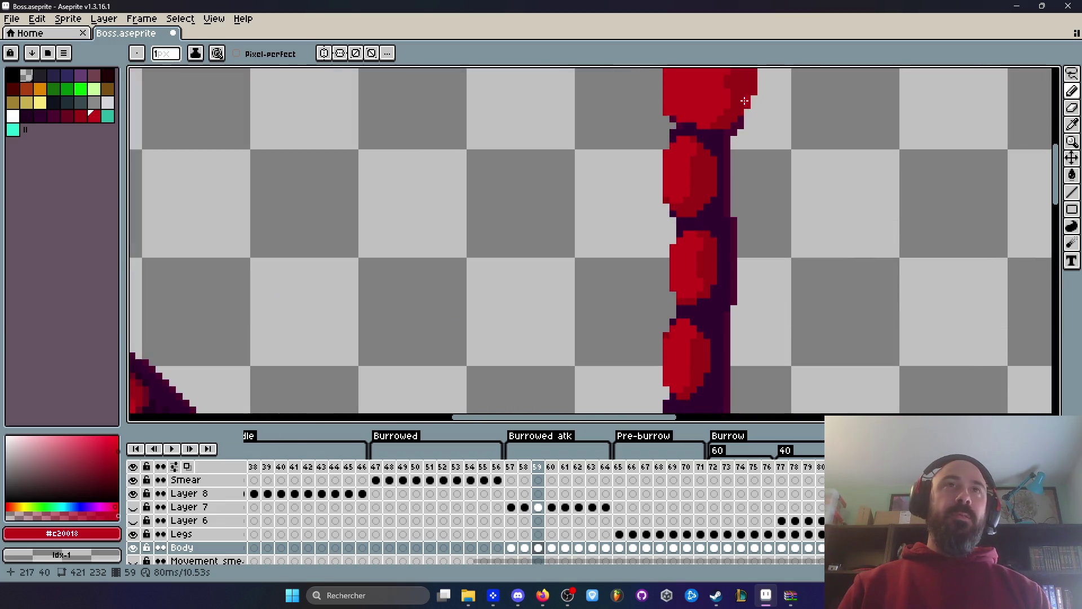
drag(746, 141, 747, 273)
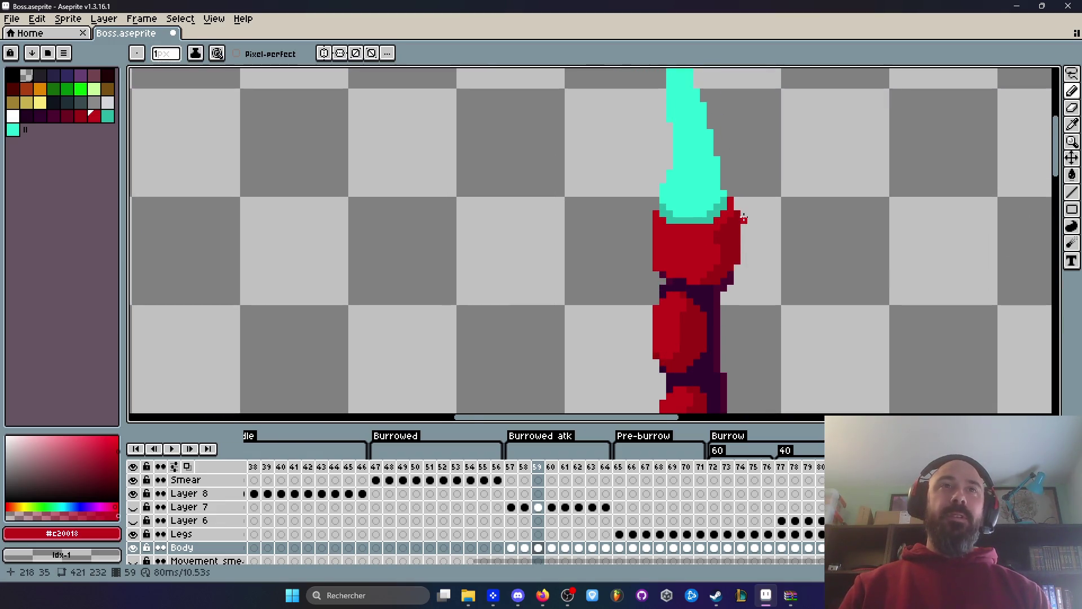
key(i)
click(729, 228)
scroll(728, 229, down, 2)
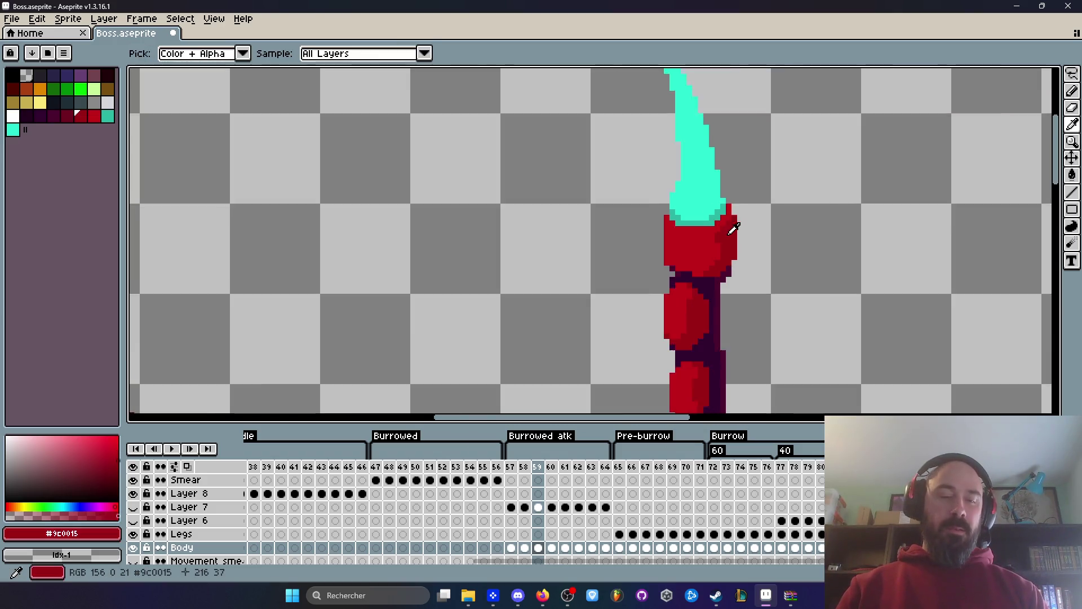
key(b)
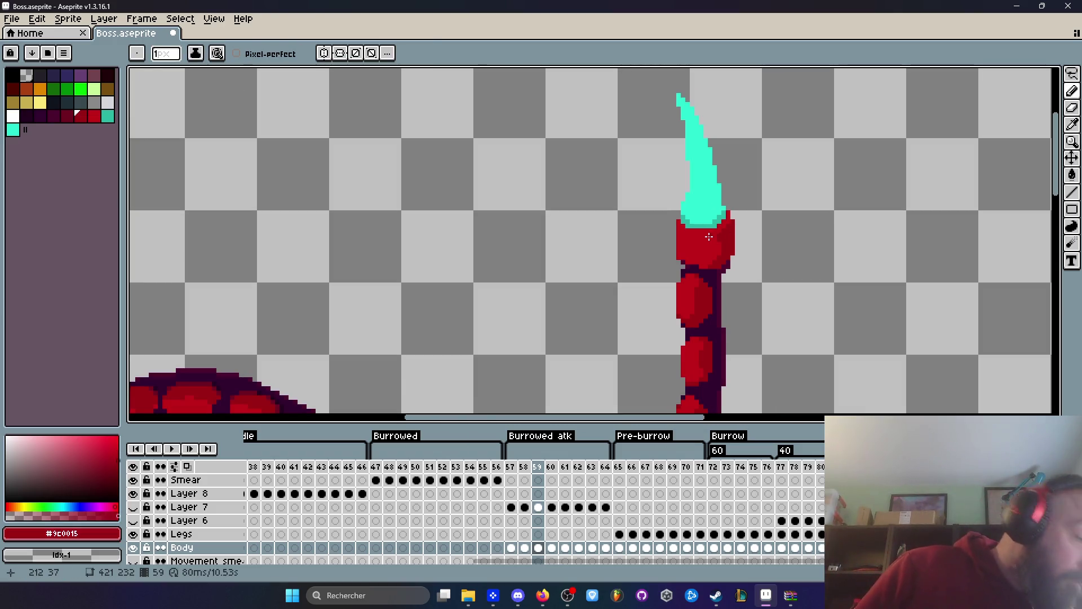
scroll(712, 237, up, 3)
mouse_move(730, 193)
mouse_down()
mouse_move(705, 280)
mouse_move(693, 265)
mouse_move(689, 327)
mouse_move(672, 355)
mouse_move(677, 291)
mouse_up()
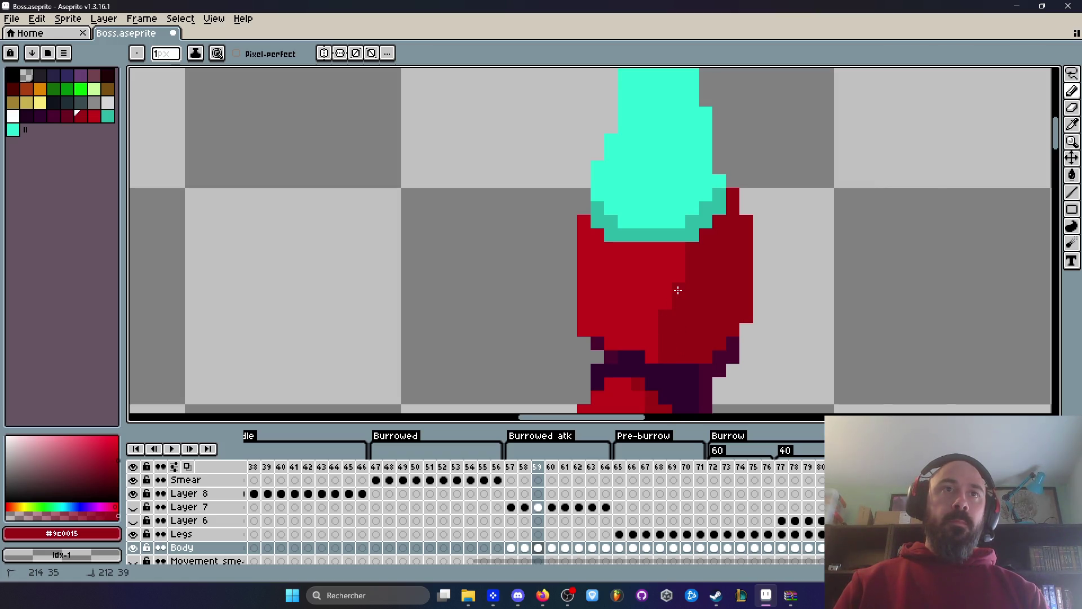
scroll(677, 290, down, 8)
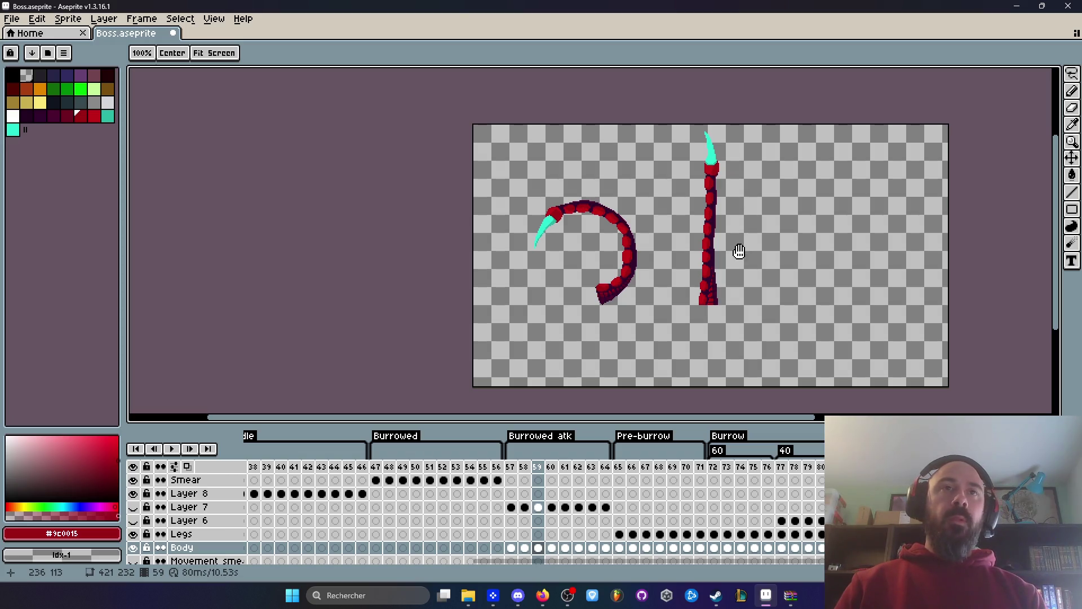
key(b)
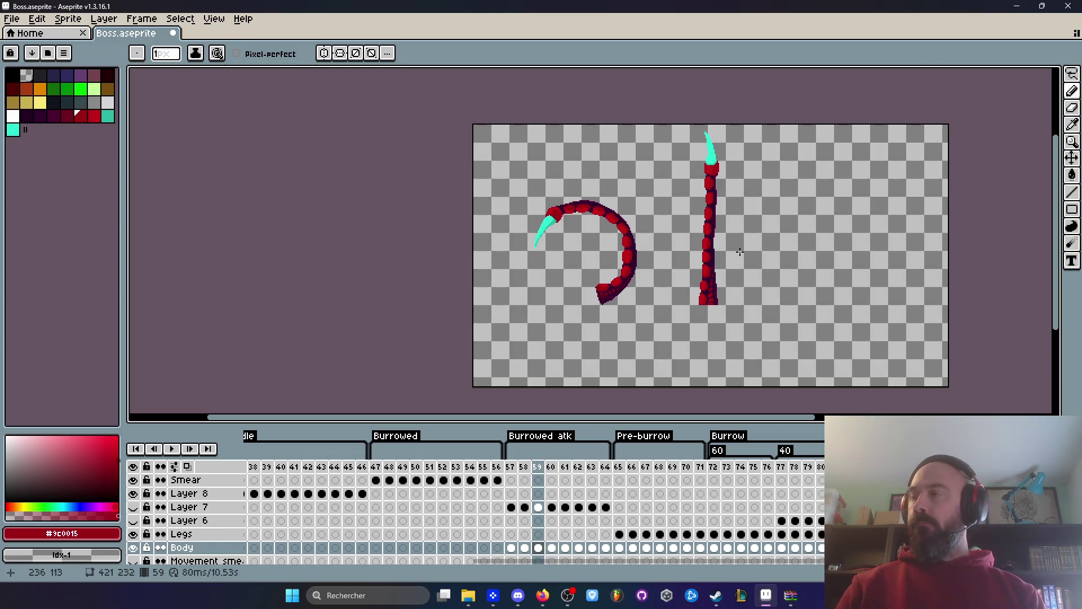
scroll(723, 281, up, 10)
drag(653, 175, 651, 211)
Turn a dark purple pixel on the straight tentacle red and erase a stray red pixel.
scroll(651, 210, down, 4)
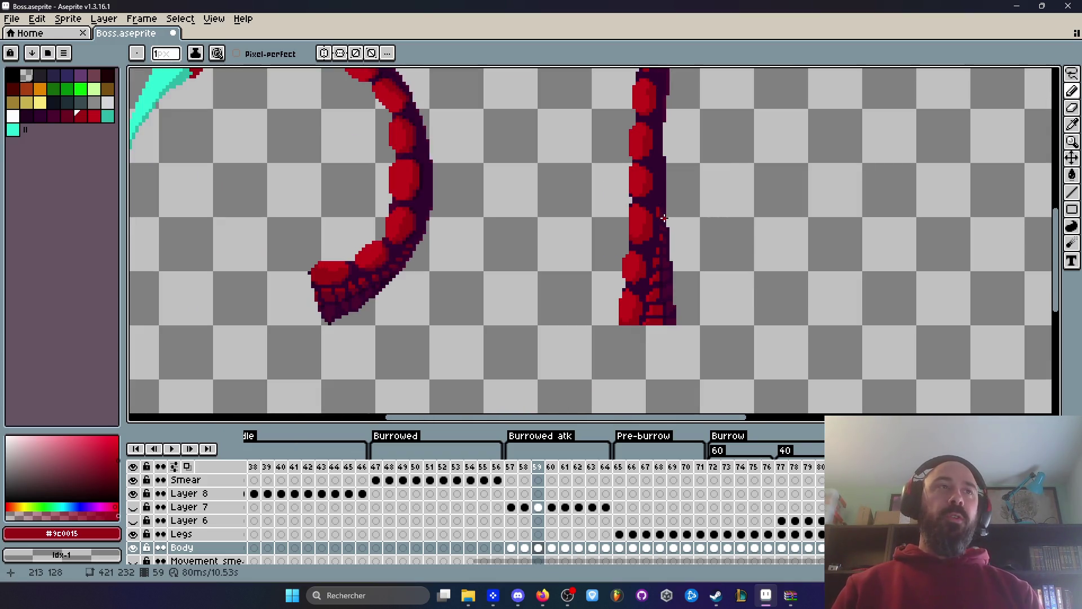
scroll(661, 225, up, 2)
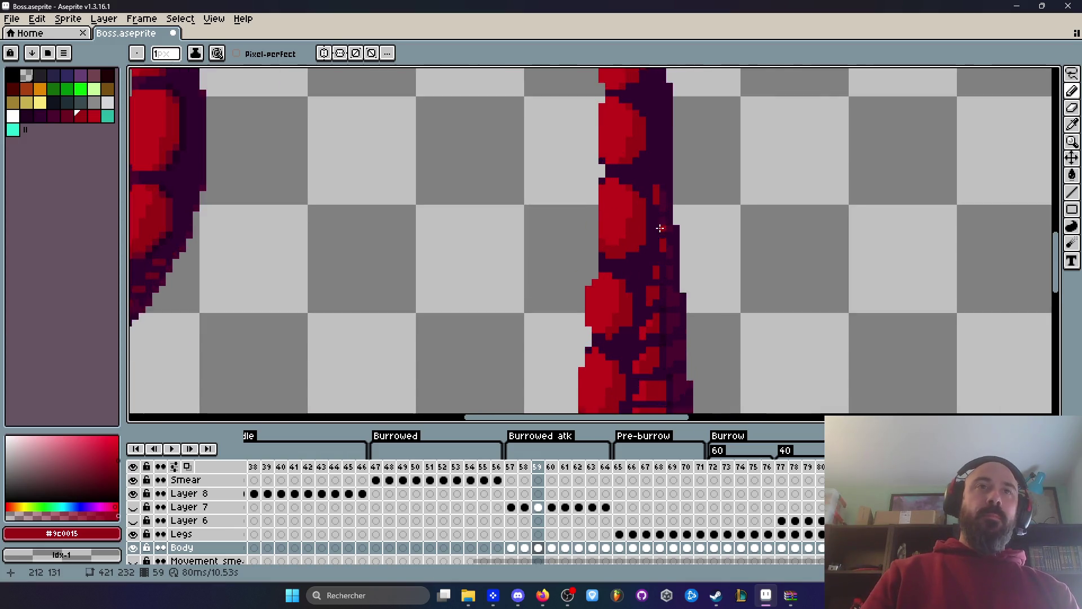
scroll(660, 227, up, 2)
click(643, 236)
right_click(646, 260)
Shift a small red pixel column down one pixel and fill the leftover hole with dark purple.
key(m)
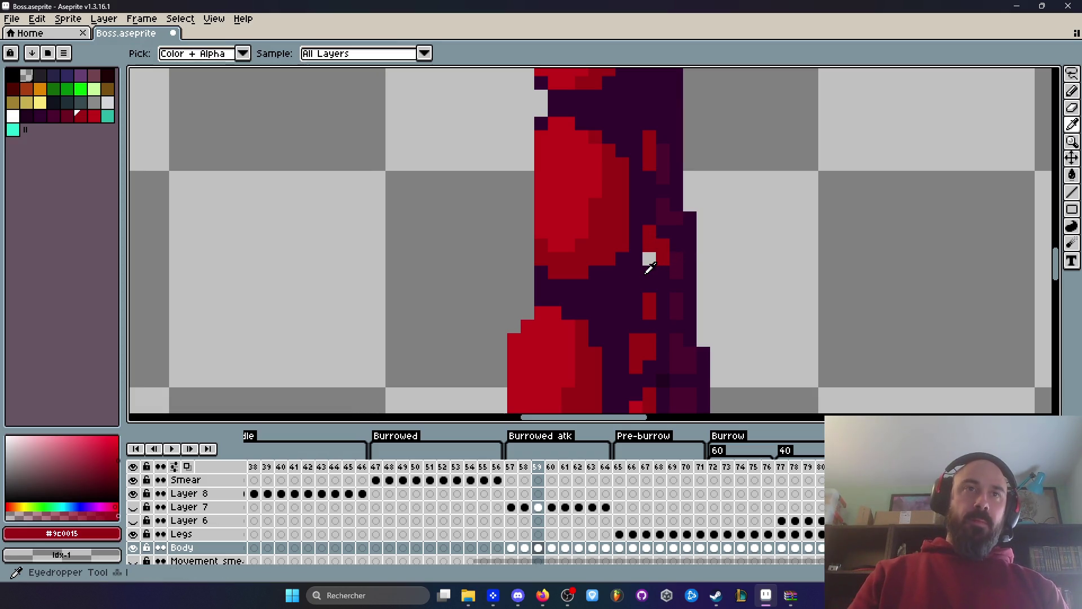
alt+right_click(649, 266)
scroll(651, 252, up, 1)
drag(651, 253, 649, 210)
key(Down)
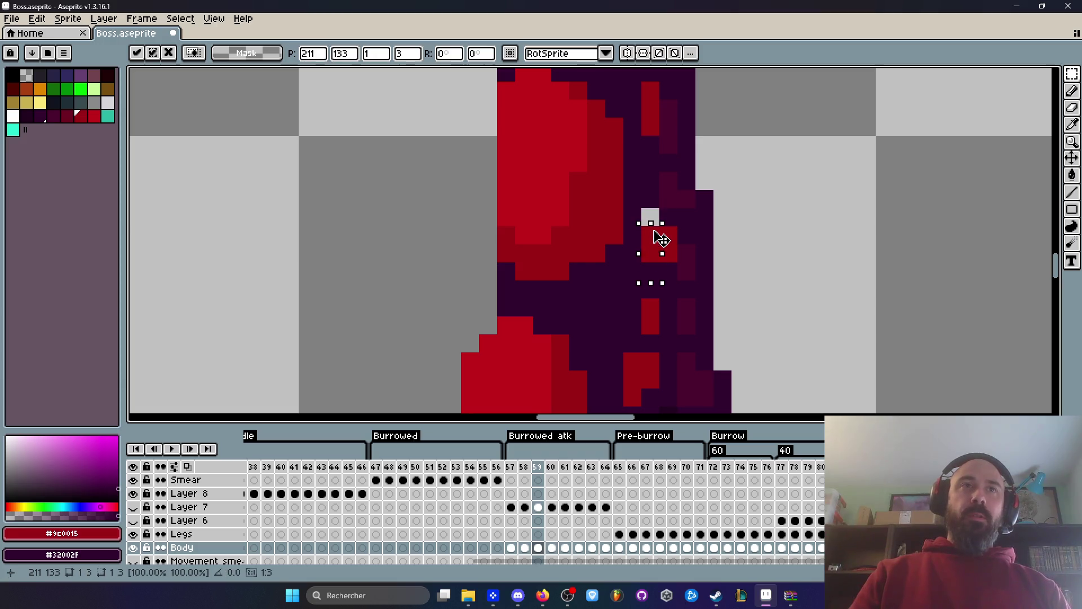
key(ctrl+d)
key(b)
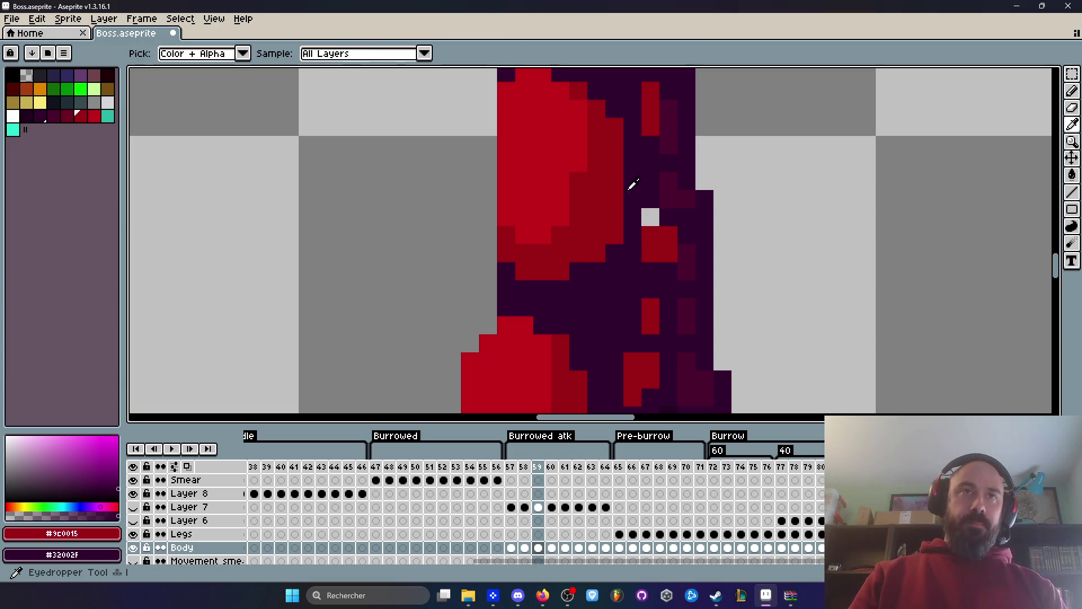
alt+click(636, 186)
scroll(649, 209, up, 1)
click(658, 222)
Sample the slightly lighter purple and paint two pixels of it on the dark edge.
scroll(660, 222, down, 2)
scroll(660, 221, up, 1)
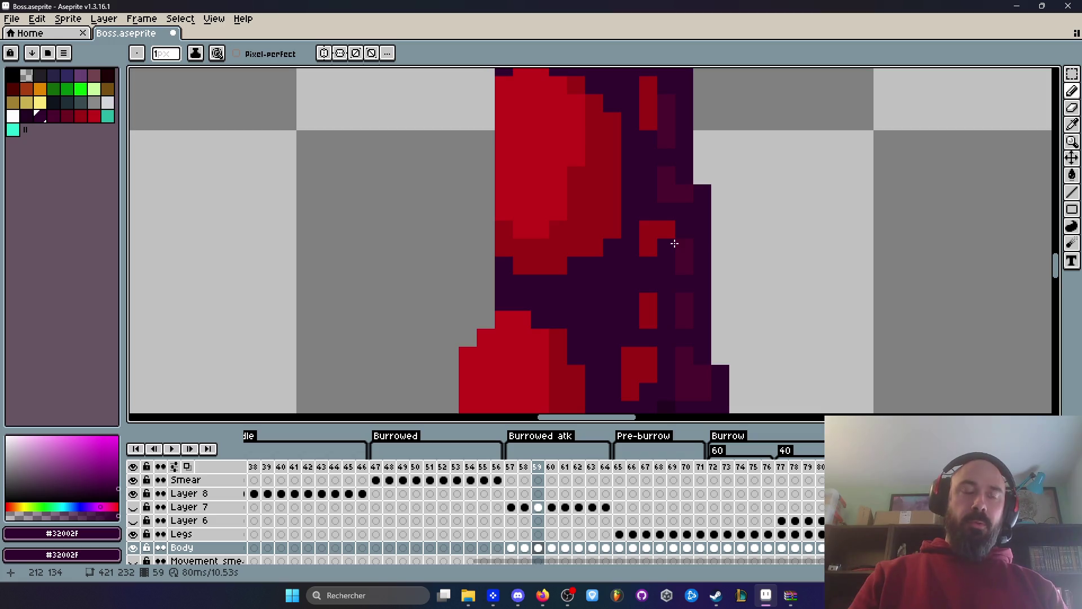
key(alt)
scroll(679, 268, down, 2)
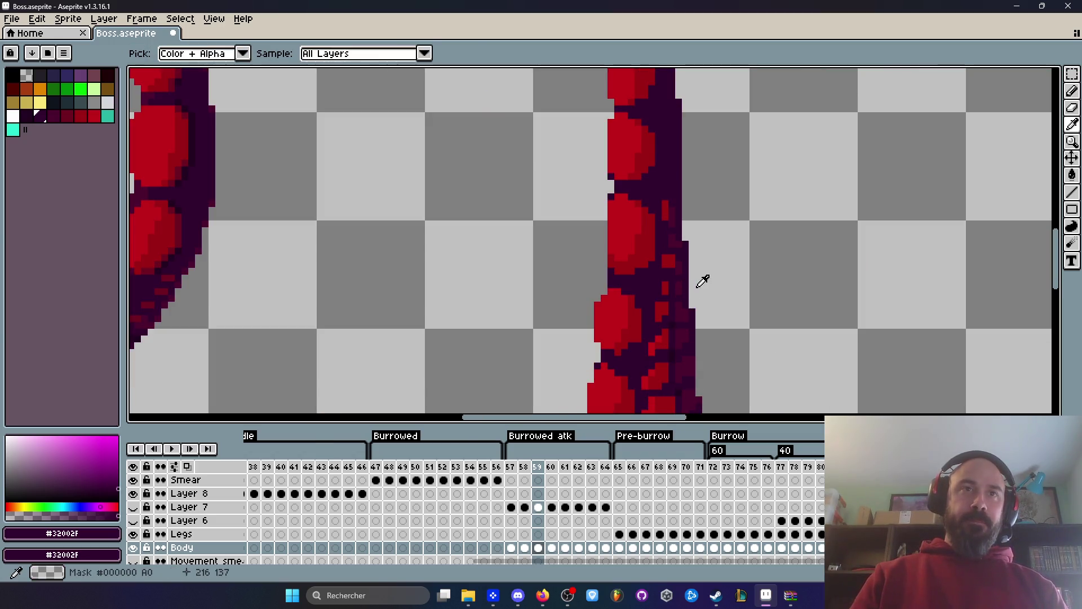
scroll(676, 320, up, 2)
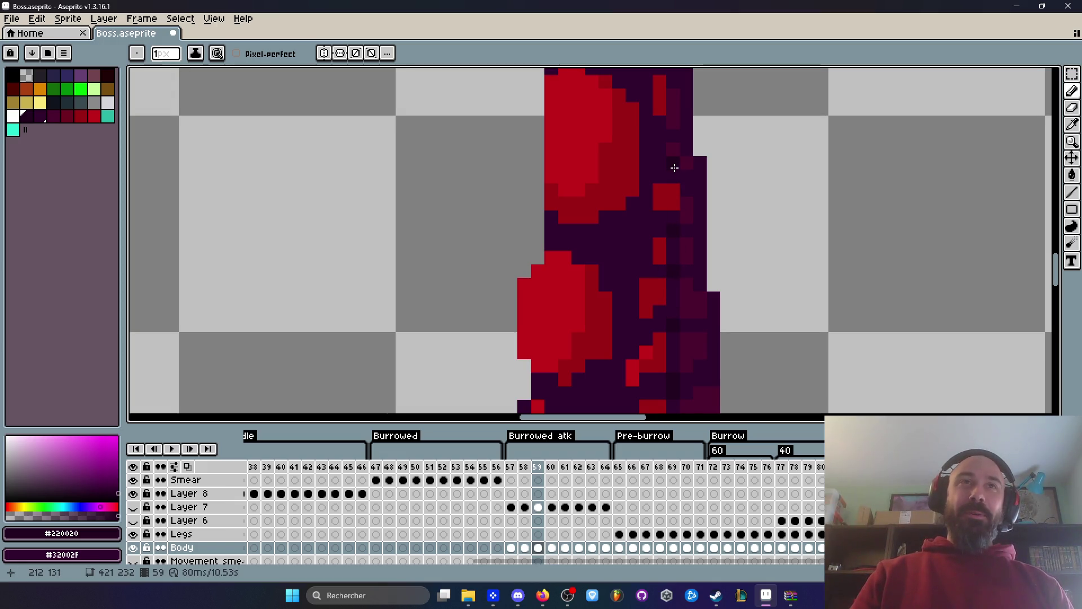
key(space)
drag(673, 137, 652, 208)
scroll(652, 208, down, 3)
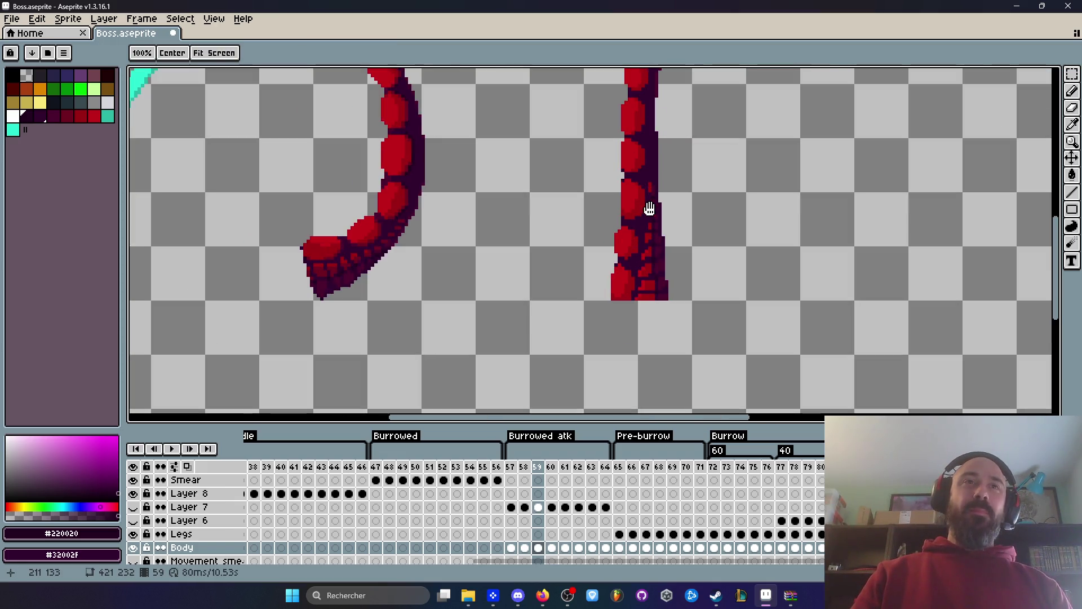
scroll(653, 212, up, 4)
scroll(652, 217, up, 1)
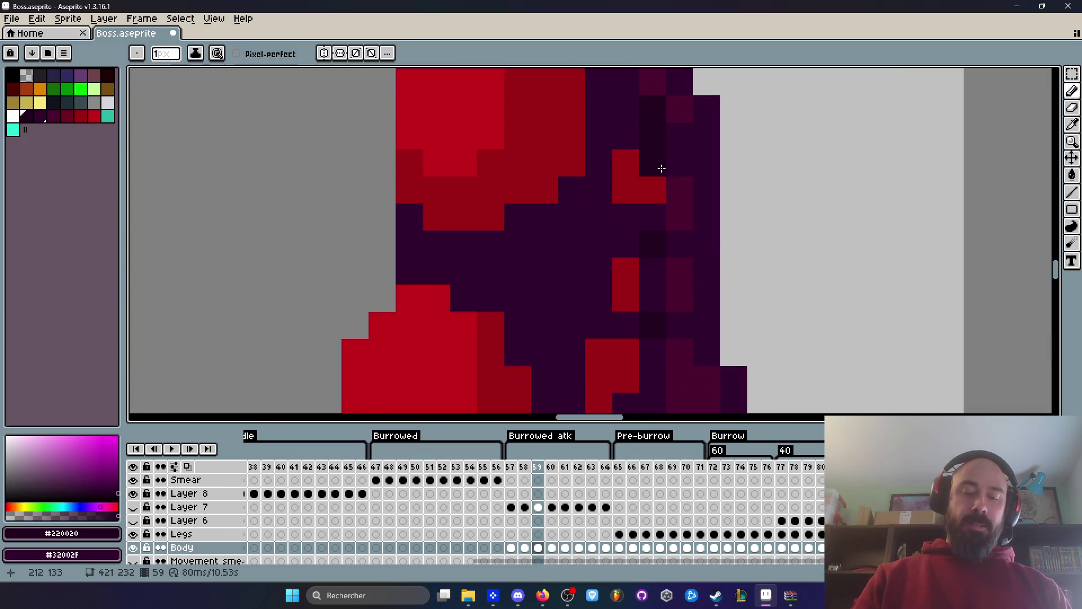
alt+click(688, 198)
scroll(657, 192, down, 2)
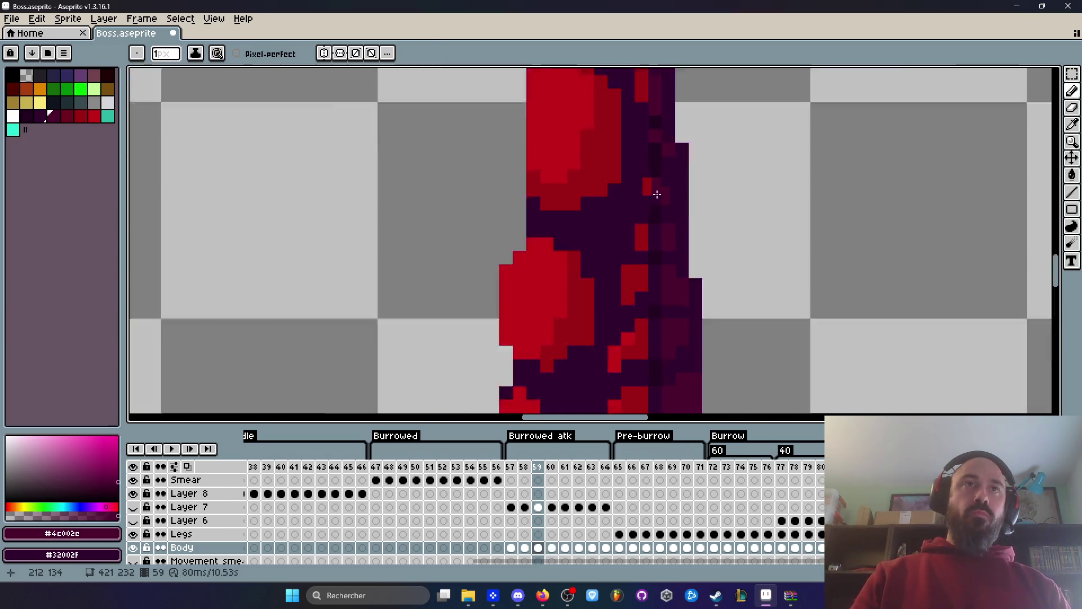
scroll(657, 192, down, 2)
scroll(663, 222, up, 4)
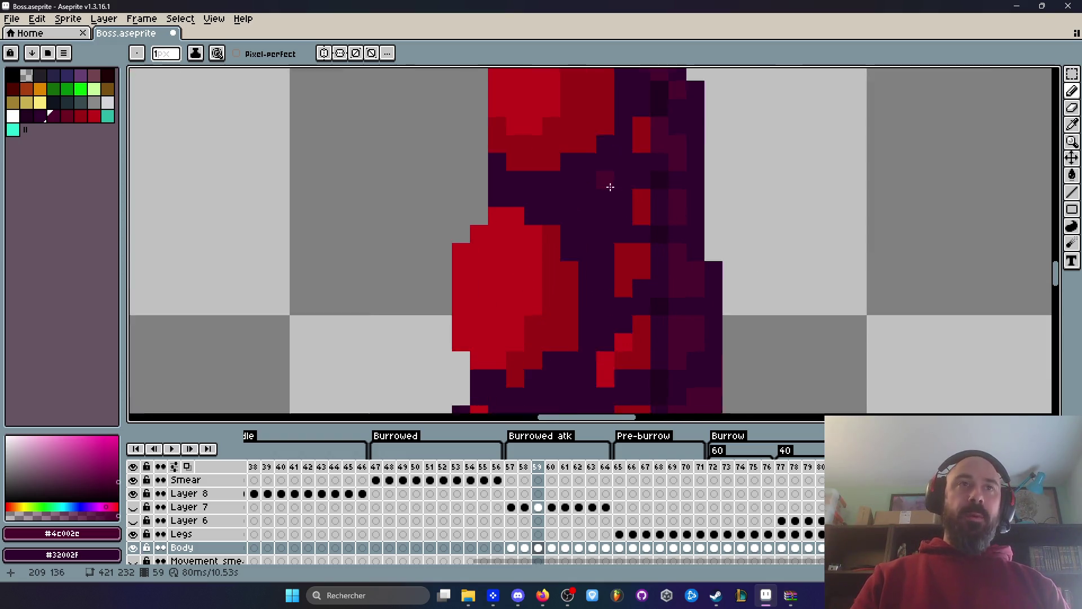
drag(656, 203, 657, 232)
Dot two darker red pixels, then two bright red #c20018 pixels, along the dark back edge.
scroll(657, 231, down, 2)
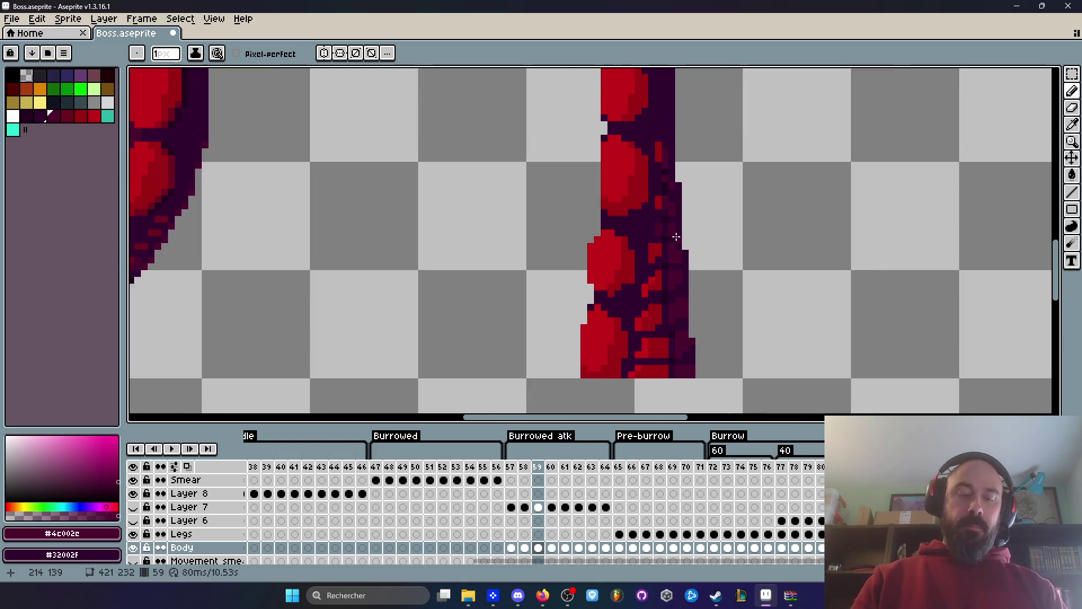
scroll(653, 236, up, 1)
alt+click(645, 257)
scroll(646, 248, up, 1)
mouse_move(642, 203)
mouse_down()
mouse_move(642, 175)
mouse_move(642, 202)
mouse_up()
scroll(643, 201, down, 2)
alt+click(624, 287)
scroll(608, 220, up, 2)
click(634, 175)
scroll(636, 145, down, 2)
scroll(634, 145, up, 2)
click(633, 145)
scroll(633, 171, down, 3)
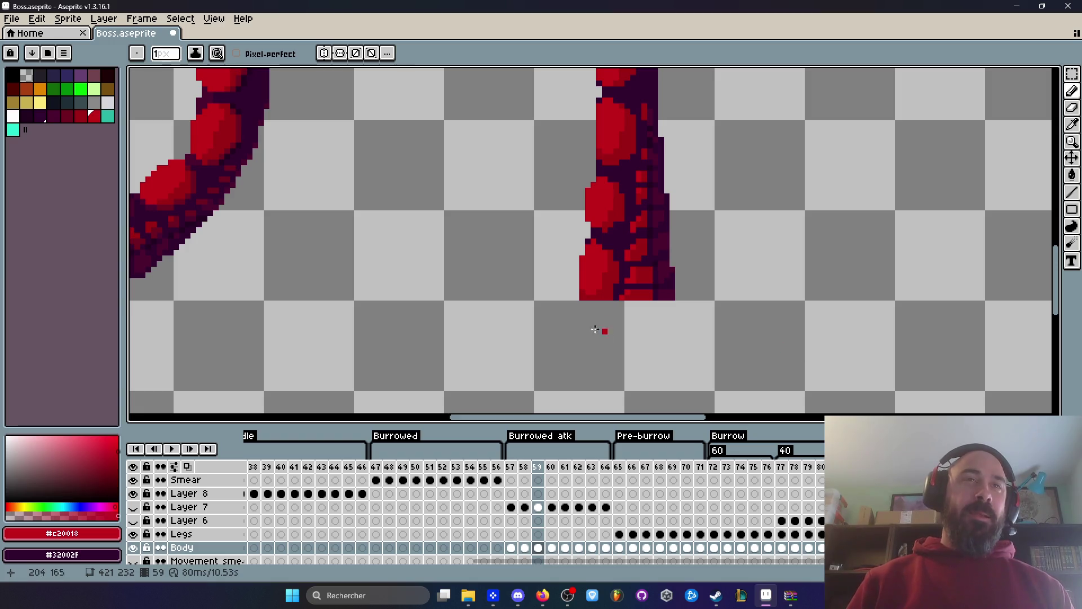
scroll(634, 280, down, 4)
scroll(670, 220, down, 2)
scroll(653, 142, up, 2)
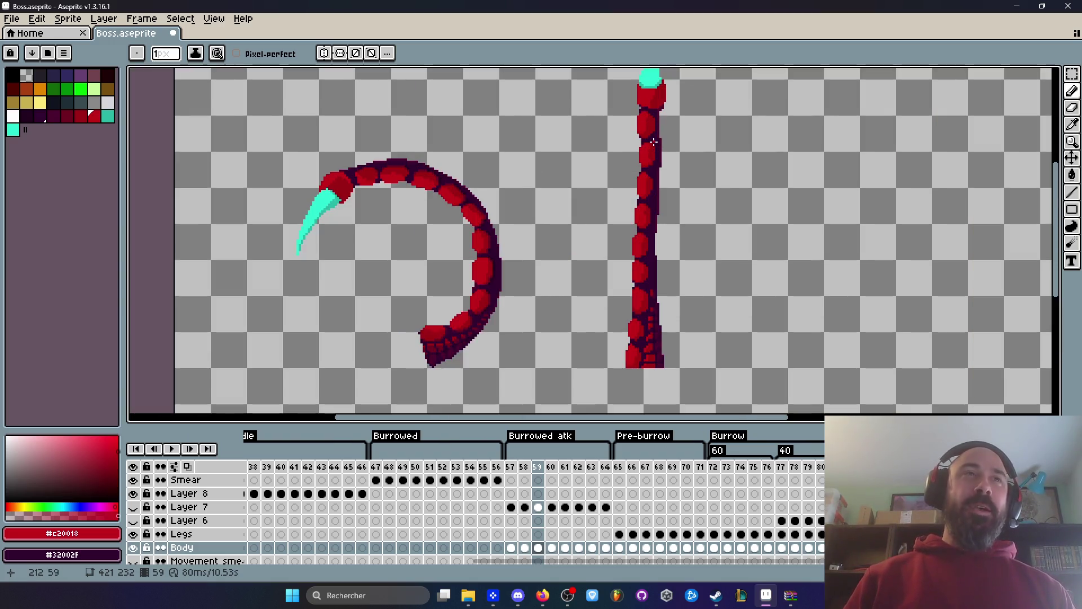
scroll(650, 174, down, 2)
scroll(646, 220, up, 2)
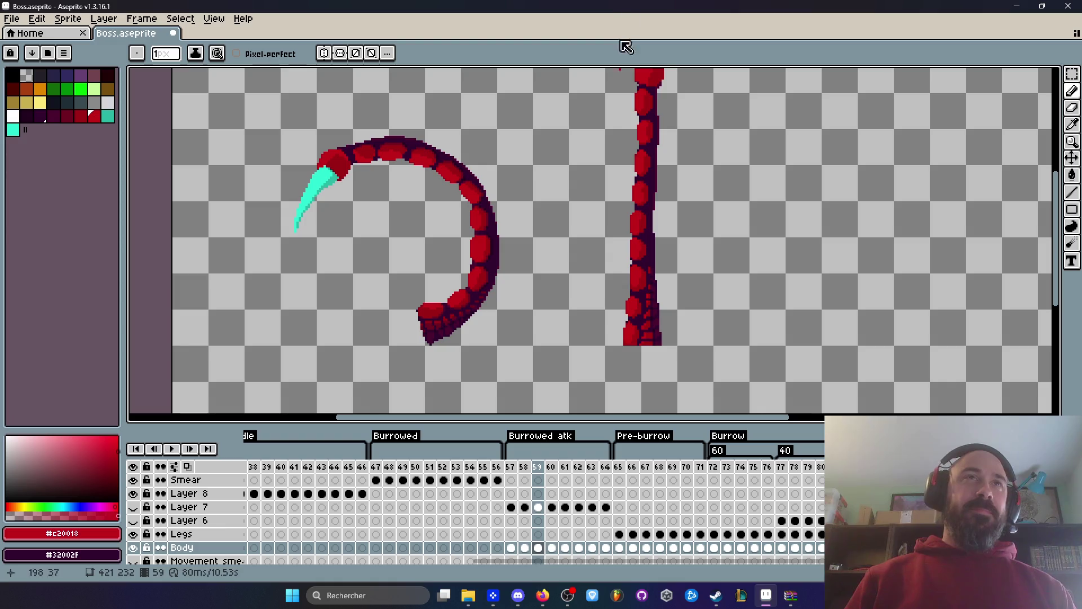
scroll(631, 169, down, 2)
scroll(626, 236, up, 2)
scroll(620, 187, down, 2)
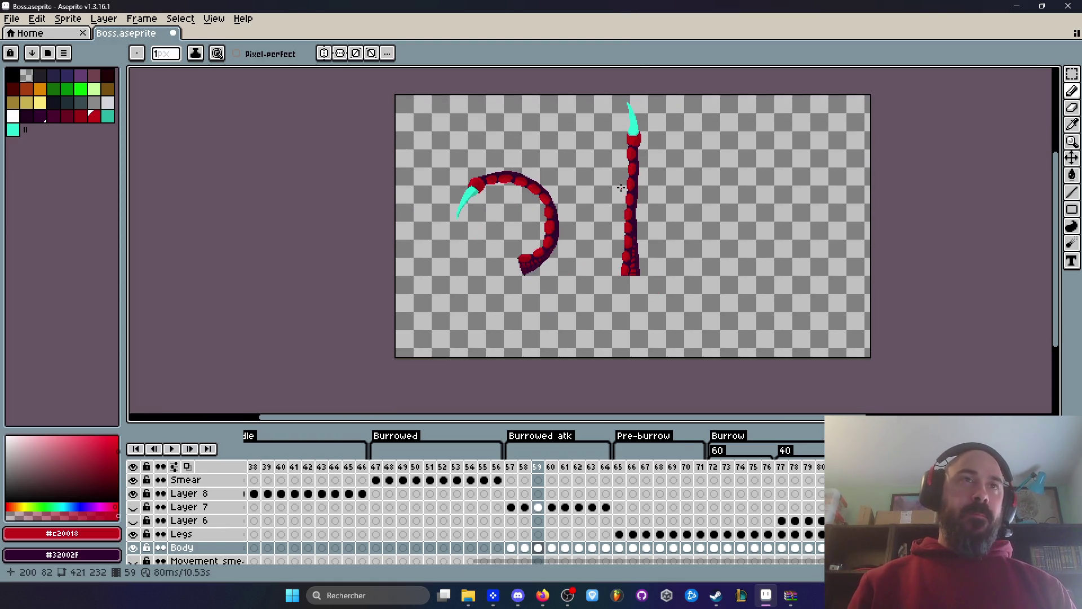
scroll(625, 195, up, 1)
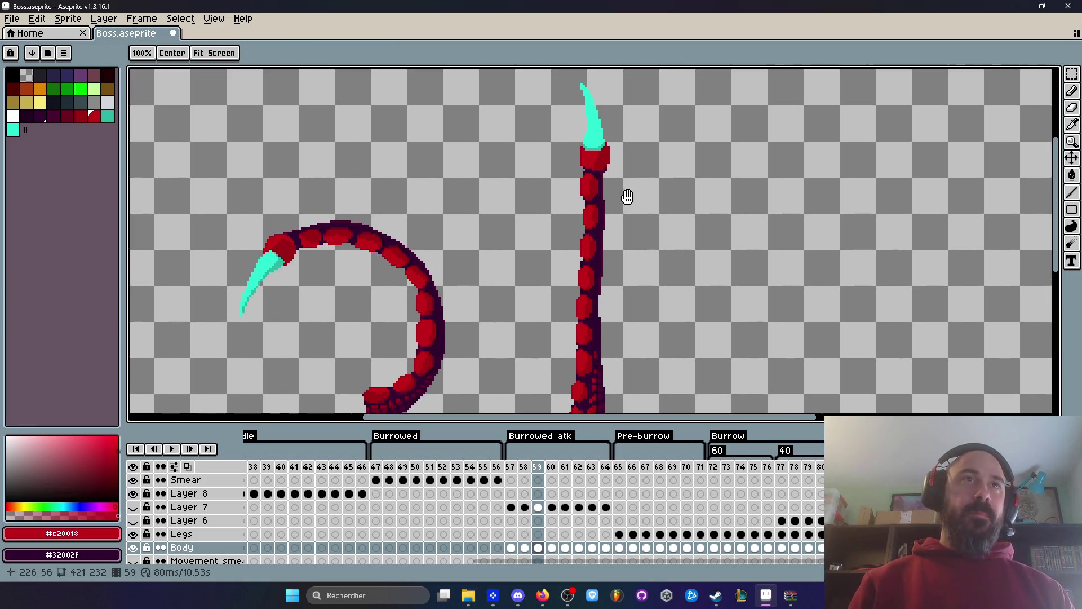
scroll(599, 172, up, 1)
mouse_move(599, 171)
mouse_down()
mouse_move(601, 252)
mouse_move(607, 148)
mouse_up()
scroll(598, 260, down, 1)
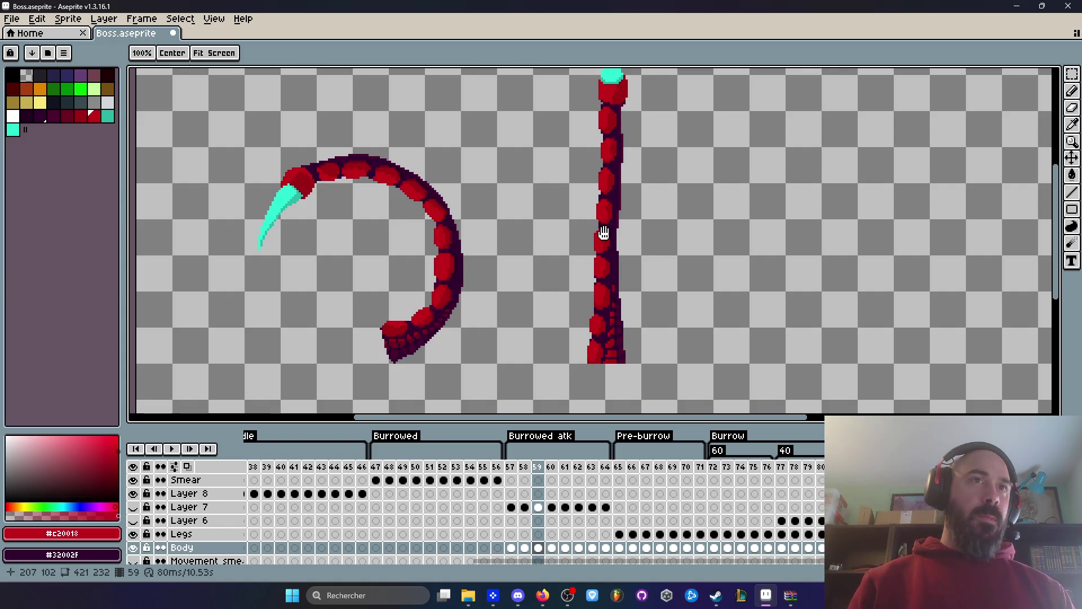
scroll(603, 232, up, 2)
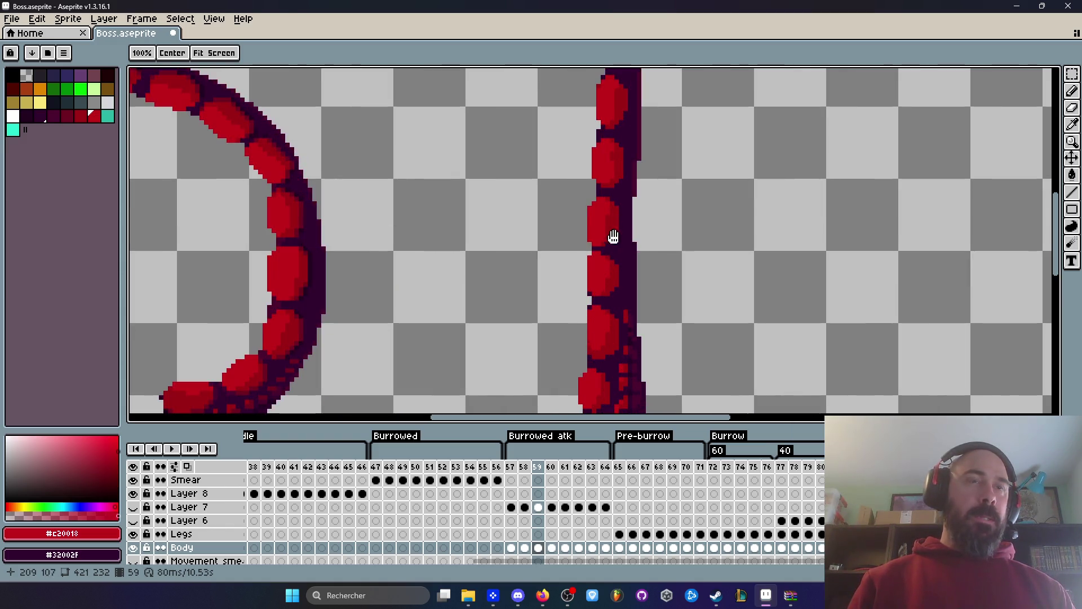
scroll(607, 249, down, 1)
scroll(607, 249, up, 3)
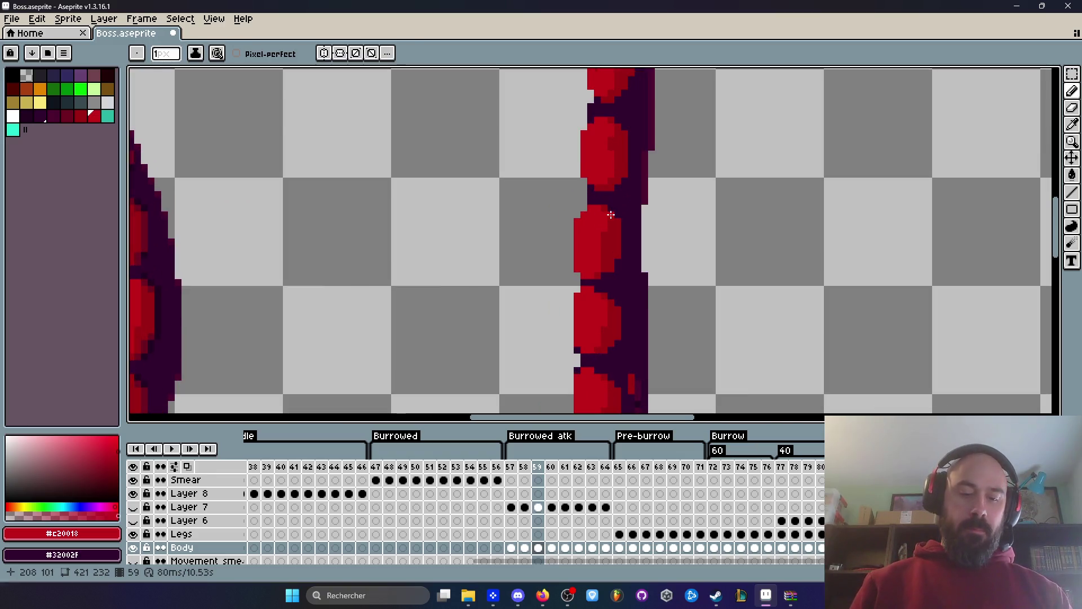
mouse_move(564, 206)
mouse_down()
mouse_move(582, 215)
mouse_move(634, 301)
mouse_move(623, 252)
mouse_move(618, 263)
mouse_up()
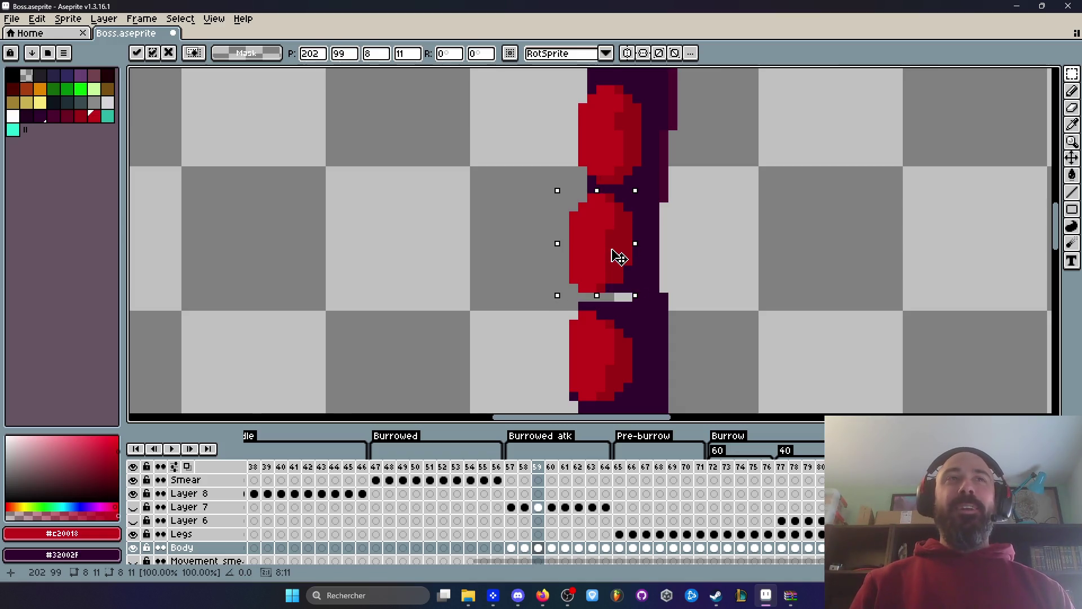
Commit the moved pixels and fill the light gap between segments with dark purple #4c002e.
key(Return)
scroll(616, 258, down, 2)
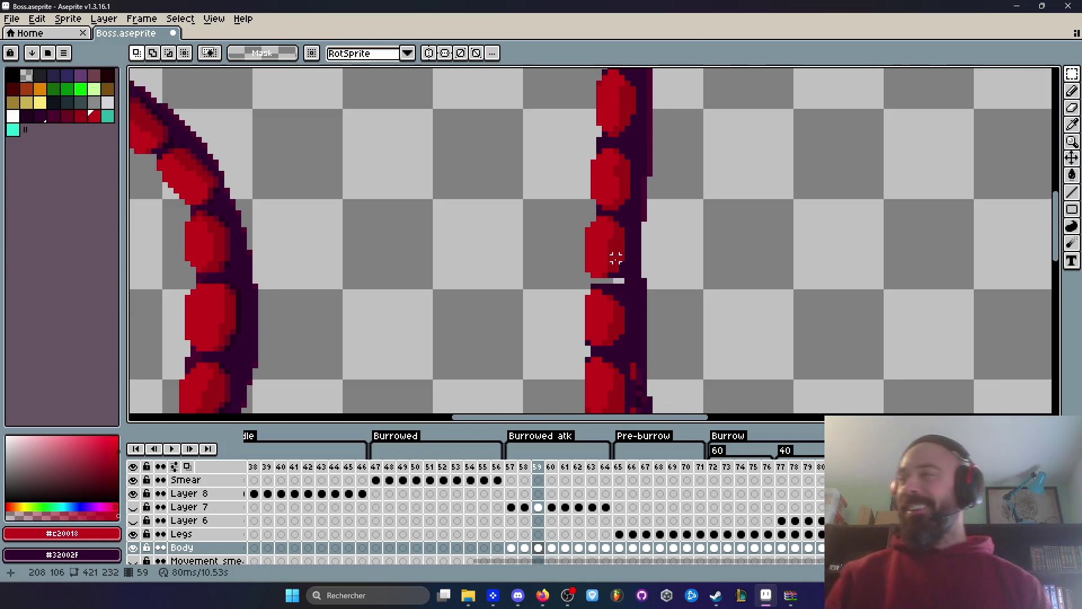
scroll(615, 258, up, 1)
key(i)
click(633, 301)
scroll(627, 281, up, 1)
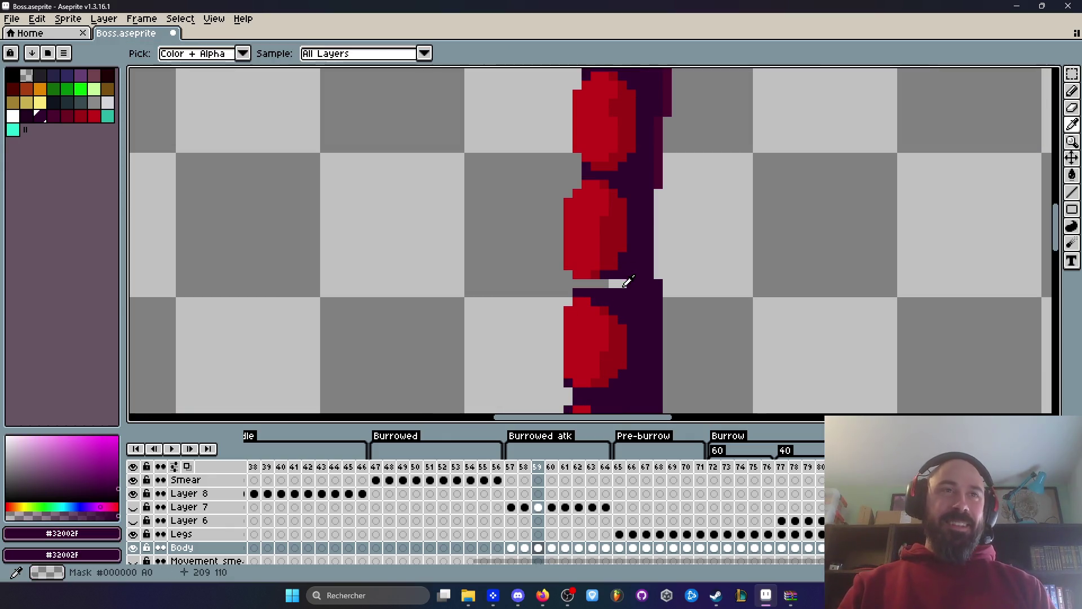
key(b)
scroll(628, 282, up, 1)
drag(611, 282, 564, 285)
Zoom and pan along the straight tentacle's right edge to inspect the dark purple shading.
scroll(559, 285, down, 1)
scroll(511, 291, down, 1)
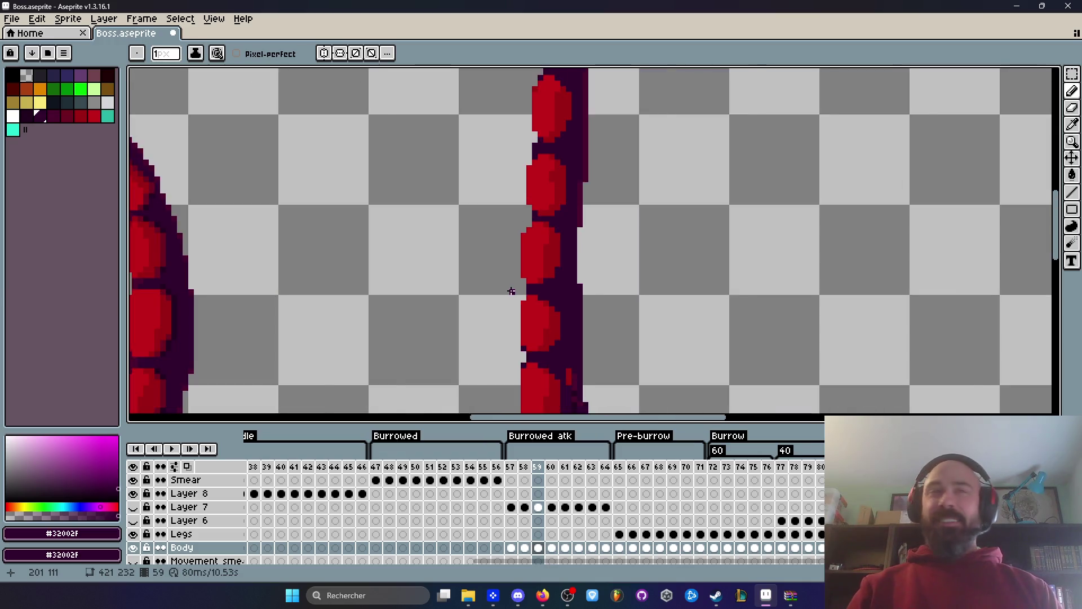
scroll(511, 291, down, 4)
scroll(511, 291, up, 3)
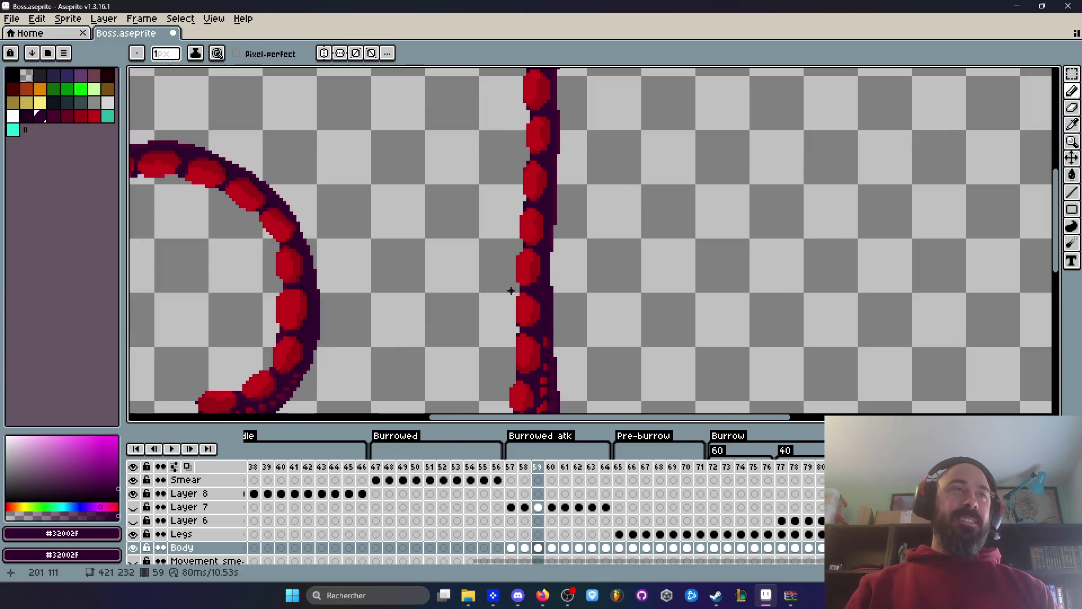
key(i)
scroll(531, 330, up, 1)
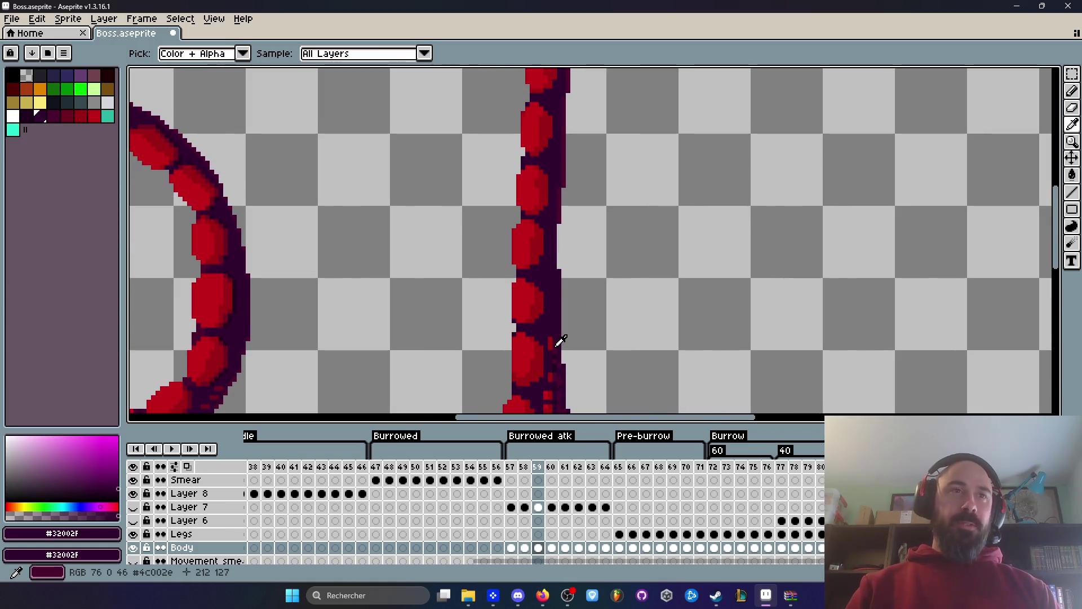
scroll(563, 254, up, 1)
scroll(566, 254, up, 1)
key(b)
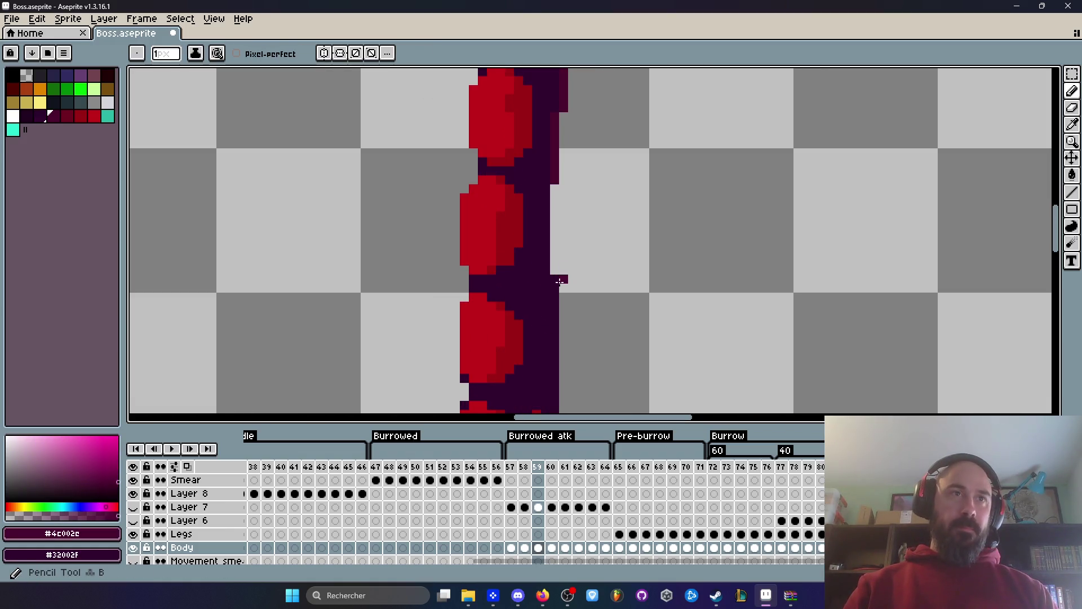
scroll(554, 294, down, 2)
scroll(561, 294, up, 2)
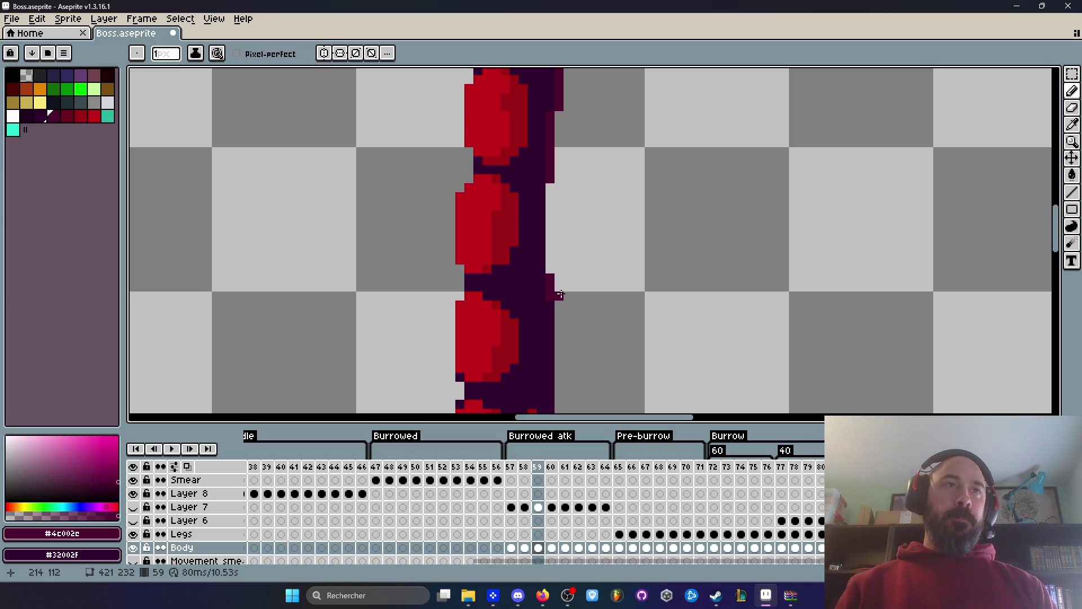
scroll(561, 293, down, 3)
scroll(566, 259, down, 1)
key(space)
scroll(442, 285, up, 3)
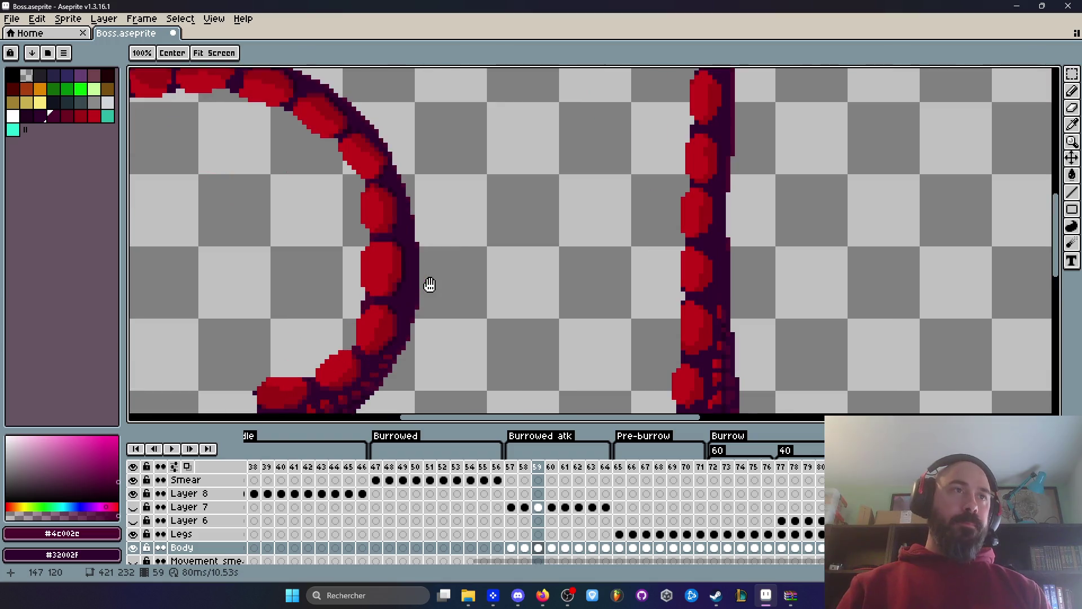
Paint bright red pixels along the lower segment edge, with transparent set as the secondary colour.
drag(632, 284, 644, 198)
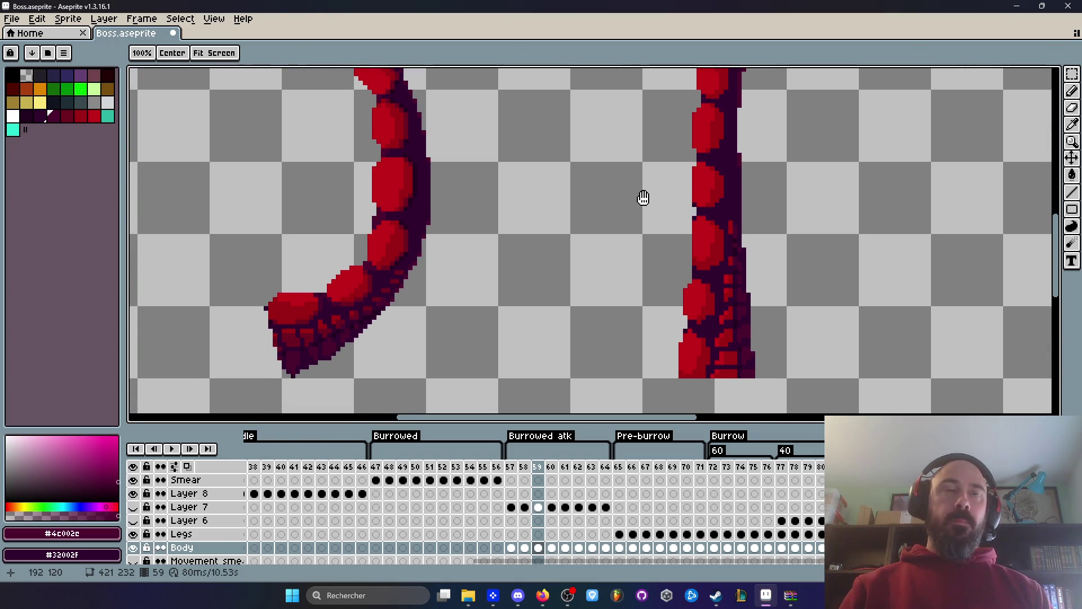
scroll(705, 203, up, 1)
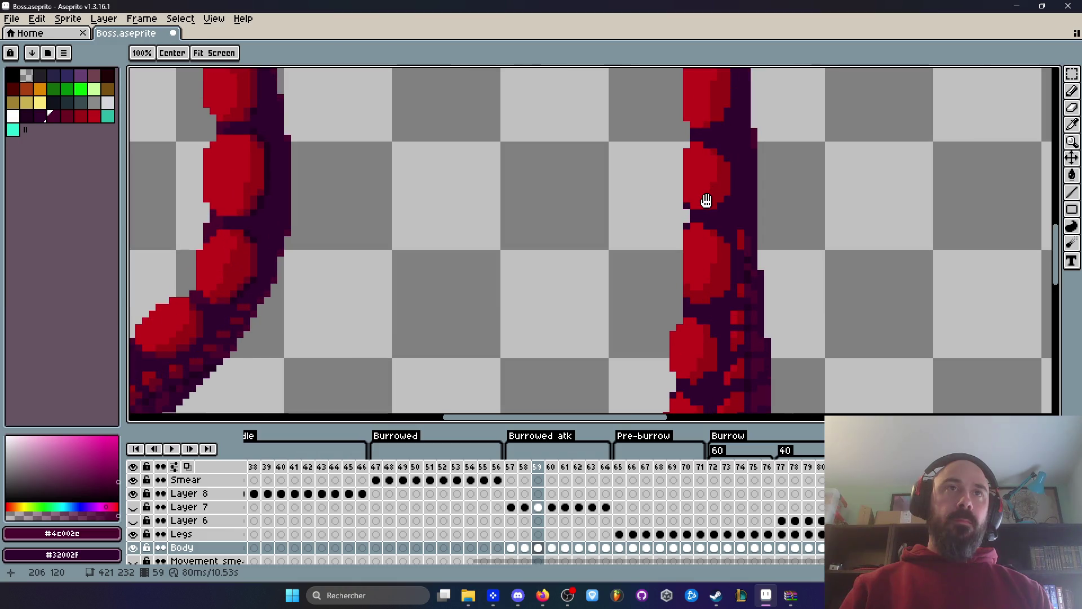
alt+click(687, 185)
scroll(700, 175, up, 1)
drag(659, 123, 657, 204)
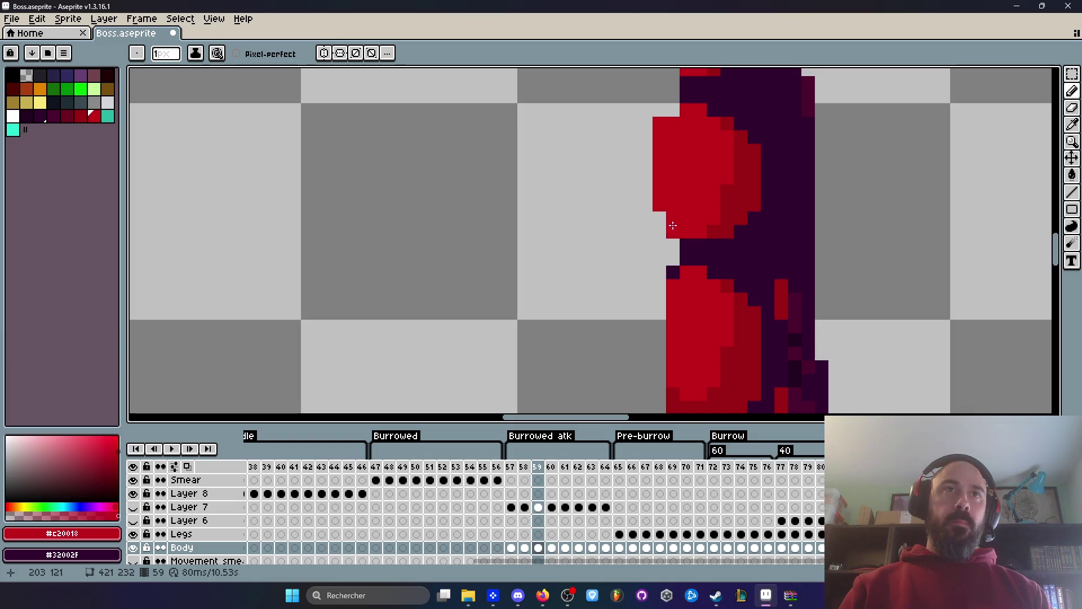
right_click(659, 123)
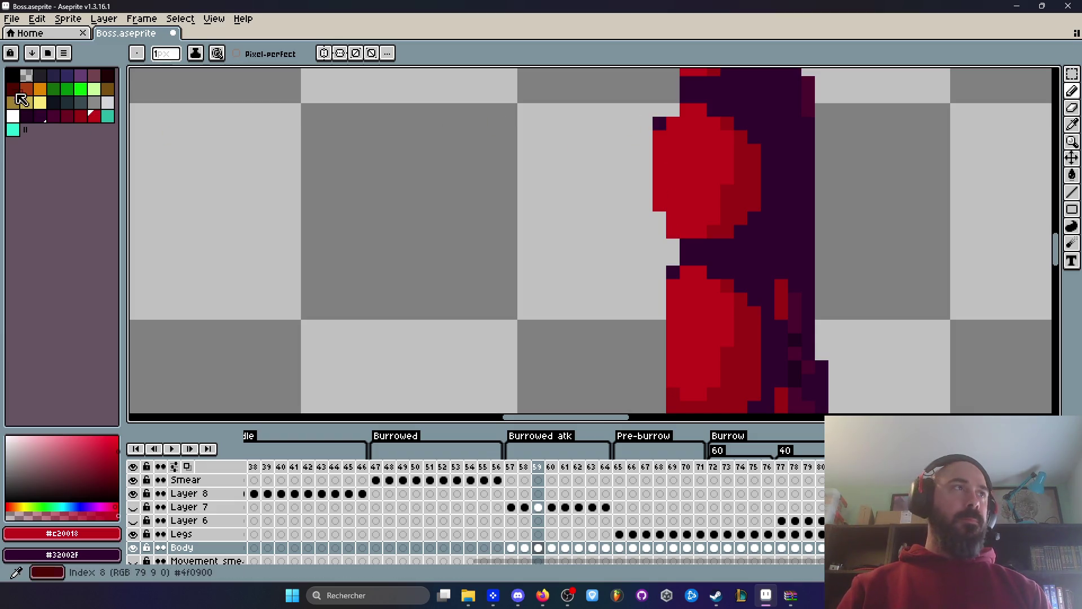
right_click(27, 75)
click(655, 119)
drag(663, 114, 671, 119)
Erase the stray red pixels and redraw a thin red line down the segment edge.
scroll(665, 130, down, 4)
scroll(673, 151, up, 2)
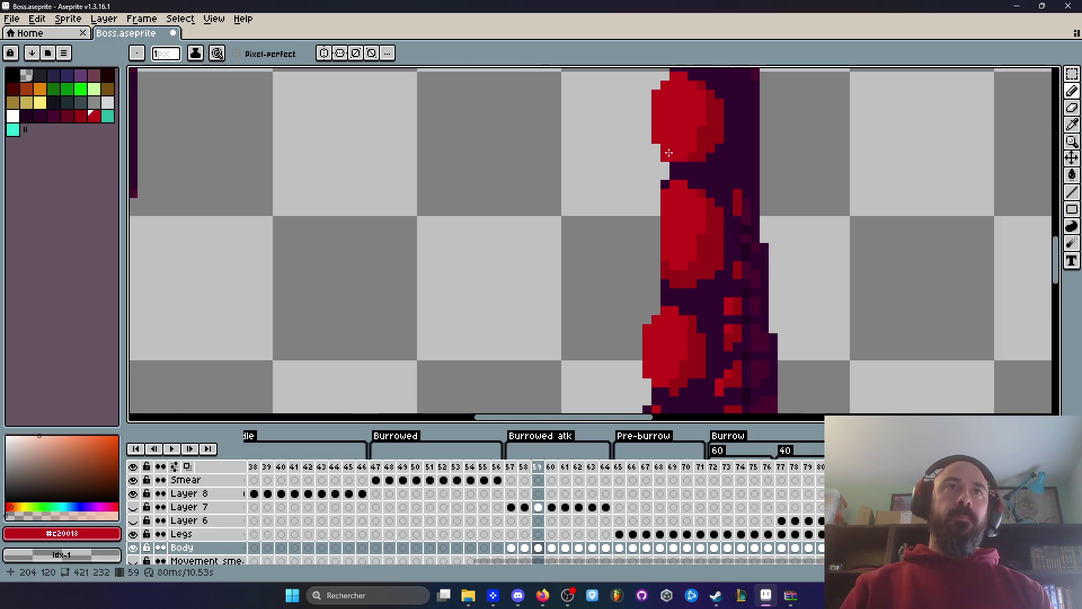
right_click(656, 146)
scroll(656, 147, down, 4)
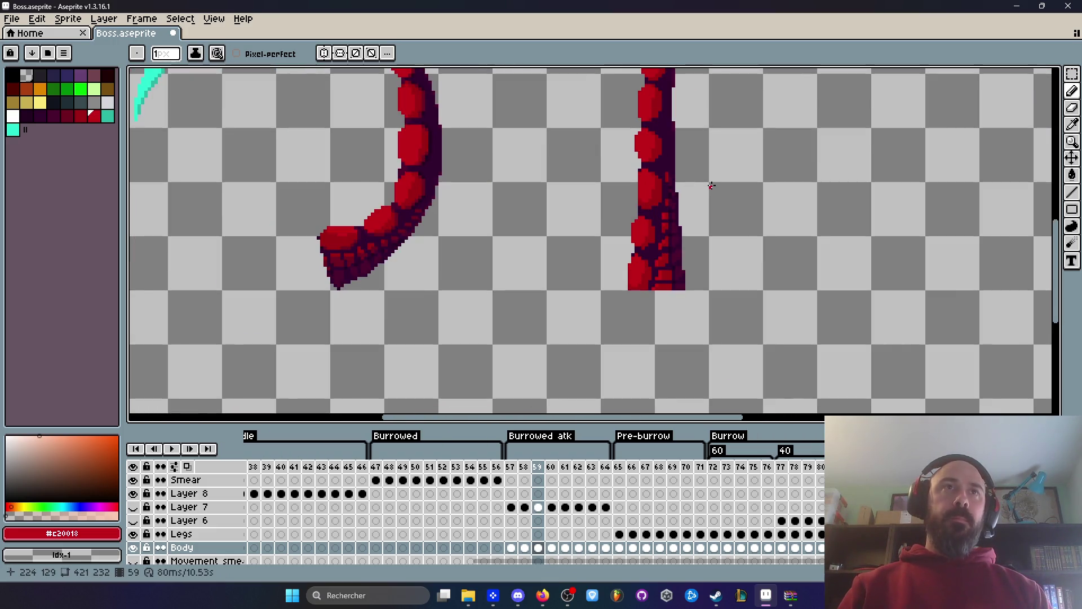
scroll(646, 143, up, 5)
right_click(647, 144)
scroll(647, 143, down, 4)
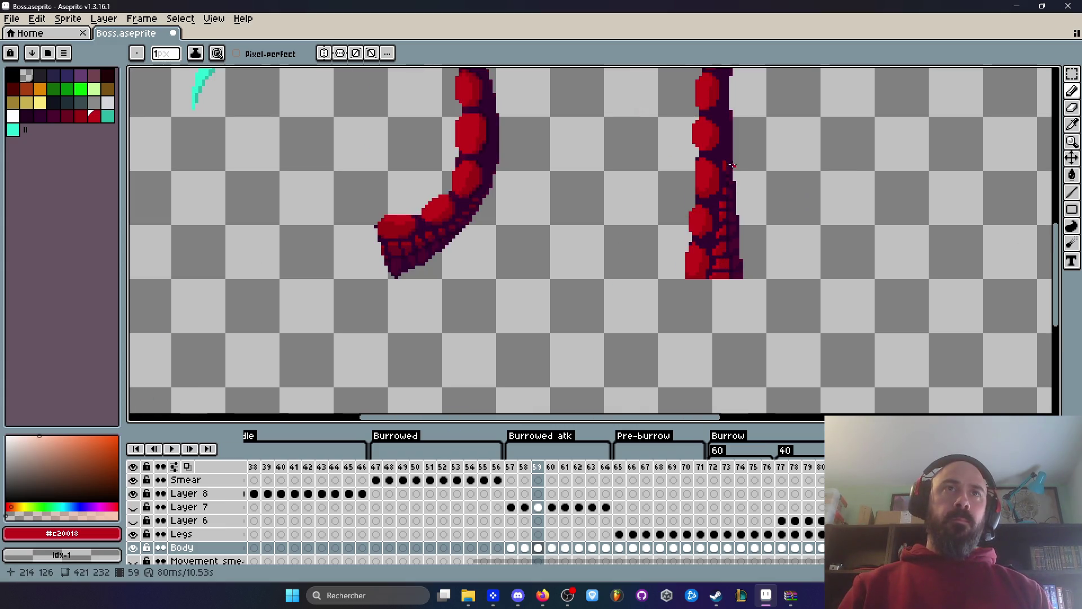
scroll(679, 154, up, 4)
drag(656, 121, 663, 220)
click(674, 114)
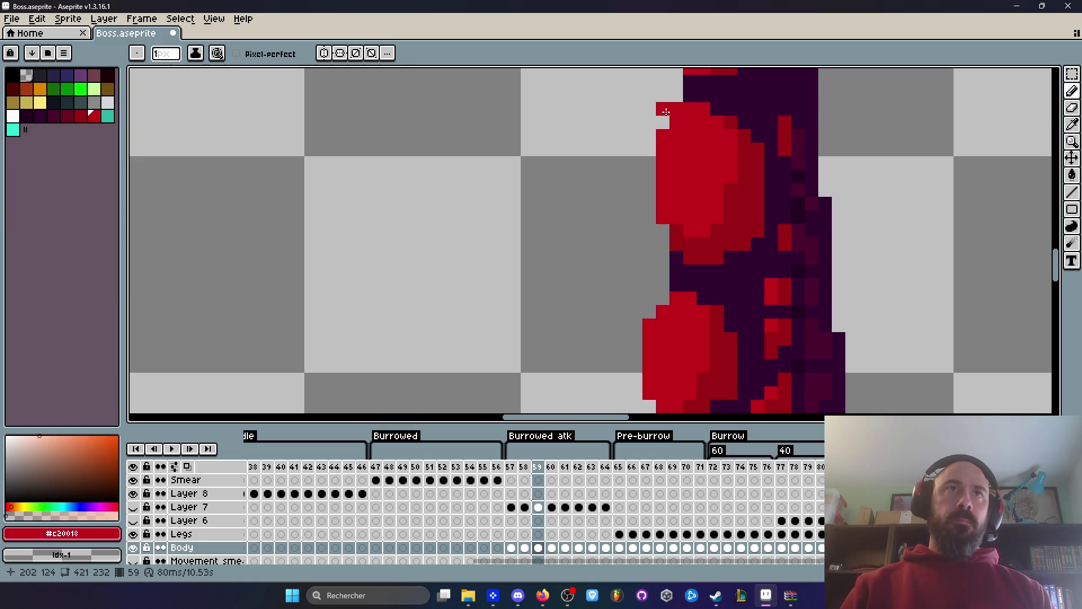
Set the secondary colour to the tentacle's dark purple.
scroll(576, 203, down, 6)
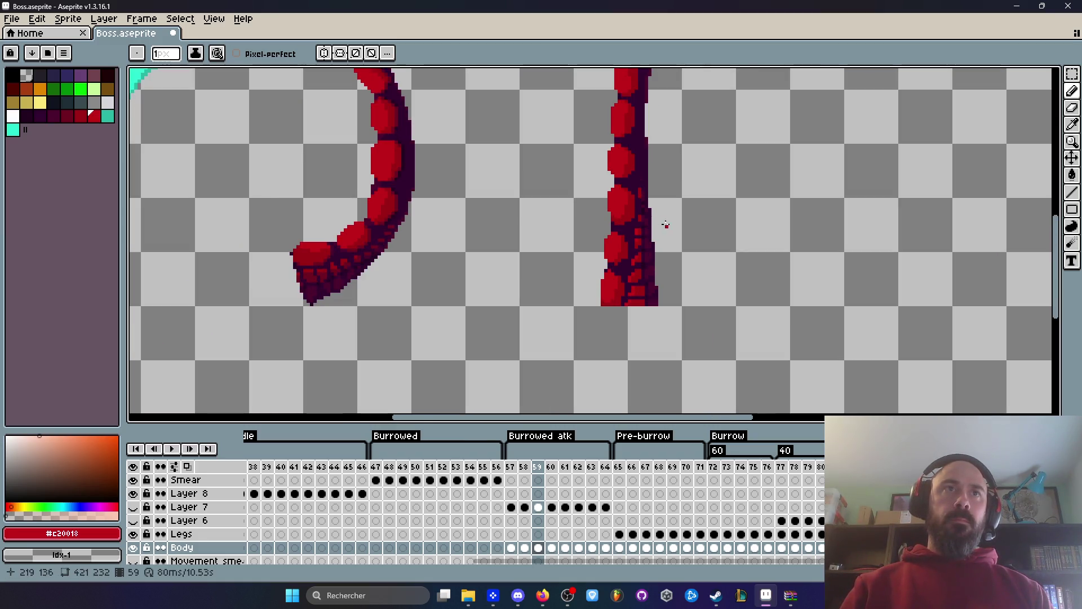
scroll(575, 216, up, 5)
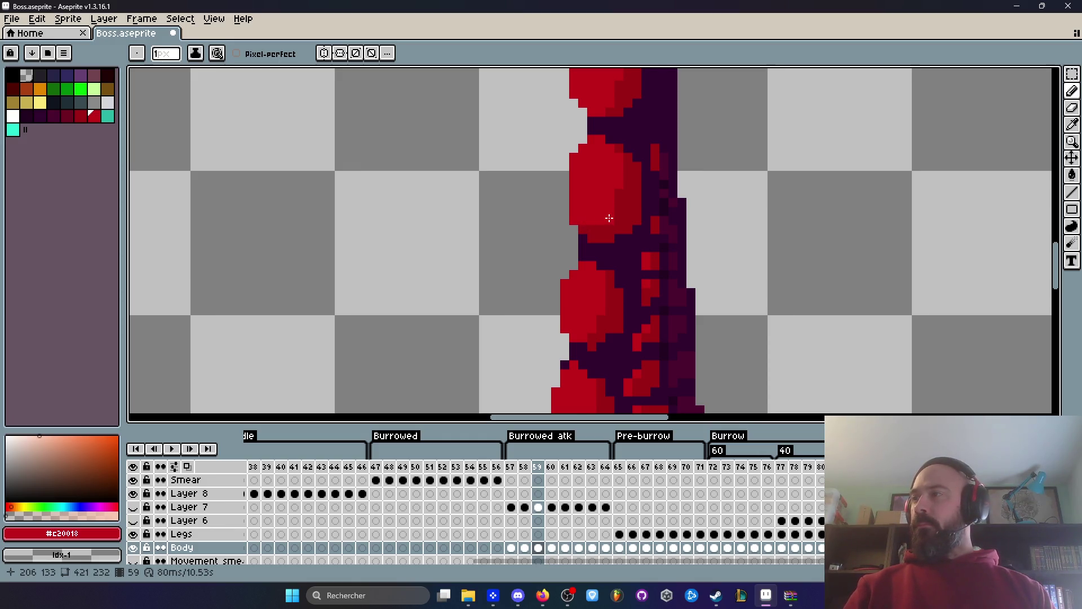
scroll(612, 219, up, 1)
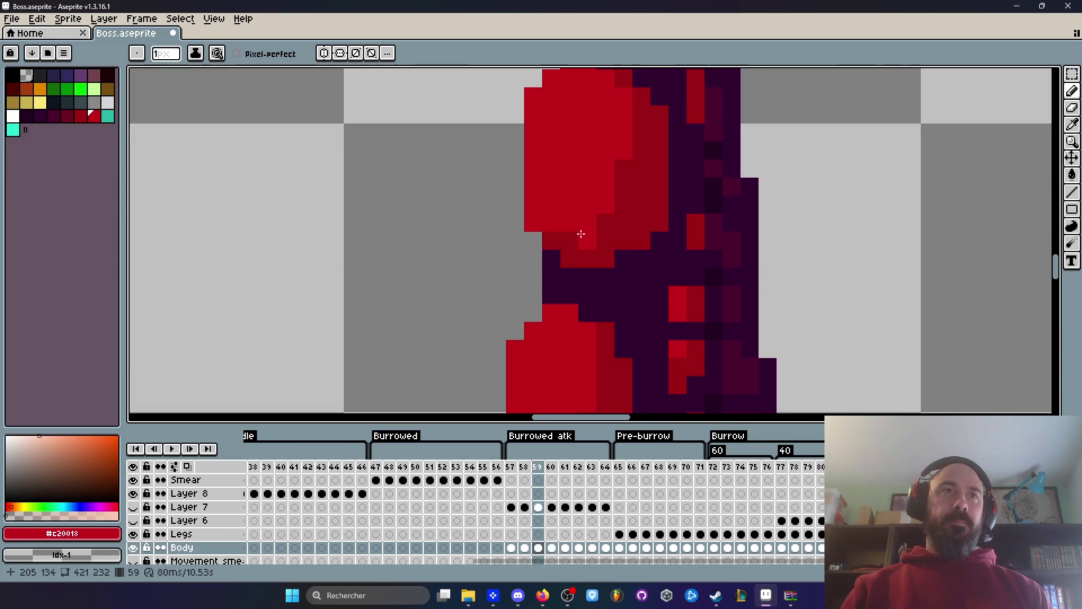
scroll(620, 172, down, 4)
scroll(621, 173, up, 3)
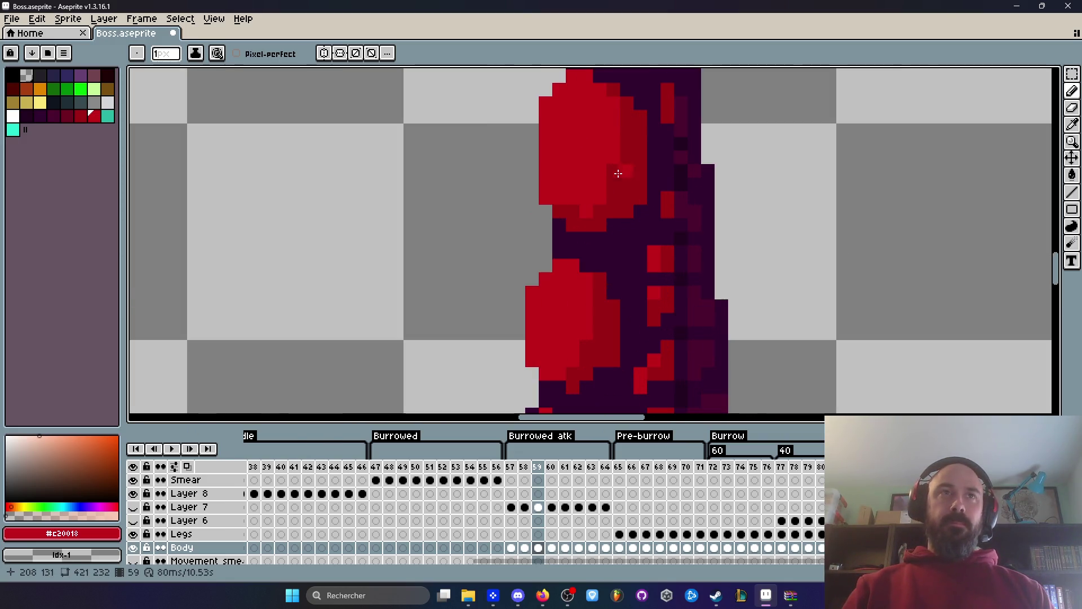
scroll(621, 173, down, 3)
scroll(627, 238, up, 3)
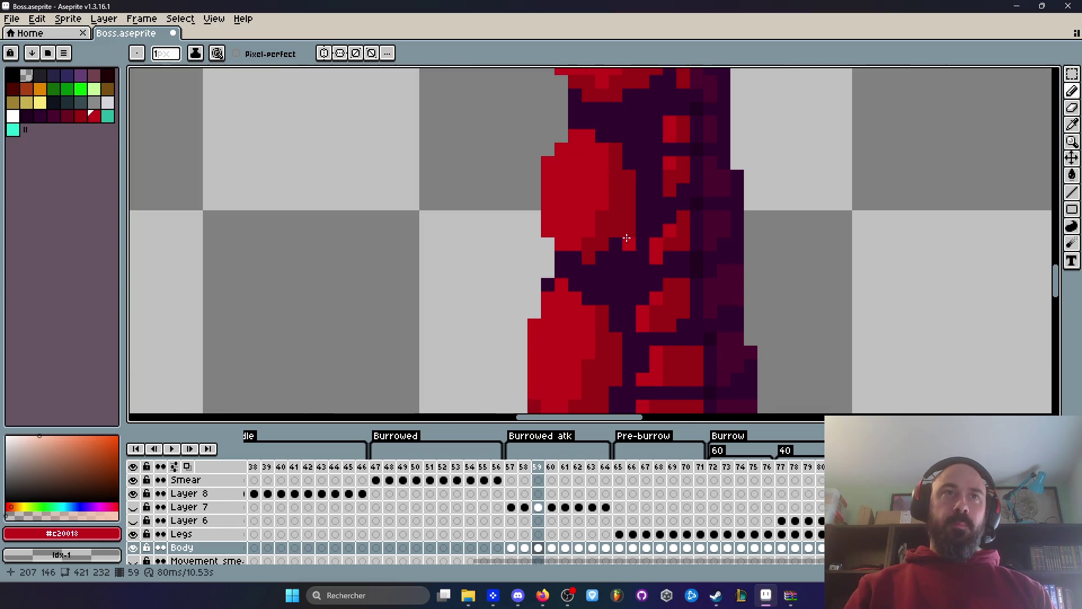
alt+right_click(625, 275)
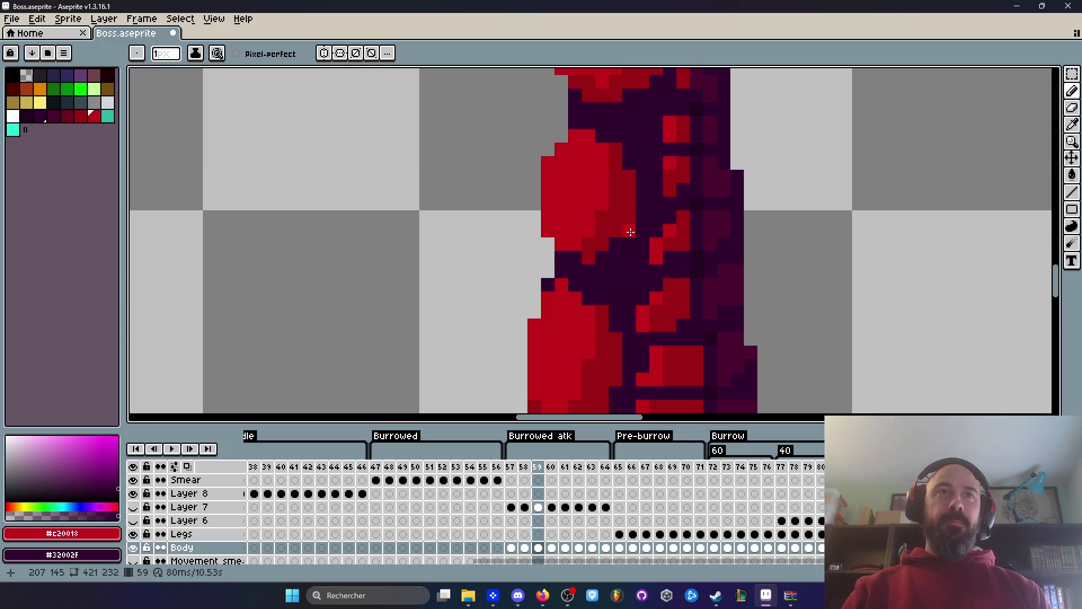
scroll(607, 261, down, 3)
scroll(598, 264, up, 4)
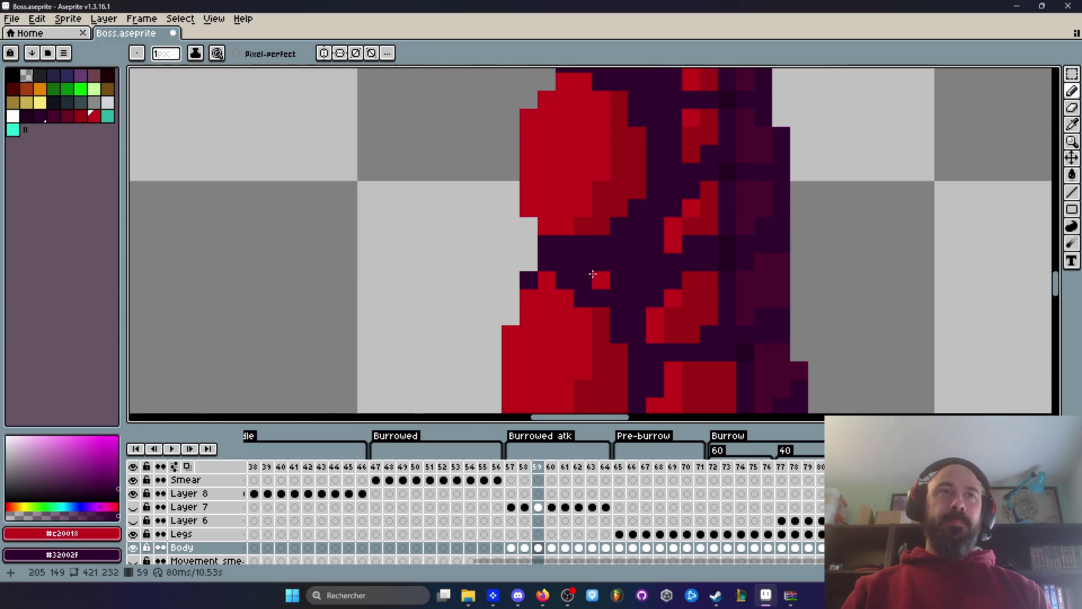
scroll(589, 305, down, 4)
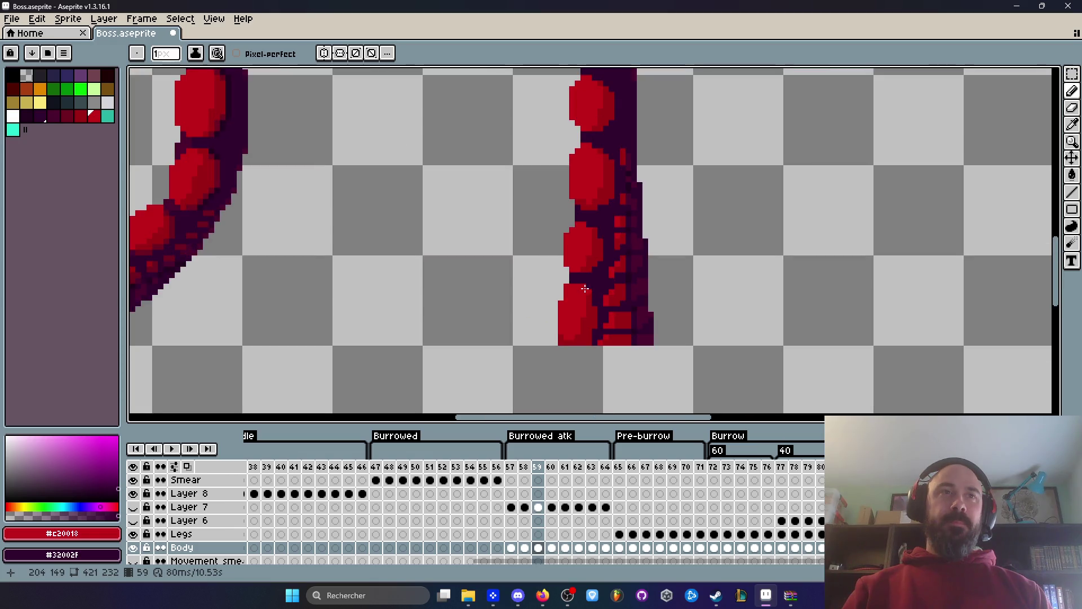
scroll(589, 305, up, 3)
scroll(589, 306, down, 3)
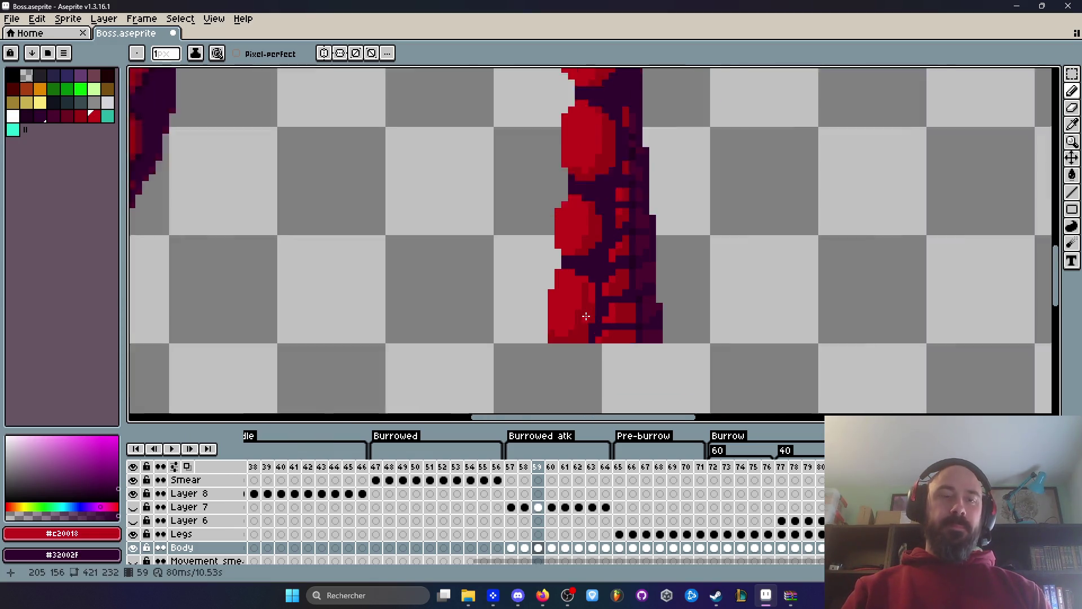
scroll(591, 309, up, 2)
Sample the darker red #9c0015 from the tentacle base and shade two pixels with it.
key(i)
click(591, 308)
scroll(589, 309, up, 1)
key(b)
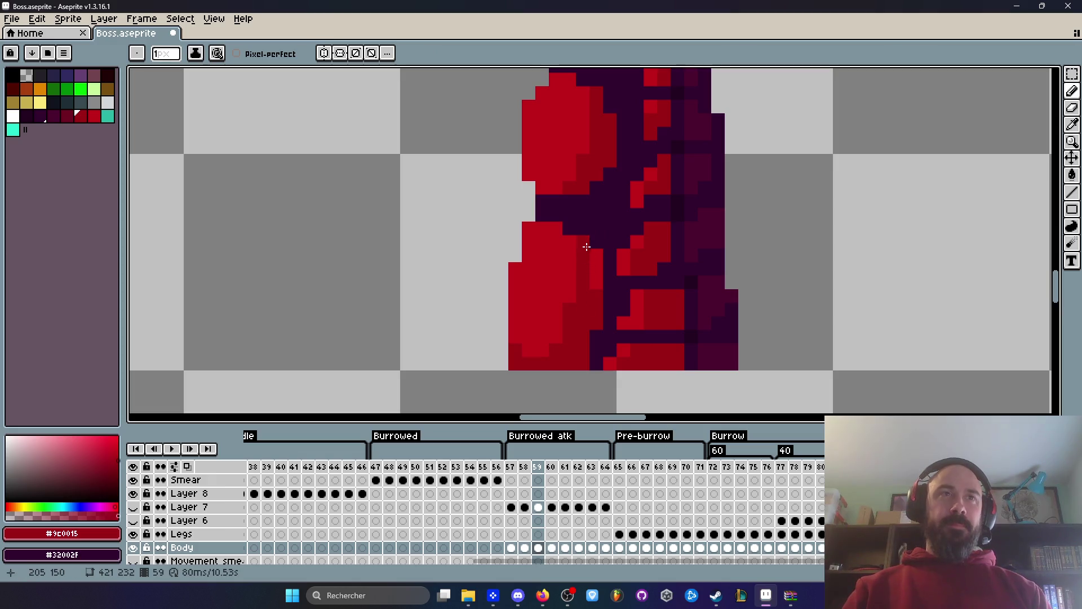
drag(593, 265, 592, 284)
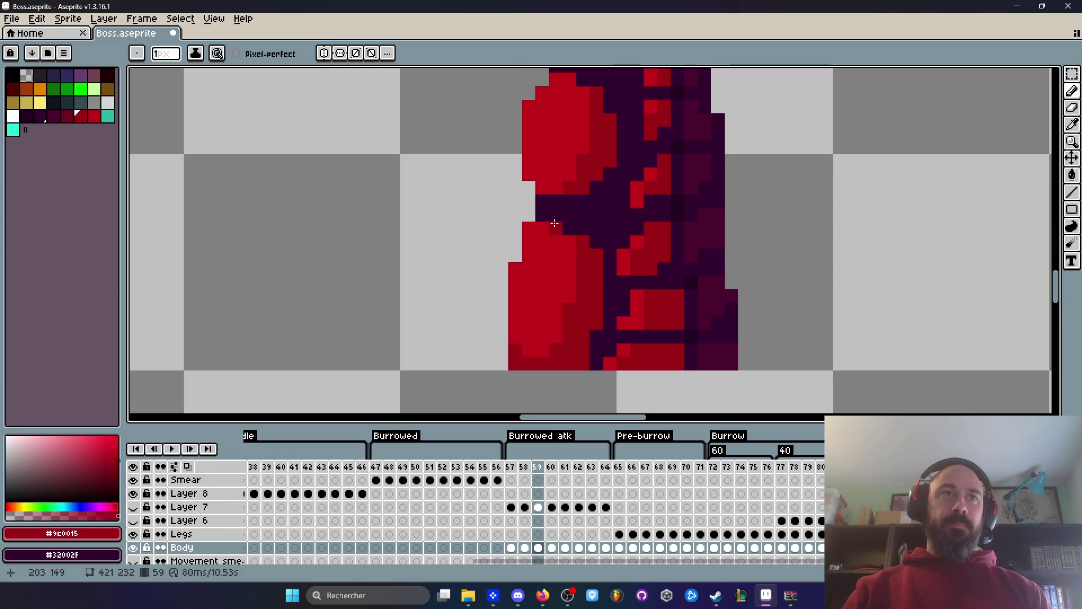
scroll(564, 237, down, 4)
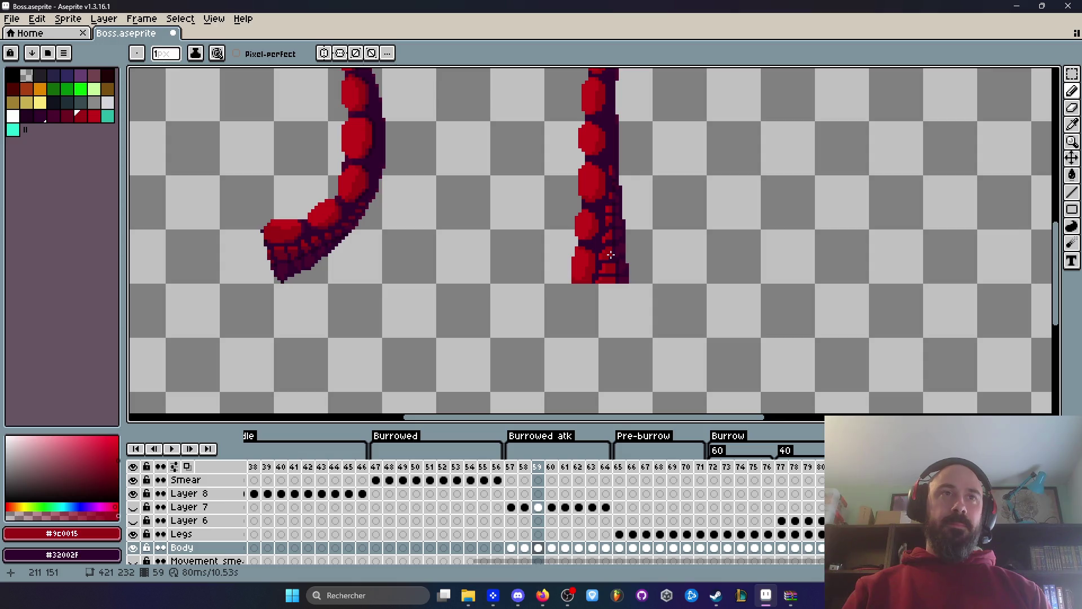
scroll(611, 255, up, 2)
scroll(546, 313, up, 1)
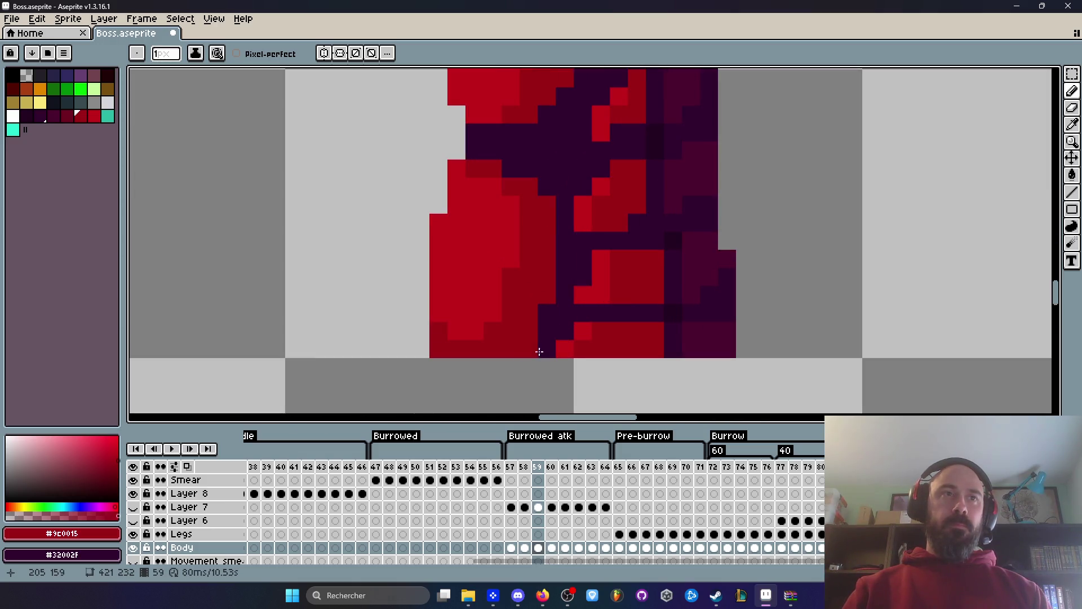
scroll(541, 372, down, 3)
scroll(513, 330, up, 3)
scroll(436, 360, down, 4)
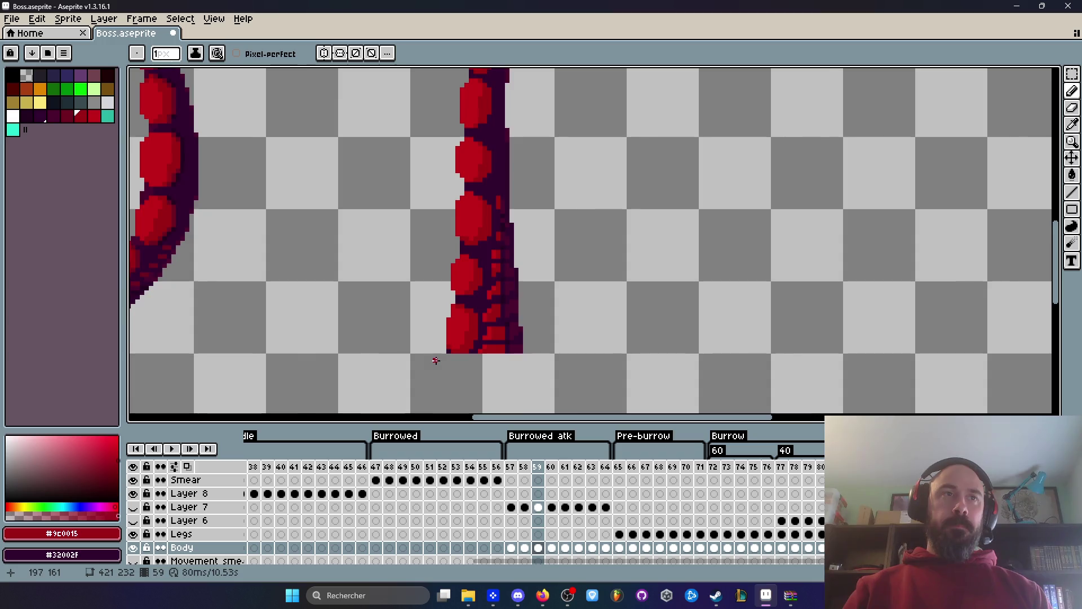
scroll(436, 360, down, 3)
scroll(485, 358, up, 1)
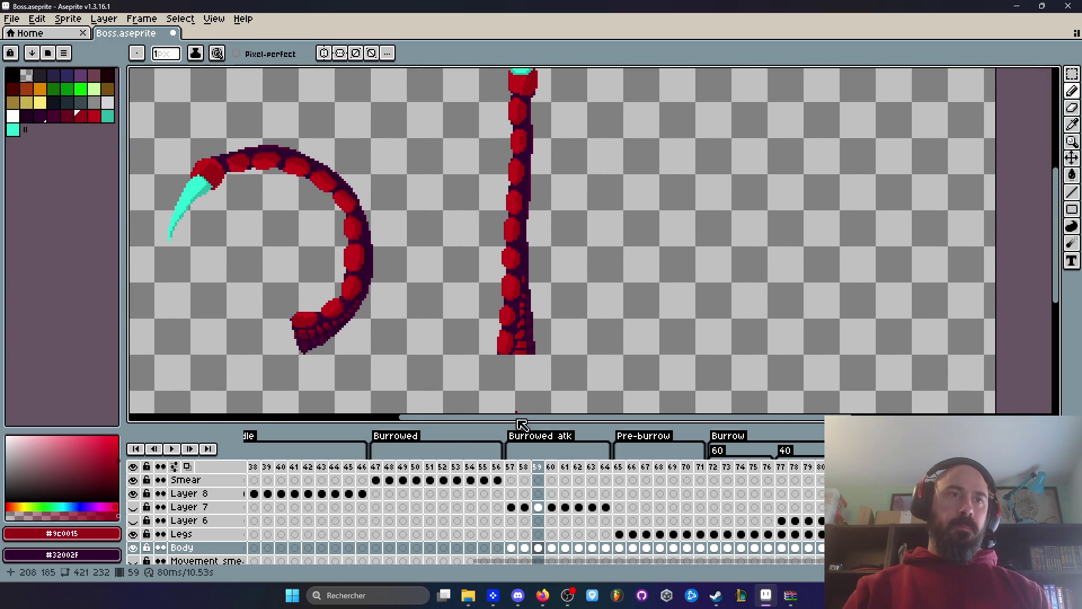
click(526, 466)
click(538, 468)
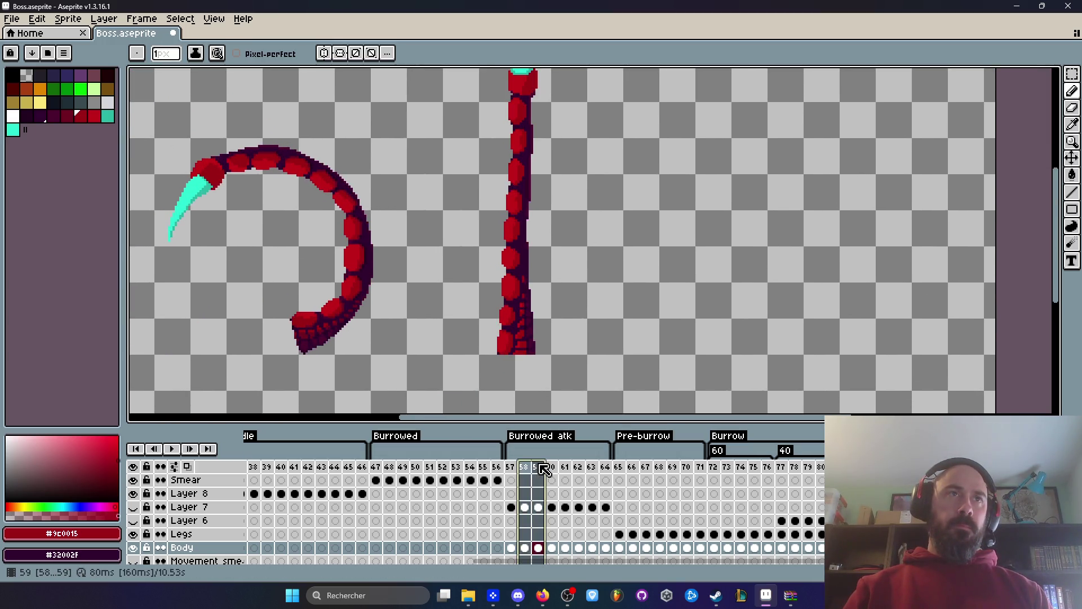
scroll(542, 334, down, 1)
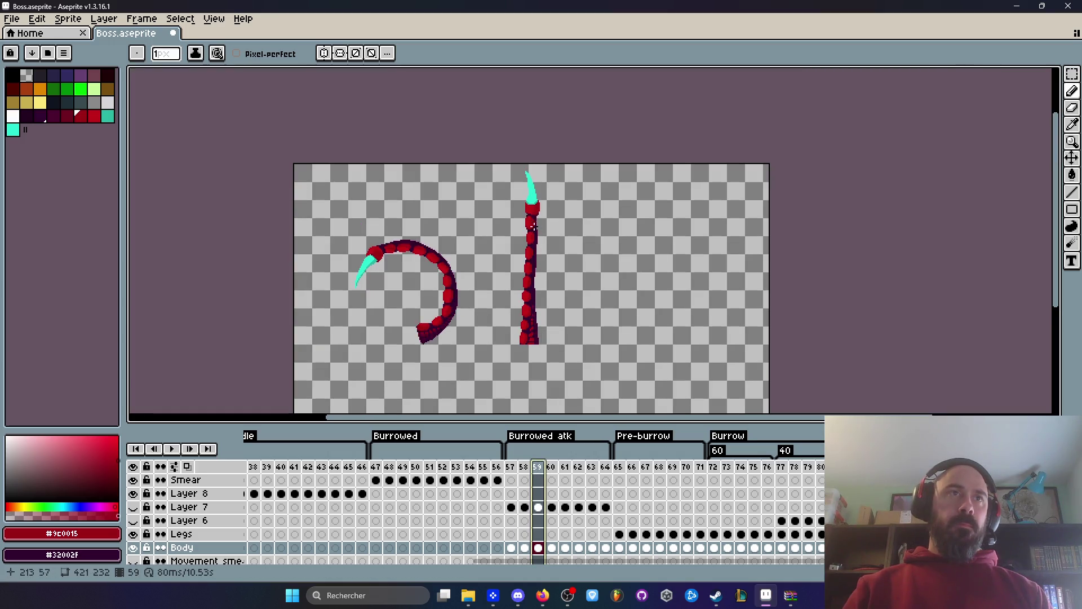
scroll(534, 230, up, 2)
scroll(530, 271, down, 1)
scroll(527, 283, up, 1)
scroll(528, 283, down, 1)
scroll(529, 284, down, 1)
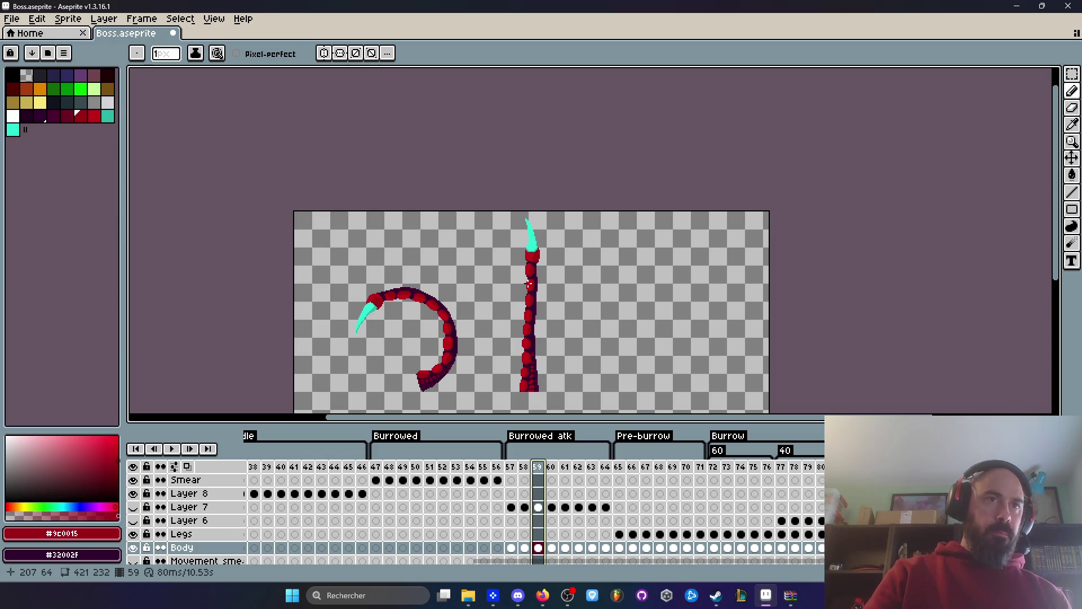
scroll(528, 283, up, 1)
scroll(528, 283, down, 1)
scroll(528, 283, up, 1)
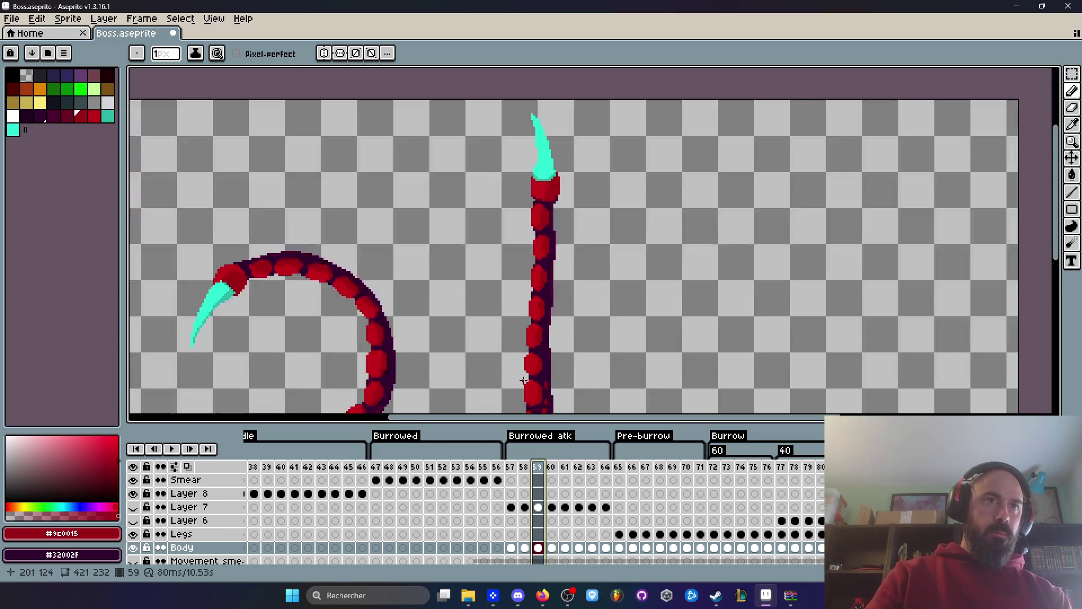
Pick bright red #C20018 and paint a run of pixels down the straight tentacle segment.
scroll(527, 283, up, 2)
drag(529, 284, 533, 272)
scroll(533, 271, up, 2)
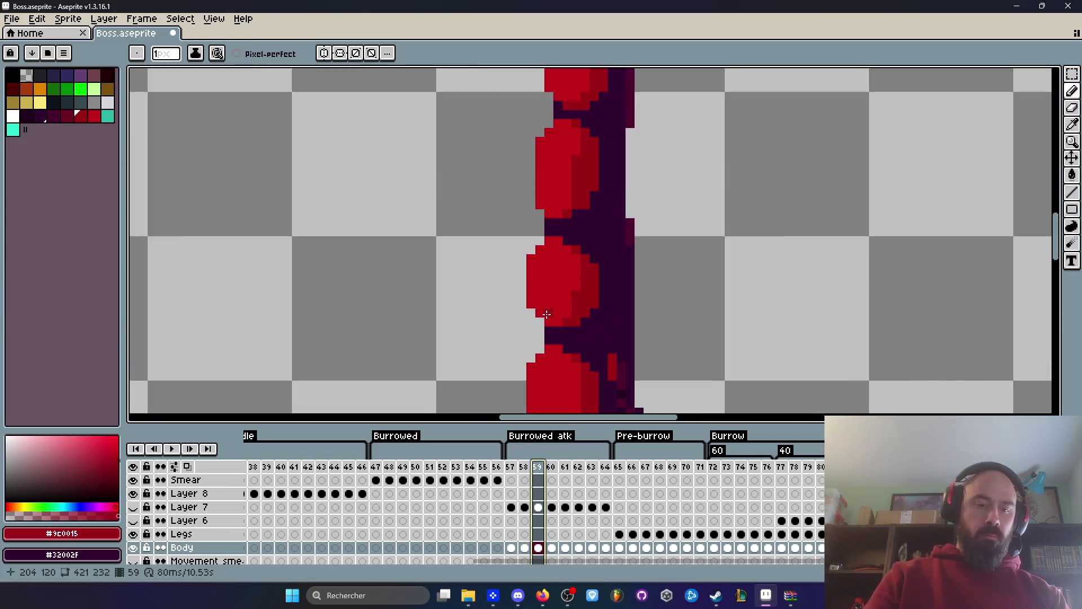
key(i)
scroll(554, 307, down, 1)
scroll(570, 283, down, 1)
click(570, 279)
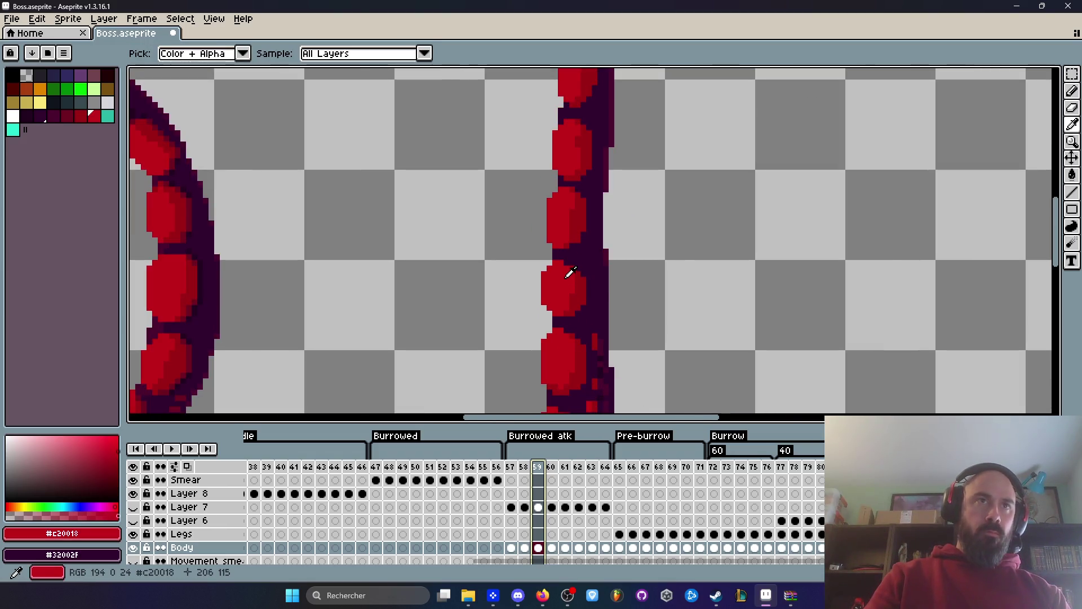
scroll(570, 279, up, 2)
key(b)
mouse_move(531, 212)
mouse_down()
mouse_move(586, 234)
mouse_move(616, 277)
mouse_move(602, 280)
mouse_up()
Pick darker red #9C0015 and shade the segment's right edge and inner columns.
key(space)
scroll(574, 270, down, 3)
scroll(530, 186, up, 2)
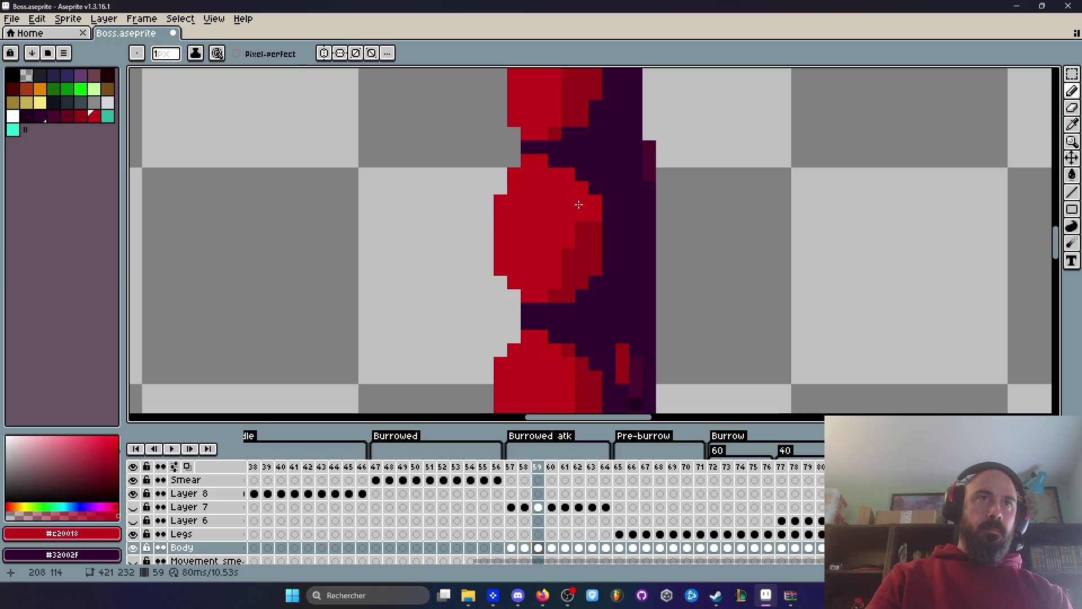
key(i)
click(583, 232)
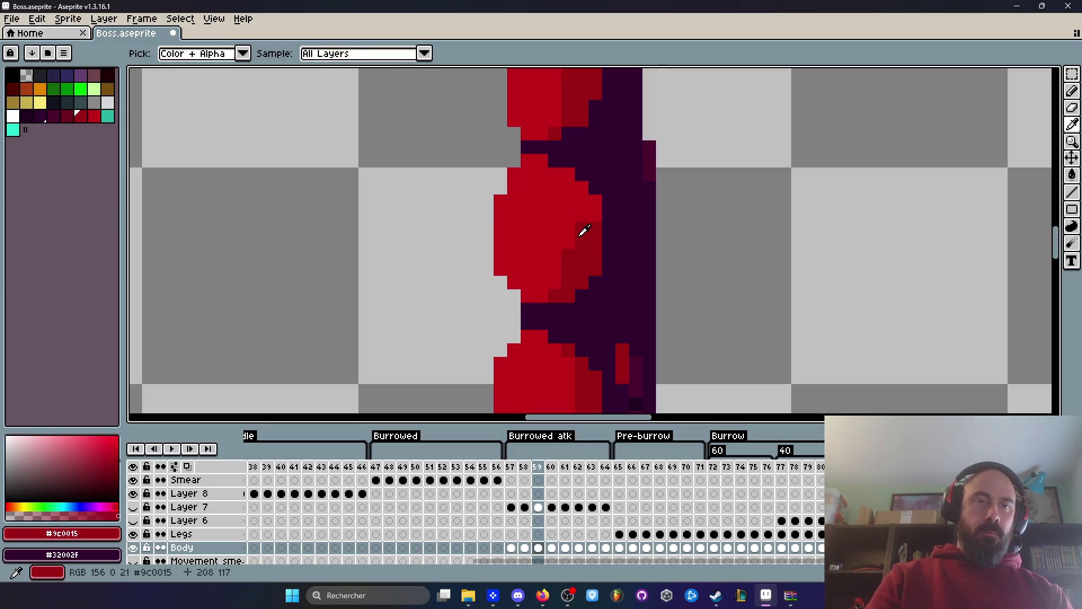
scroll(589, 224, up, 1)
key(b)
click(582, 169)
mouse_move(597, 184)
mouse_down()
mouse_move(597, 213)
mouse_move(580, 213)
mouse_up()
drag(563, 170, 563, 248)
drag(545, 298, 545, 200)
click(564, 153)
Resample bright red #C20018 and paint highlight columns down the segment's middle.
scroll(567, 151, down, 8)
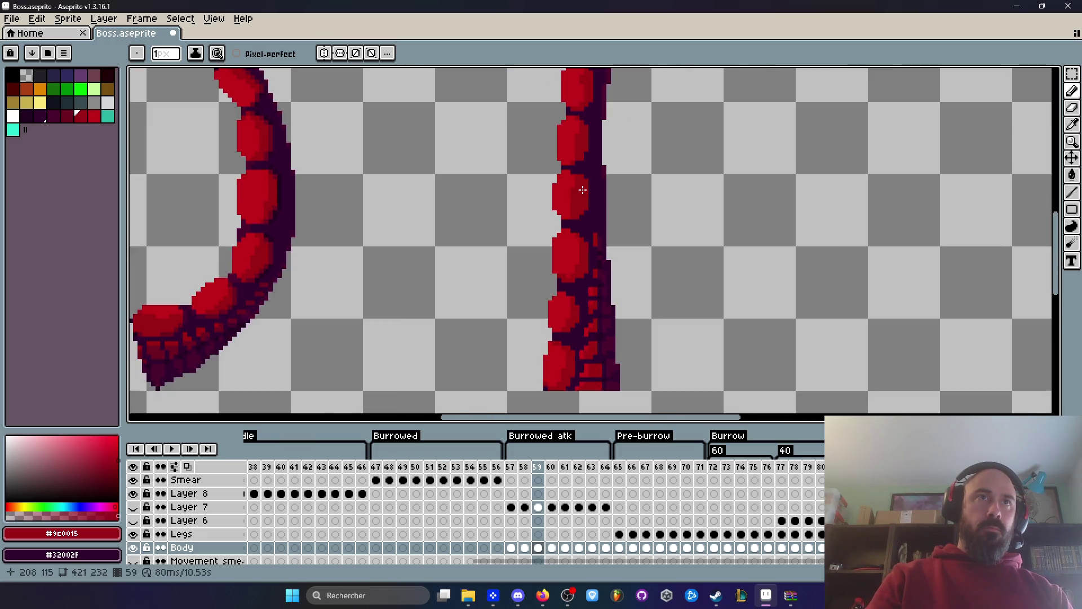
scroll(592, 189, up, 3)
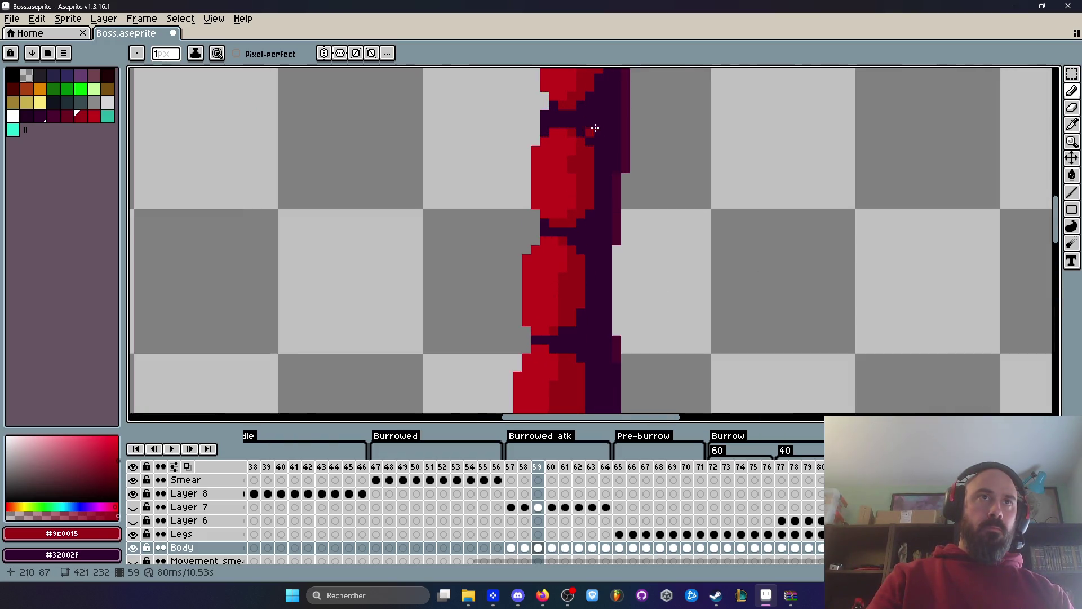
scroll(587, 121, down, 5)
key(space)
scroll(592, 164, up, 6)
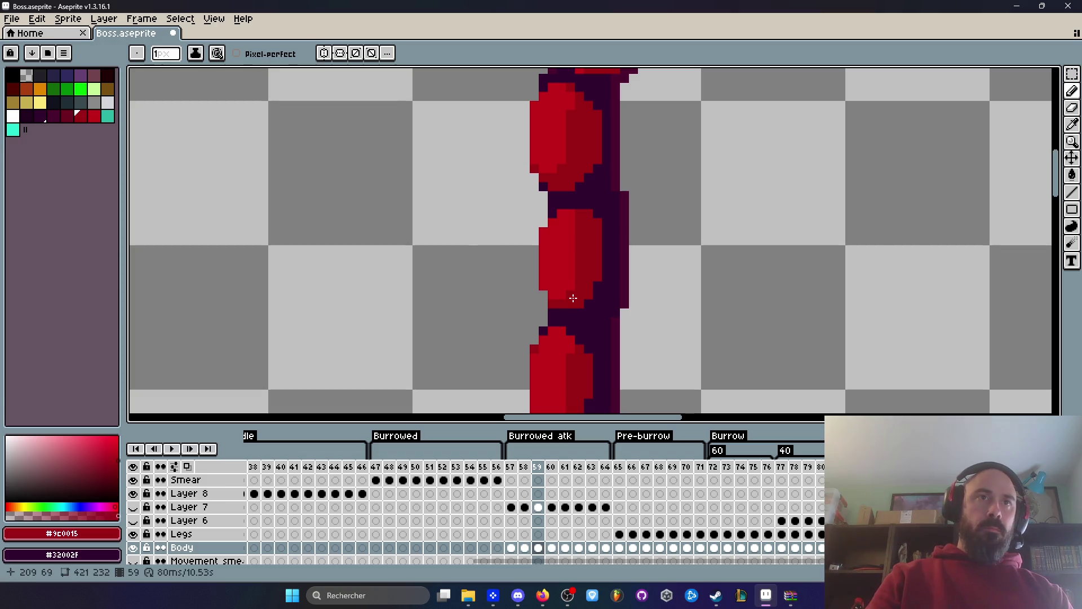
alt+click(566, 245)
scroll(566, 247, up, 3)
mouse_move(596, 225)
mouse_down()
mouse_move(600, 291)
mouse_move(573, 331)
mouse_up()
click(592, 188)
scroll(592, 225, down, 3)
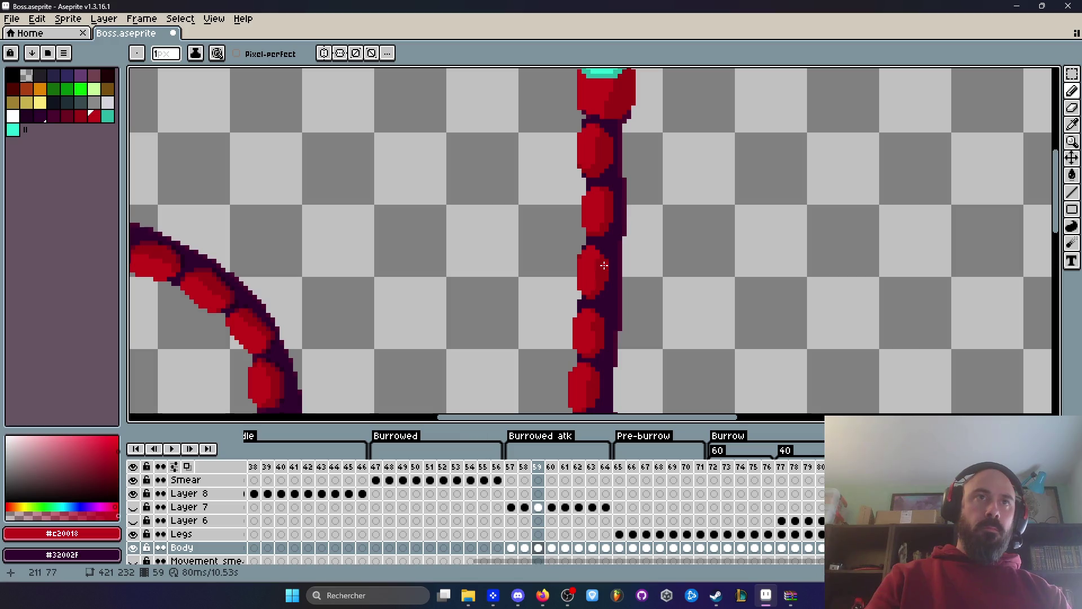
scroll(592, 262, up, 3)
scroll(592, 263, up, 1)
mouse_move(592, 206)
mouse_down()
mouse_move(584, 309)
mouse_move(571, 328)
mouse_up()
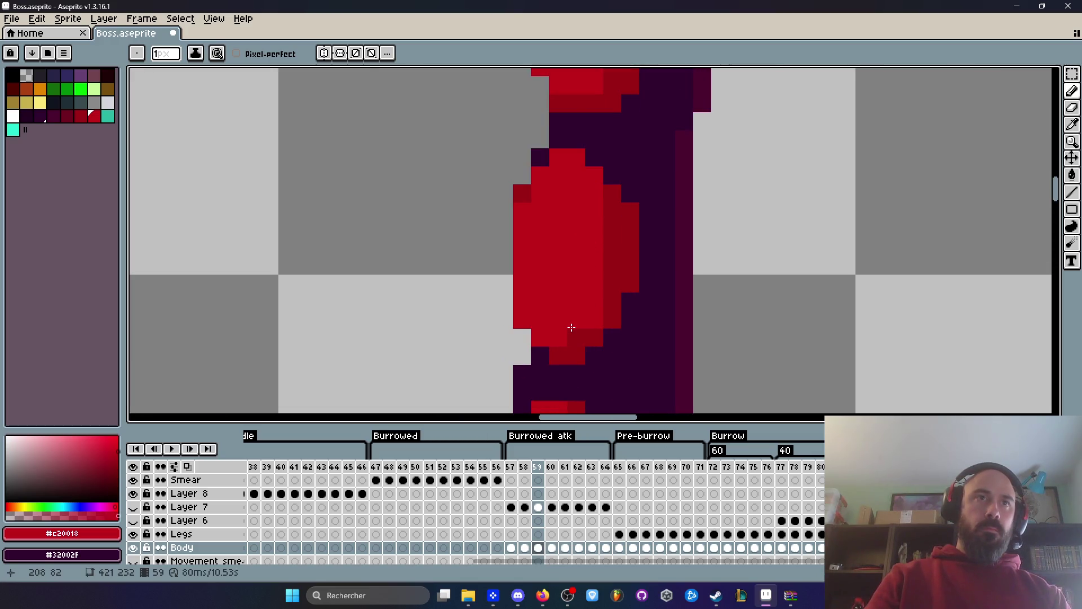
Pick the darker red #9C0015 again and review the shaded tentacle.
alt+click(627, 251)
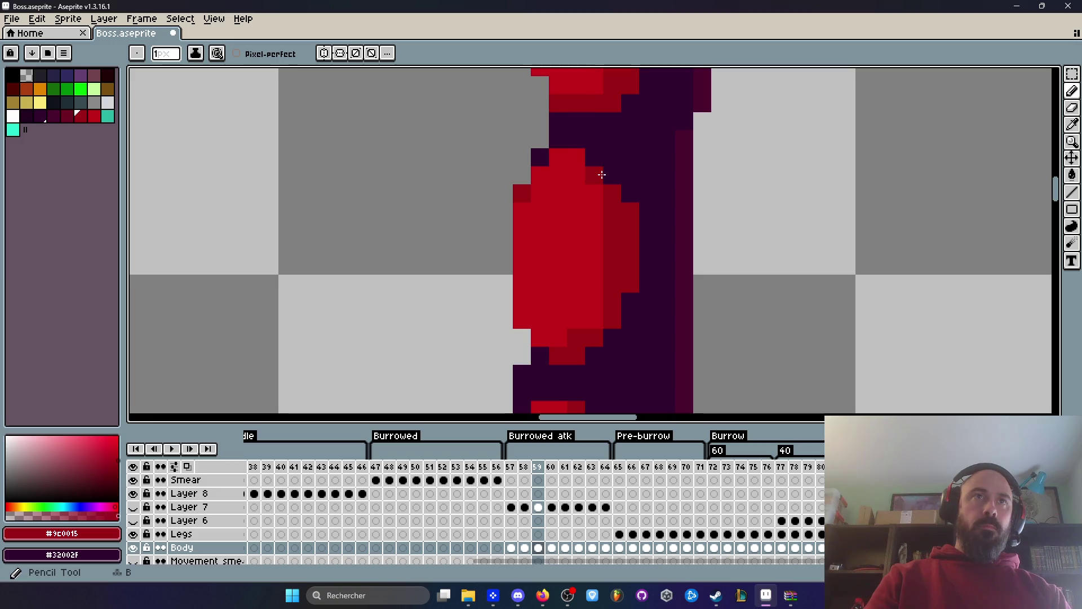
scroll(576, 155, down, 1)
scroll(573, 155, down, 3)
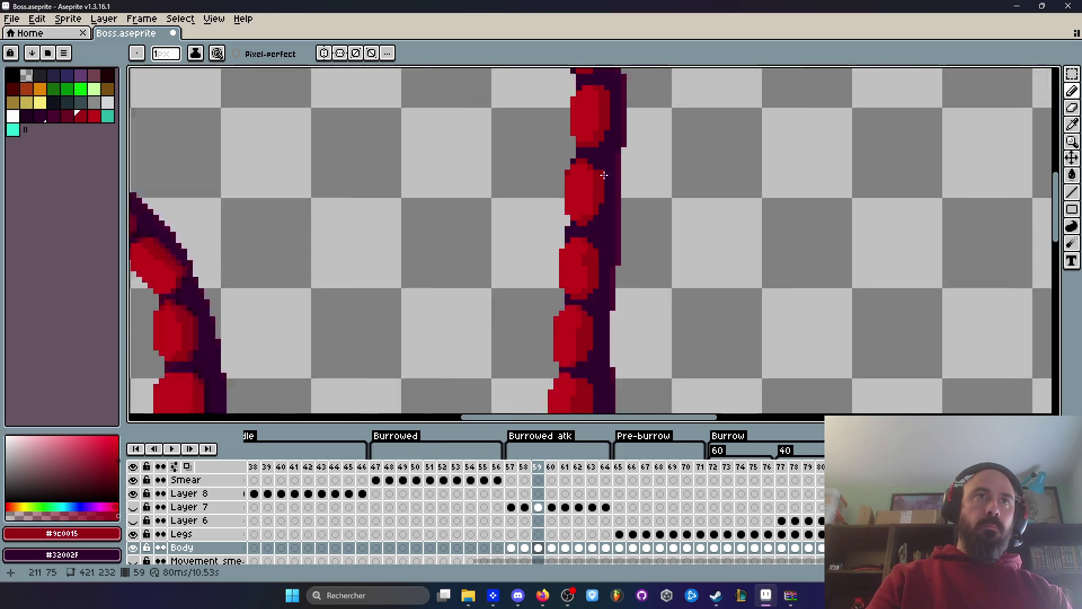
scroll(633, 187, up, 3)
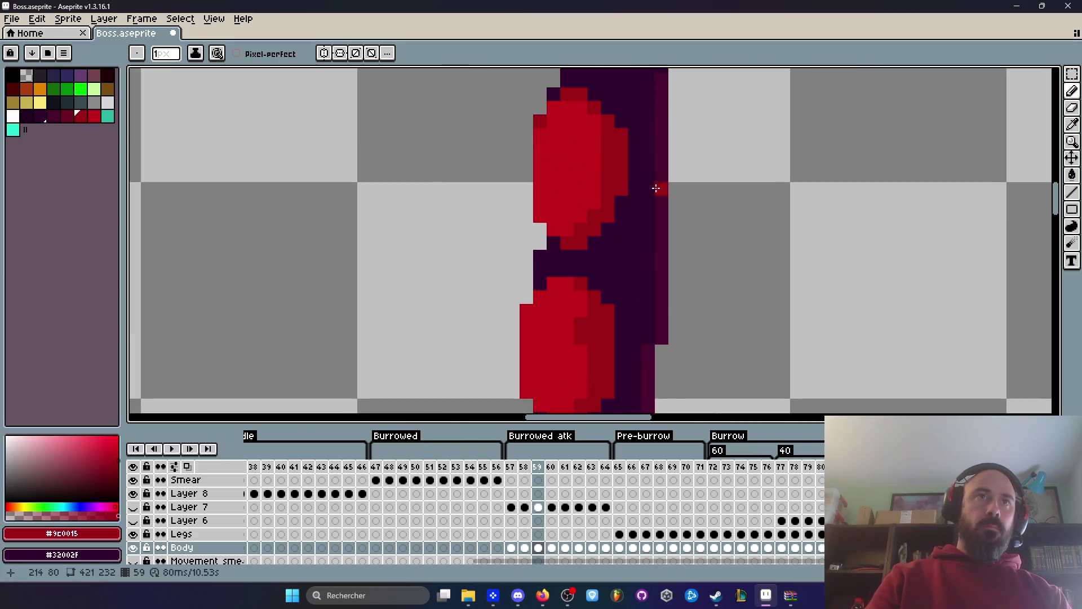
scroll(651, 194, down, 2)
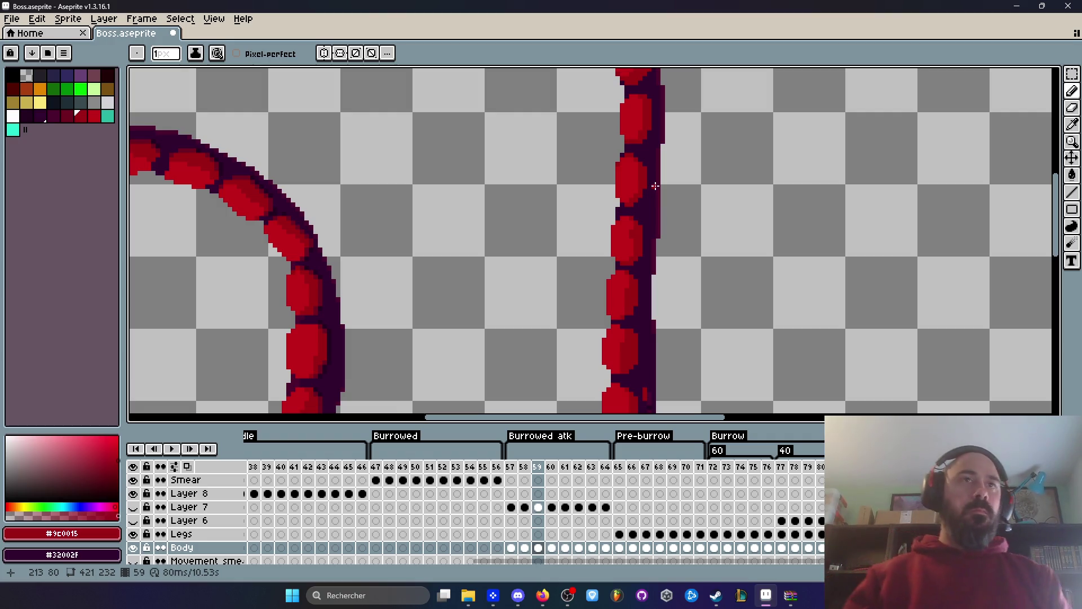
scroll(643, 289, up, 1)
scroll(643, 289, down, 1)
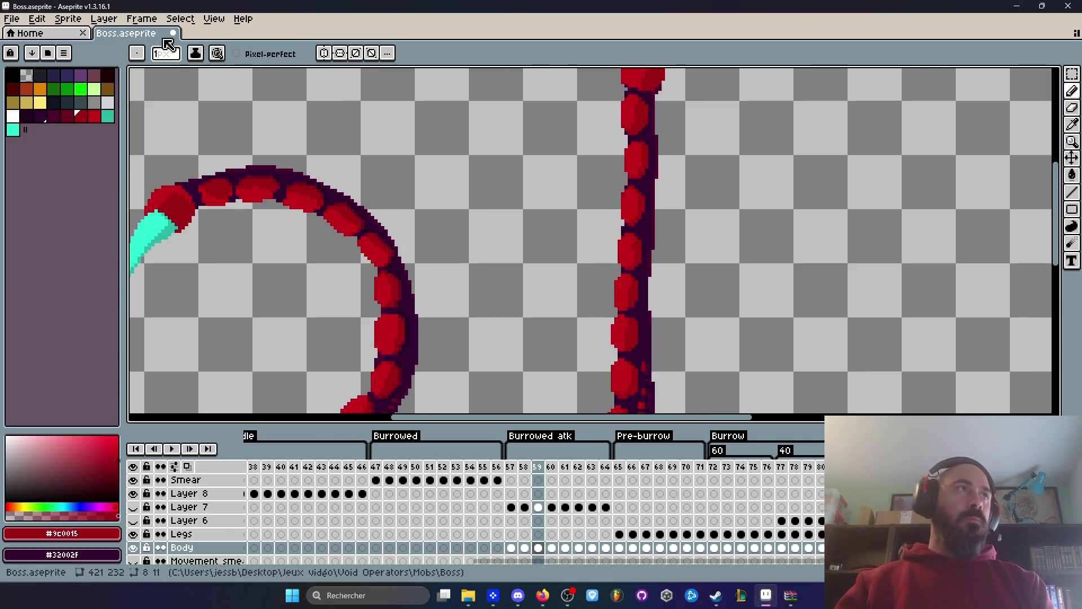
click(14, 20)
Fit the whole sprite in view, select frames 57 to 59, and play them back.
key(Escape)
scroll(507, 242, down, 2)
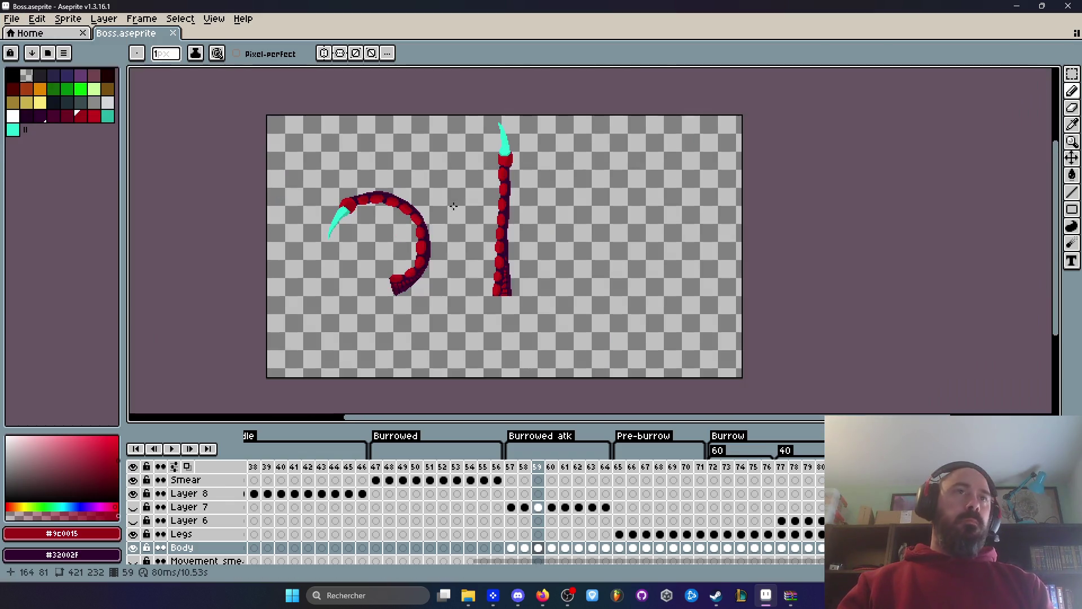
key(z)
mouse_move(514, 472)
mouse_down()
mouse_move(580, 476)
mouse_move(529, 478)
mouse_up()
click(511, 467)
click(172, 448)
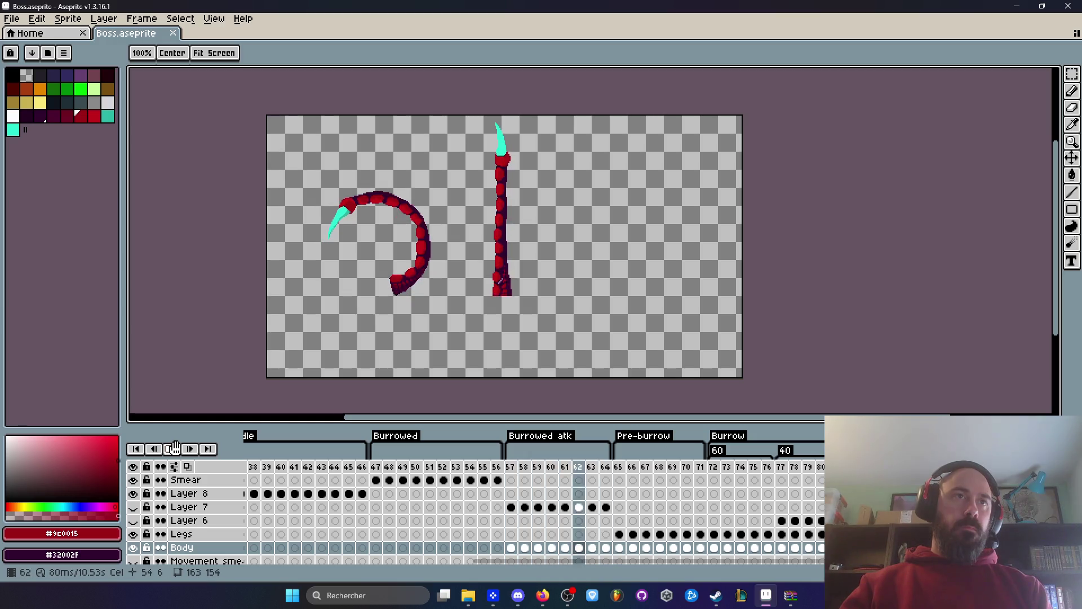
click(524, 467)
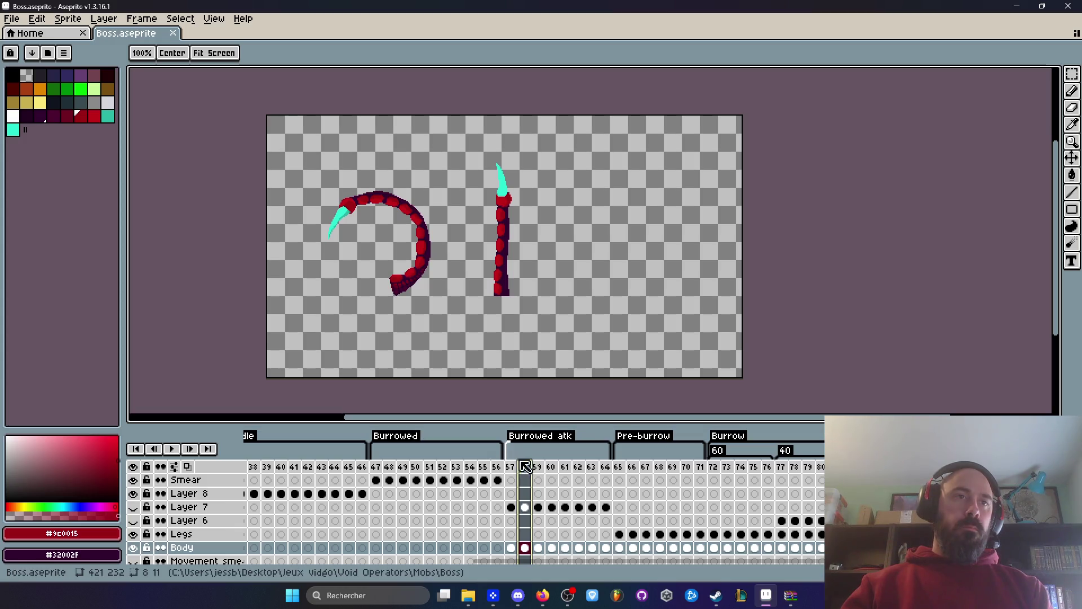
Move frame 57 one position later, play to check, then undo the change.
click(513, 471)
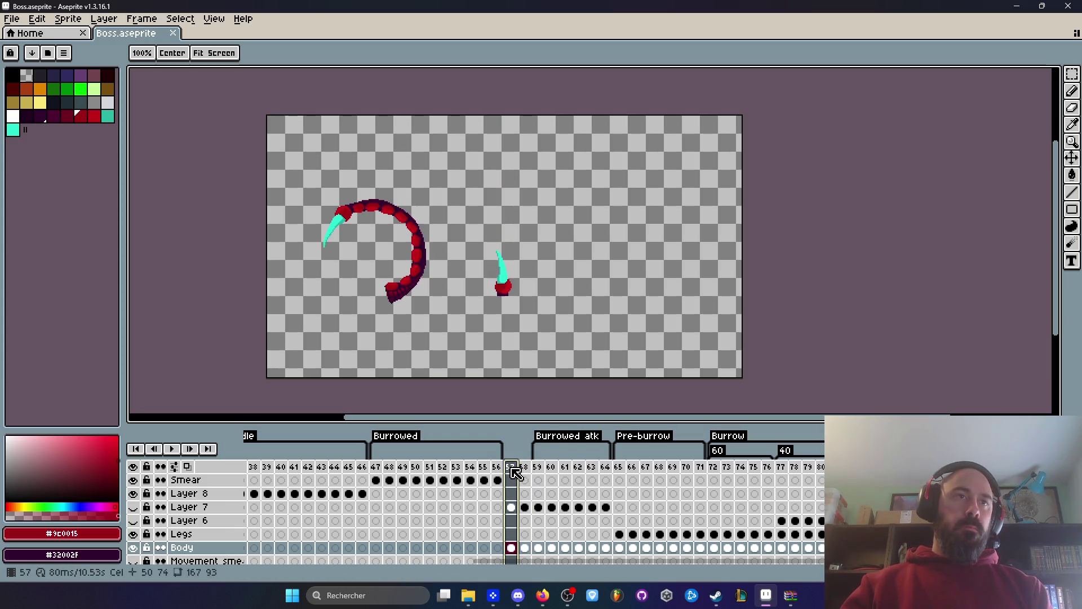
click(514, 468)
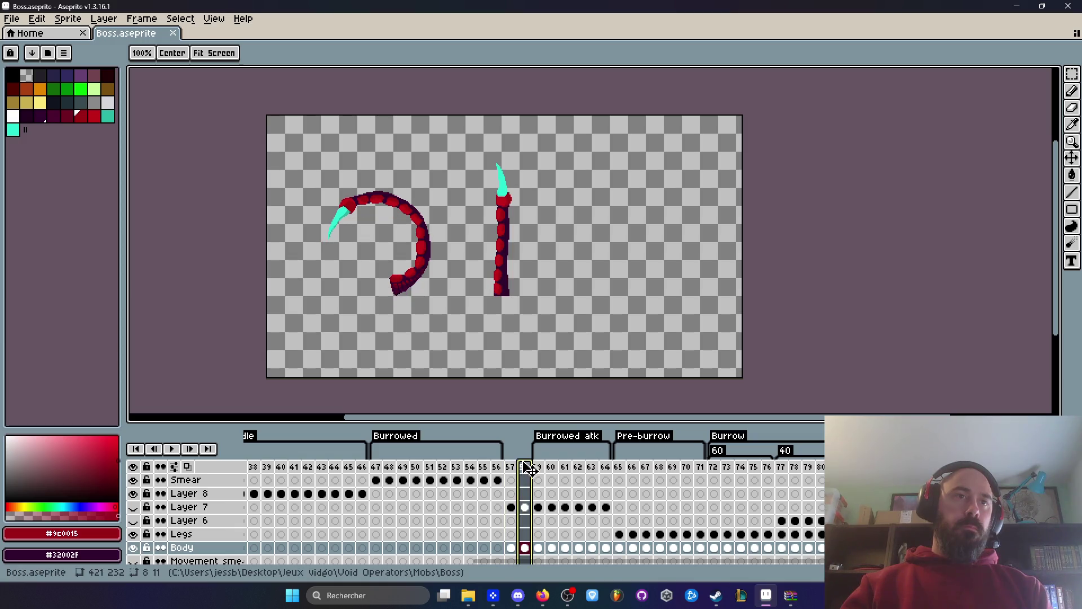
drag(524, 480, 531, 470)
click(172, 449)
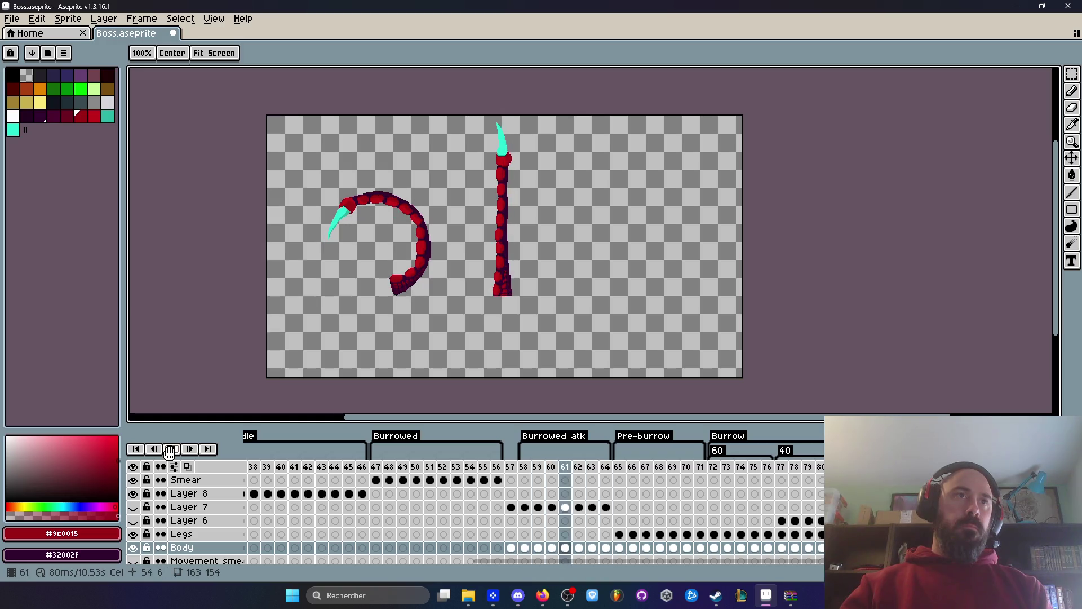
key(ctrl+z)
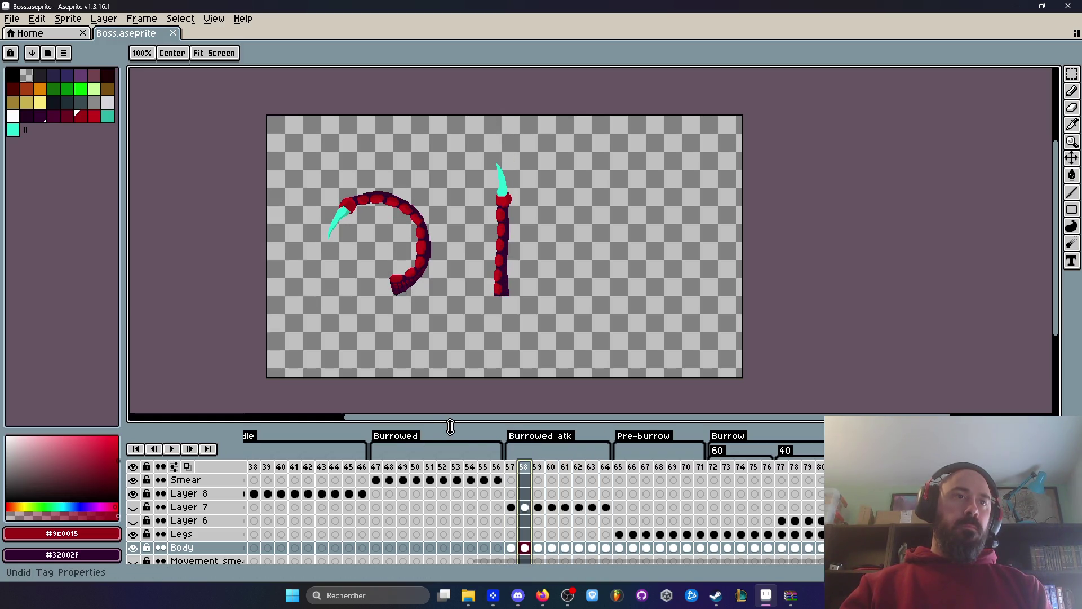
Replay the Burrowed atk frames, stop on frame 57, and zoom in with the Pencil ready.
click(173, 450)
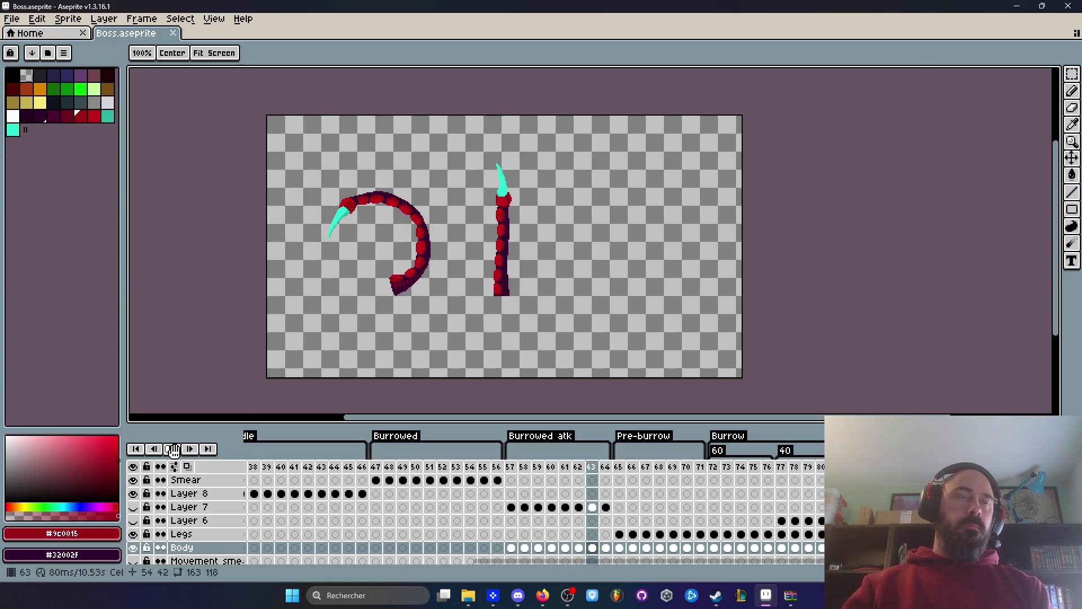
click(174, 450)
click(511, 467)
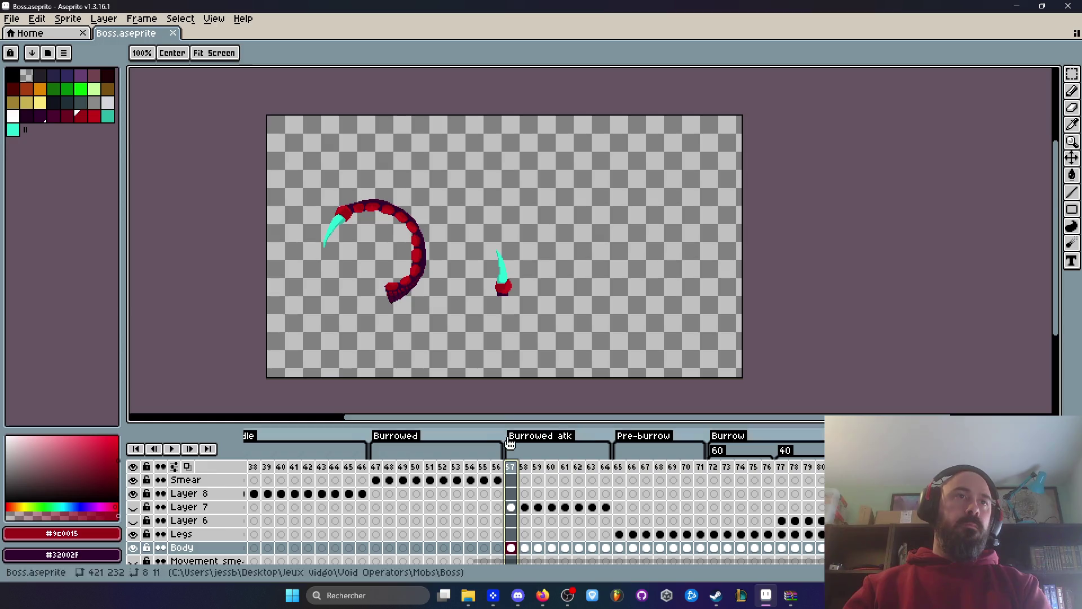
key(b)
scroll(506, 315, up, 2)
scroll(496, 274, up, 1)
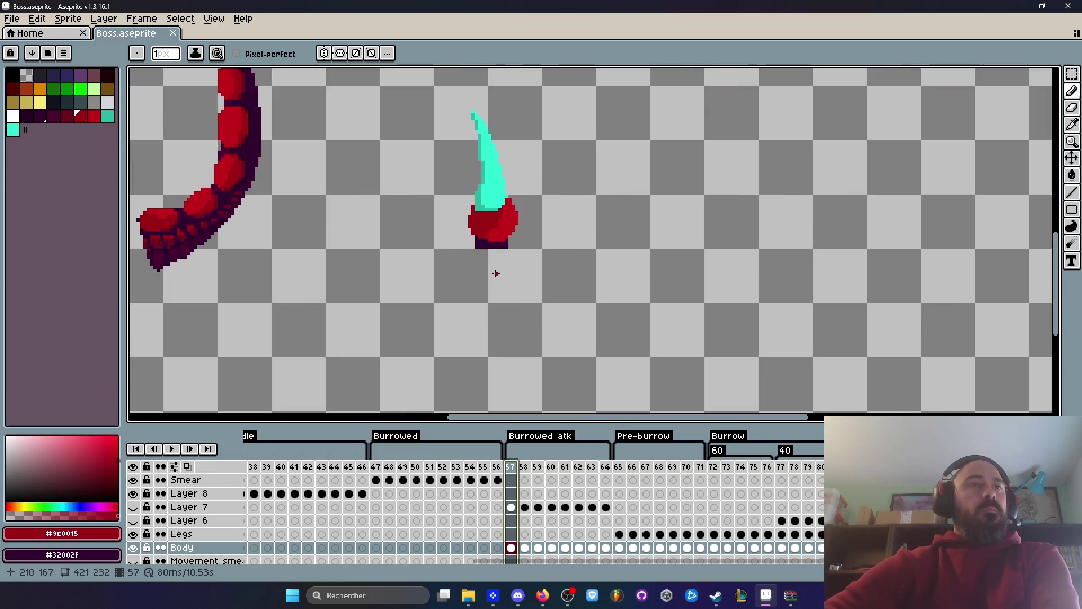
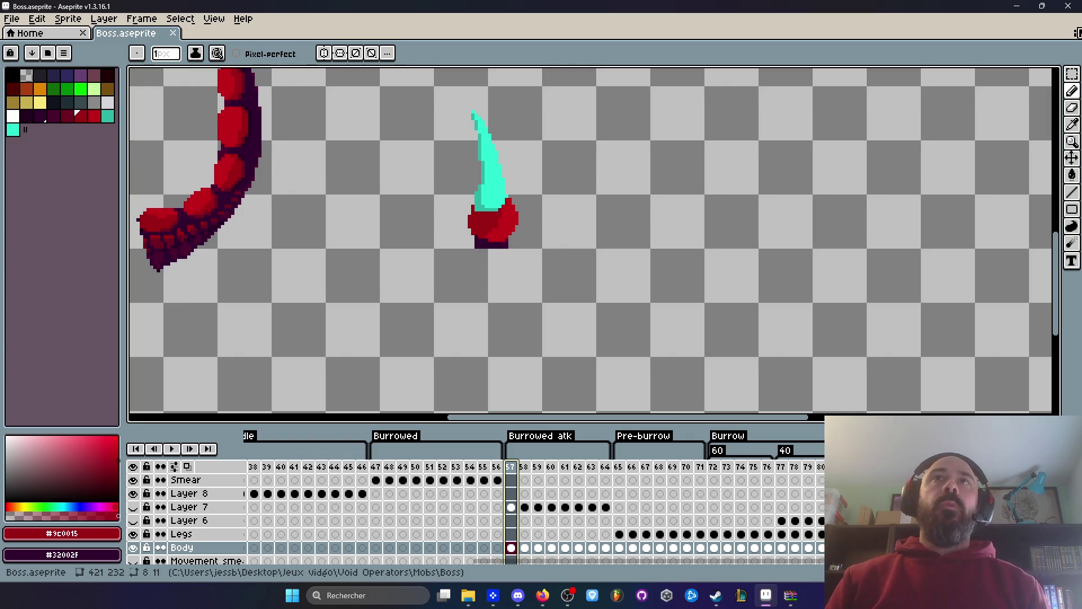
Move the sprite editor aside, minimize Steam and close the V0.13 folder window.
click(1041, 7)
drag(638, 11, 638, 214)
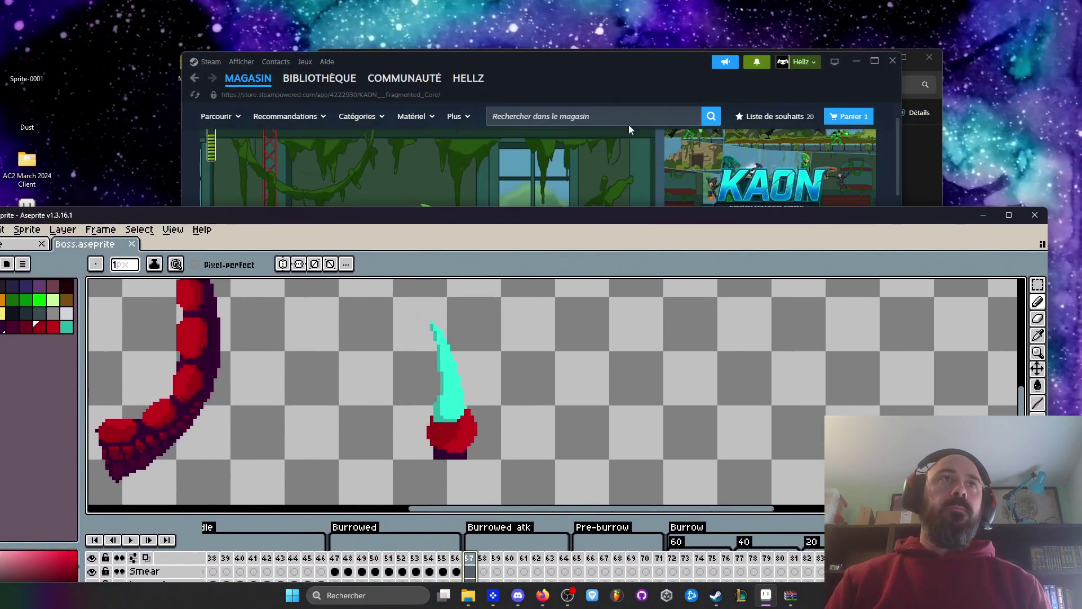
click(645, 80)
click(850, 63)
click(712, 69)
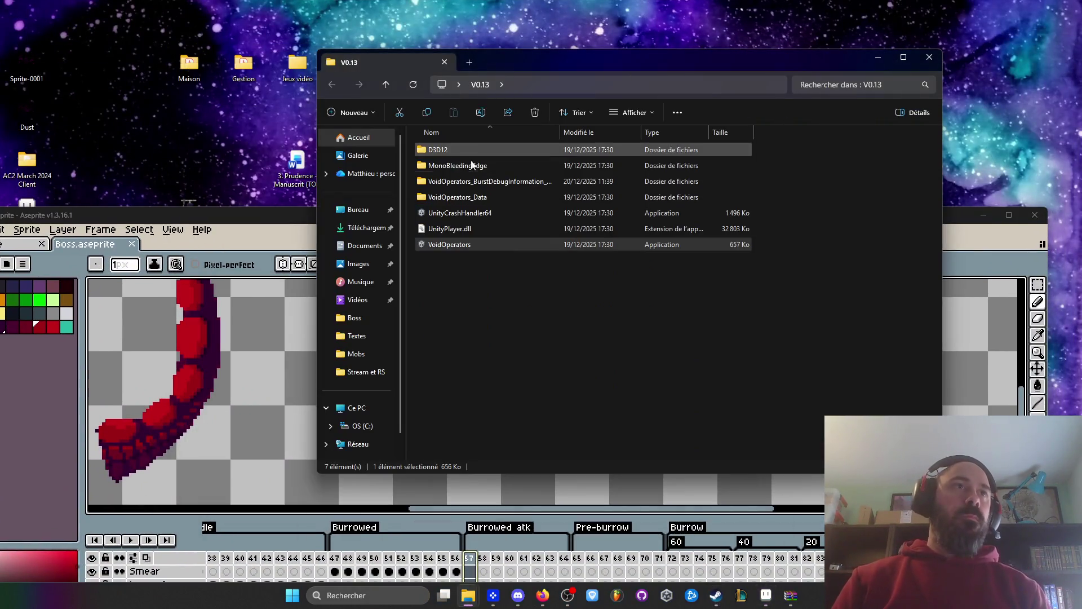
click(930, 57)
Browse Jeux vidéo > Void Operators > Réfs and open the Electric.gif reference.
double_click(298, 67)
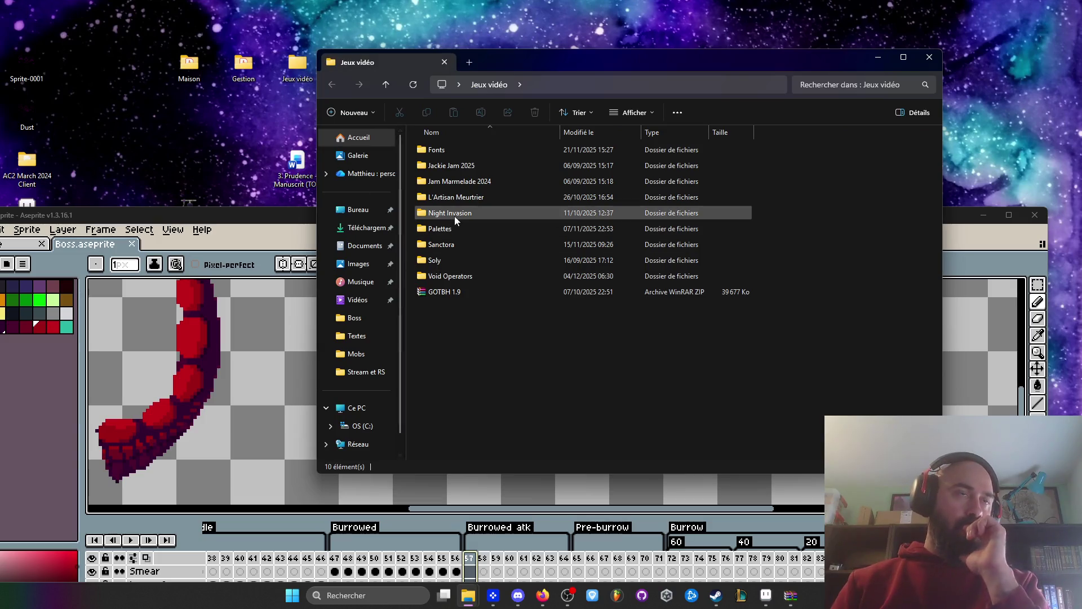
double_click(458, 278)
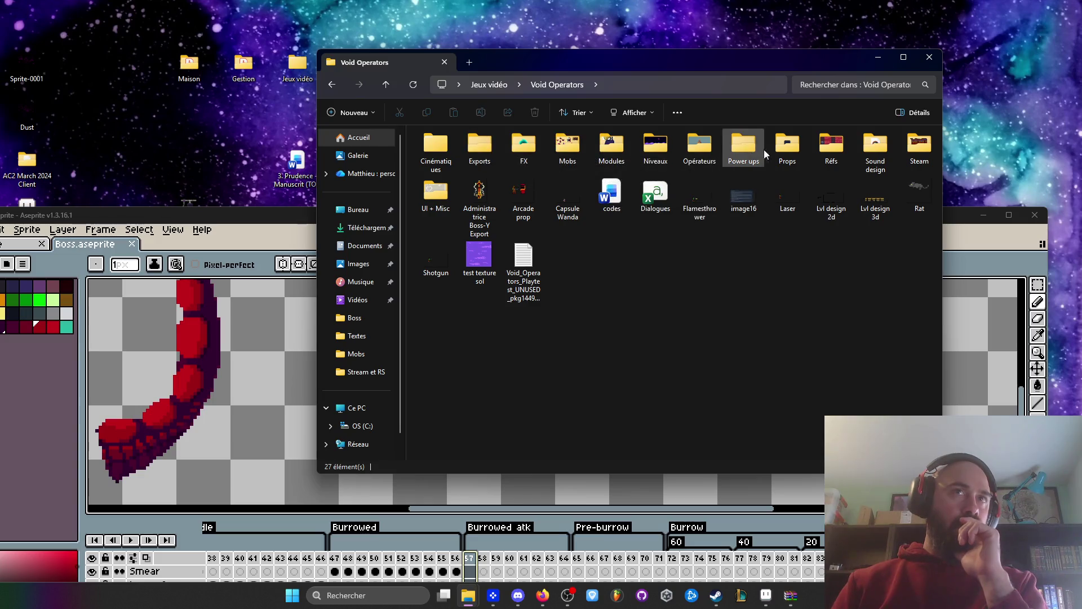
double_click(839, 145)
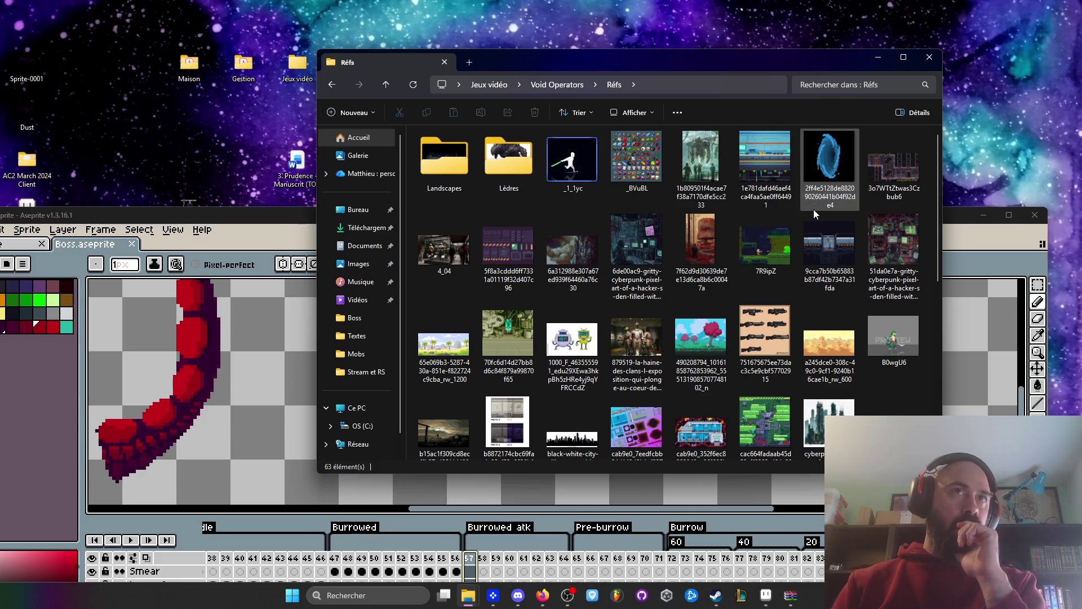
scroll(814, 209, down, 2)
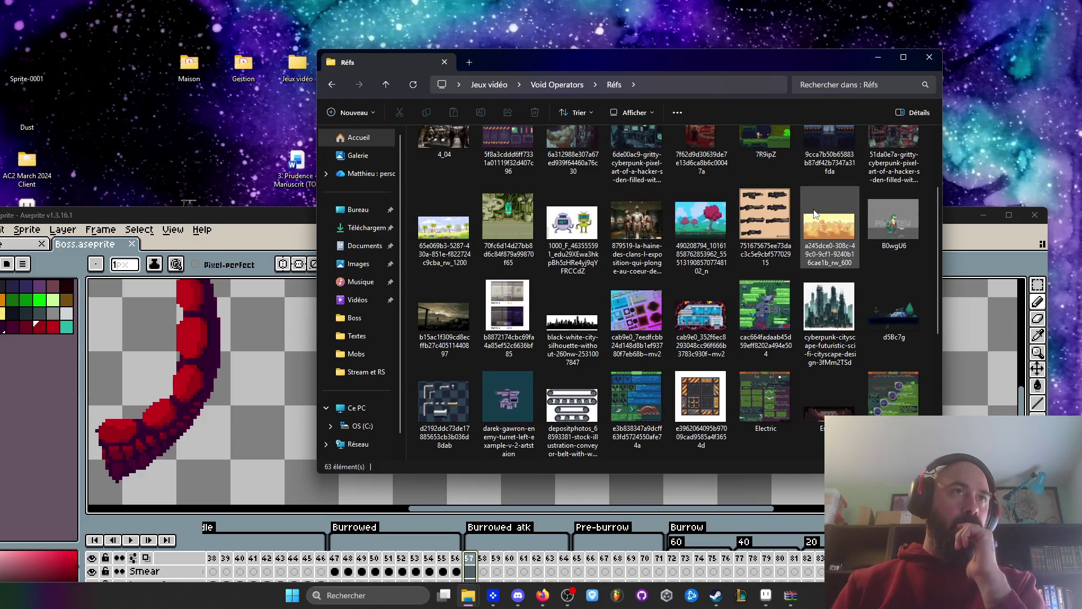
scroll(814, 213, down, 5)
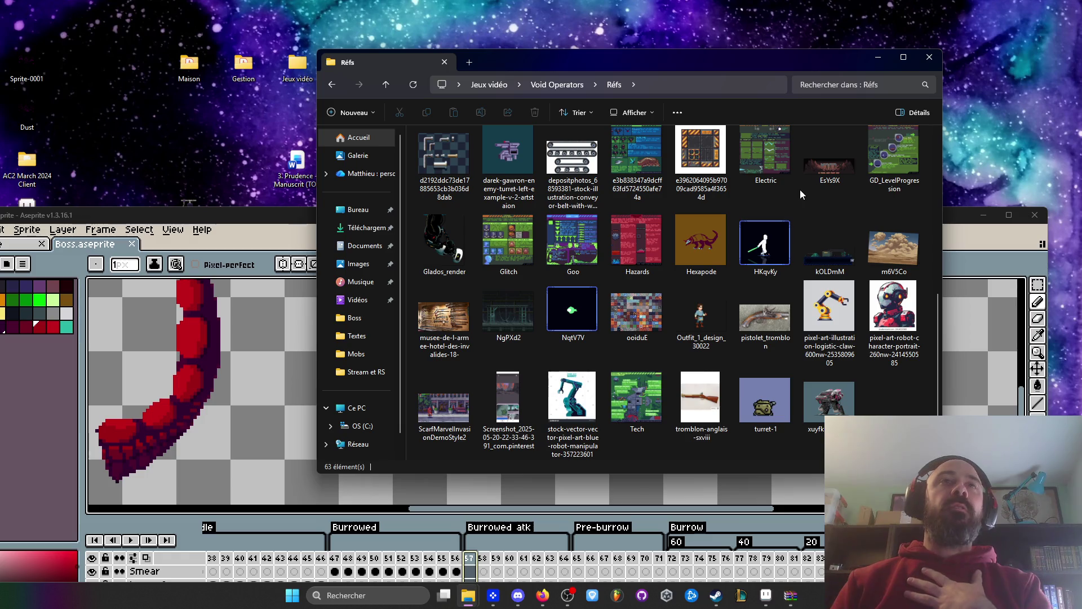
scroll(801, 194, up, 2)
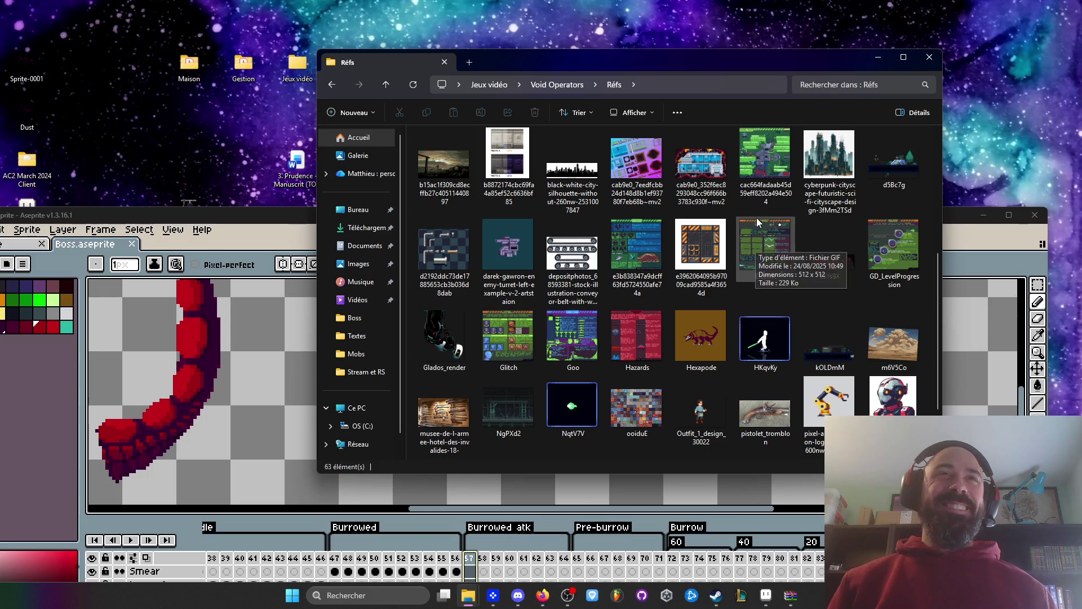
click(769, 242)
double_click(770, 241)
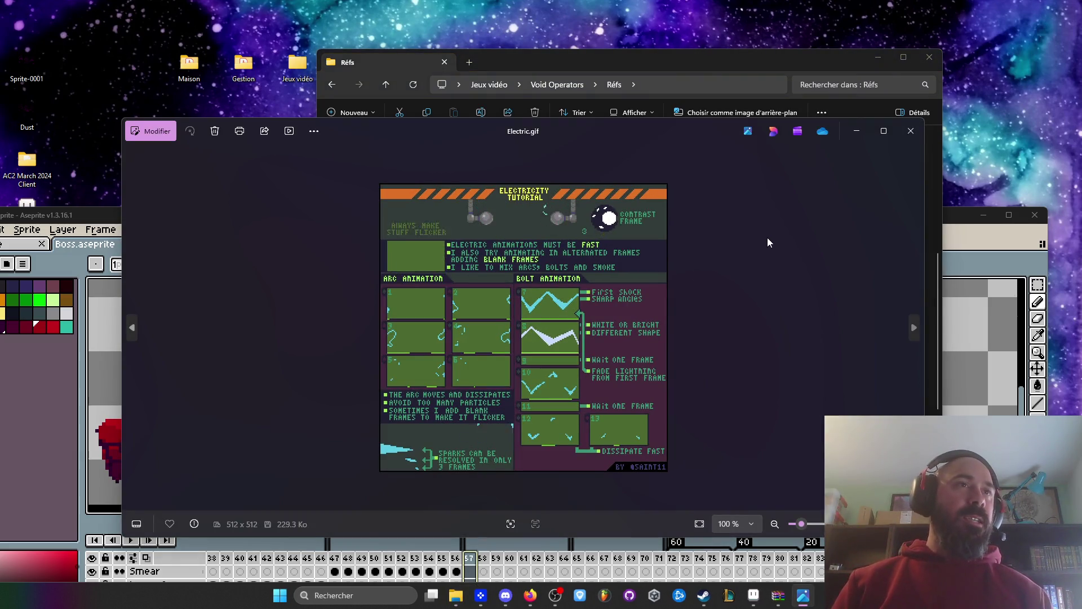
click(910, 131)
double_click(876, 262)
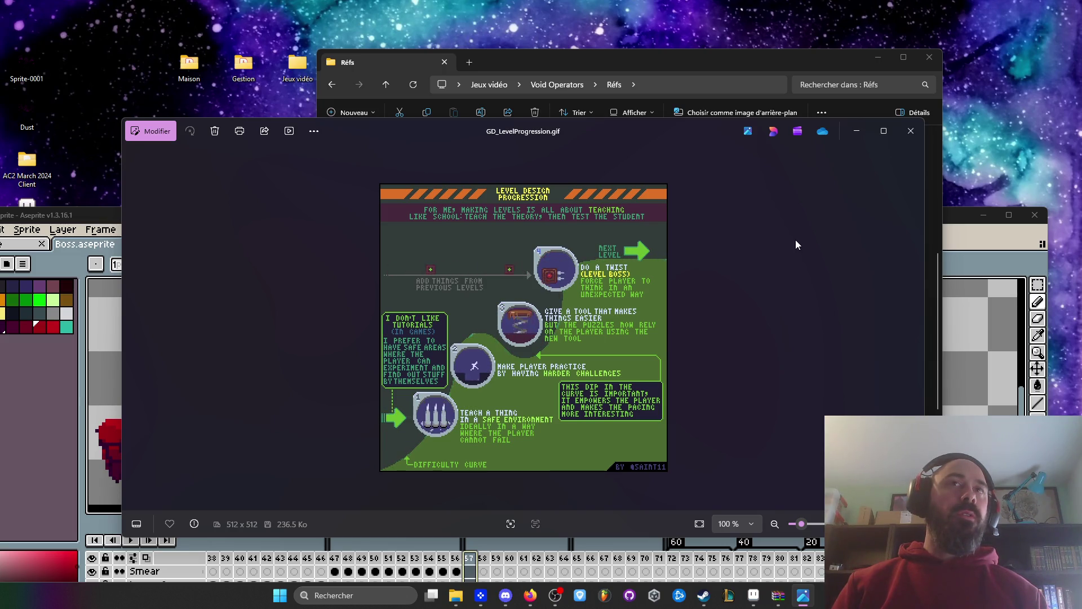
click(912, 132)
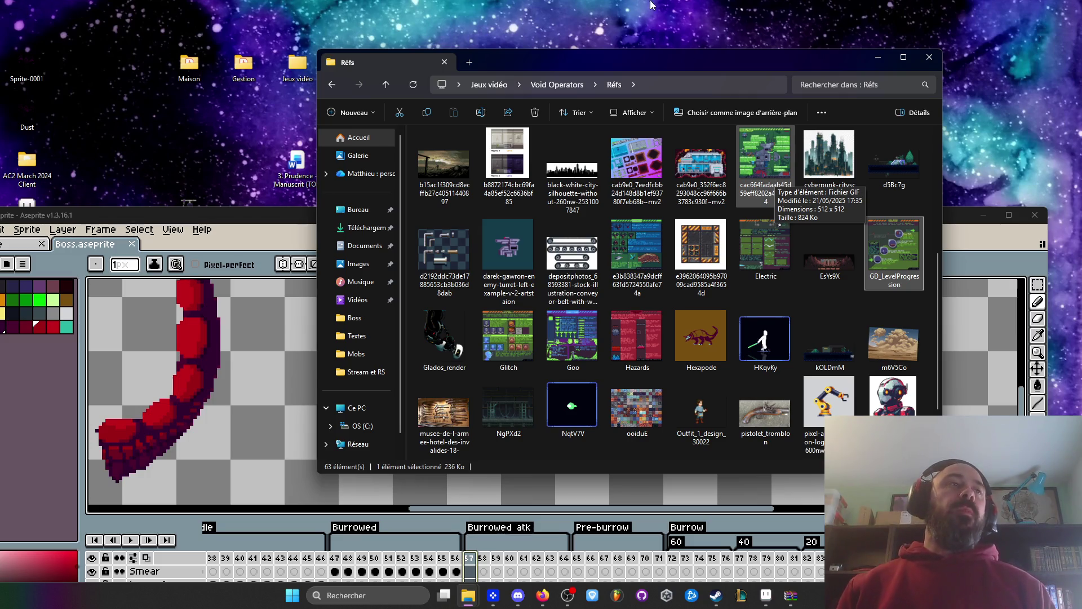
double_click(249, 213)
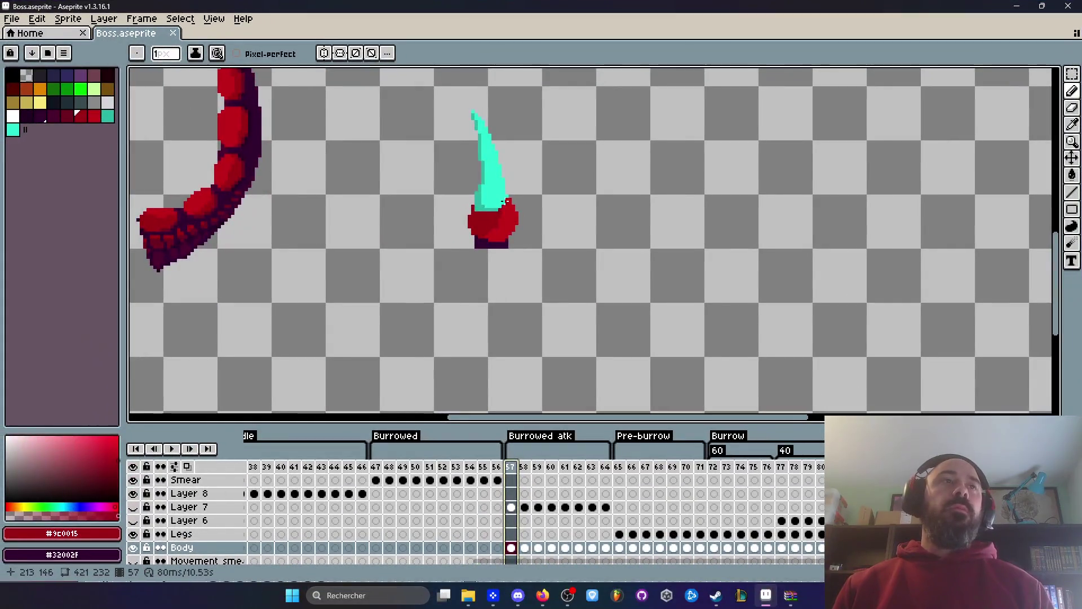
Select frames 57–58 and try a red zigzag scribble below the body, then undo it.
scroll(506, 206, down, 2)
scroll(506, 206, up, 2)
click(525, 479)
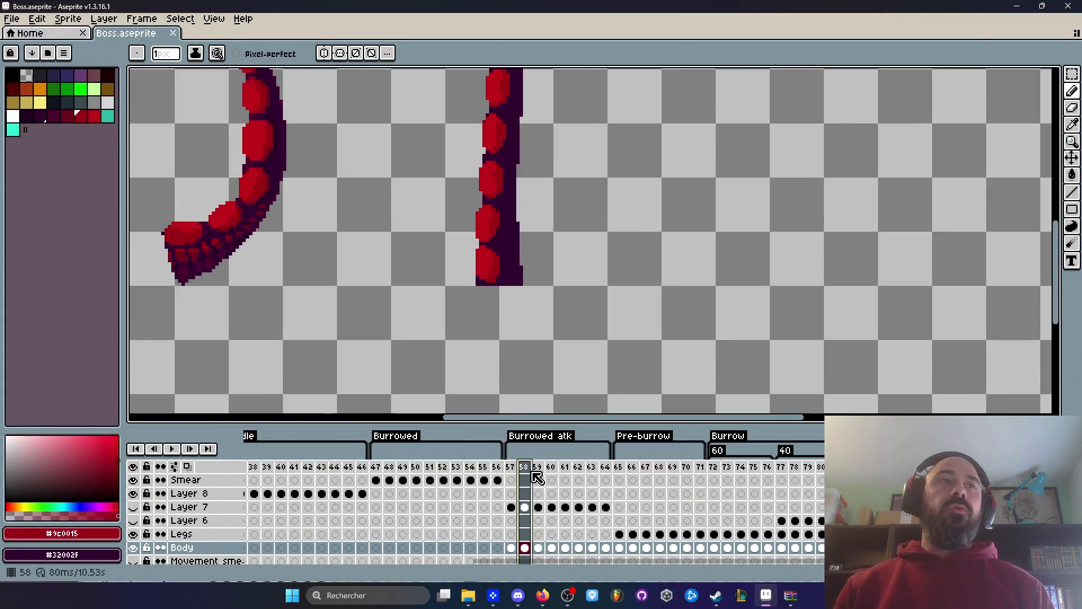
drag(531, 479, 511, 479)
scroll(477, 297, up, 1)
mouse_move(477, 297)
mouse_down()
mouse_move(512, 301)
mouse_move(532, 343)
mouse_up()
scroll(533, 343, down, 1)
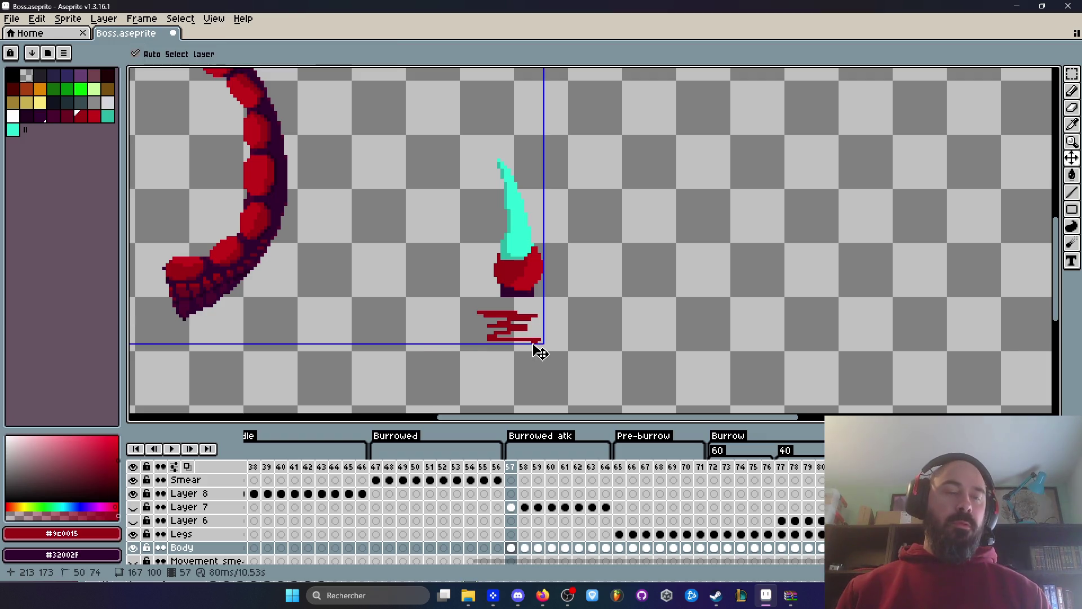
key(ctrl+z)
On the Smear layer's frame 57 cel, test red curved strokes at 3px brush size, then undo.
click(514, 484)
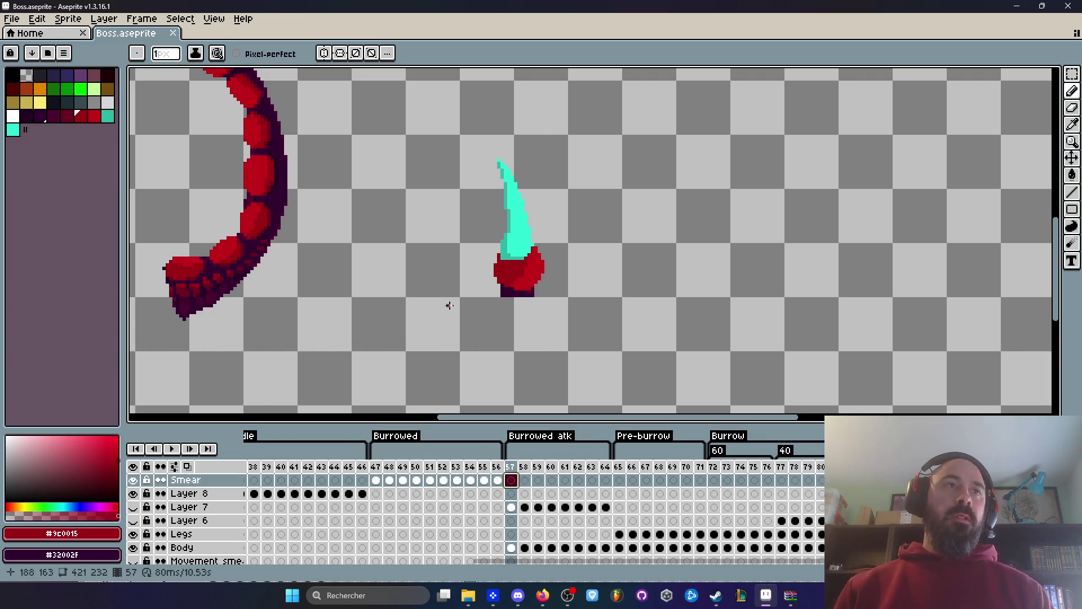
mouse_move(486, 278)
mouse_down()
mouse_move(466, 328)
mouse_move(601, 290)
mouse_move(569, 275)
mouse_up()
key(plus)
key(plus)
mouse_move(483, 280)
mouse_down()
mouse_move(466, 283)
mouse_move(589, 307)
mouse_move(468, 294)
mouse_move(577, 308)
mouse_up()
key(ctrl+z)
key(ctrl+z)
key(ctrl+z)
Paint a thick red loop under the horn, then undo it.
scroll(577, 308, down, 3)
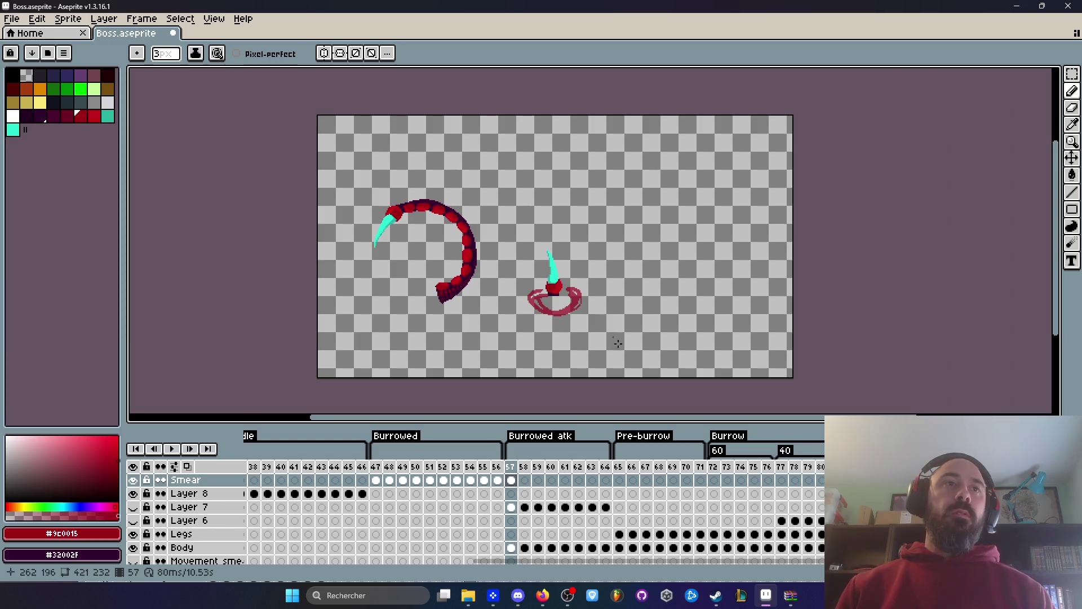
scroll(517, 298, up, 3)
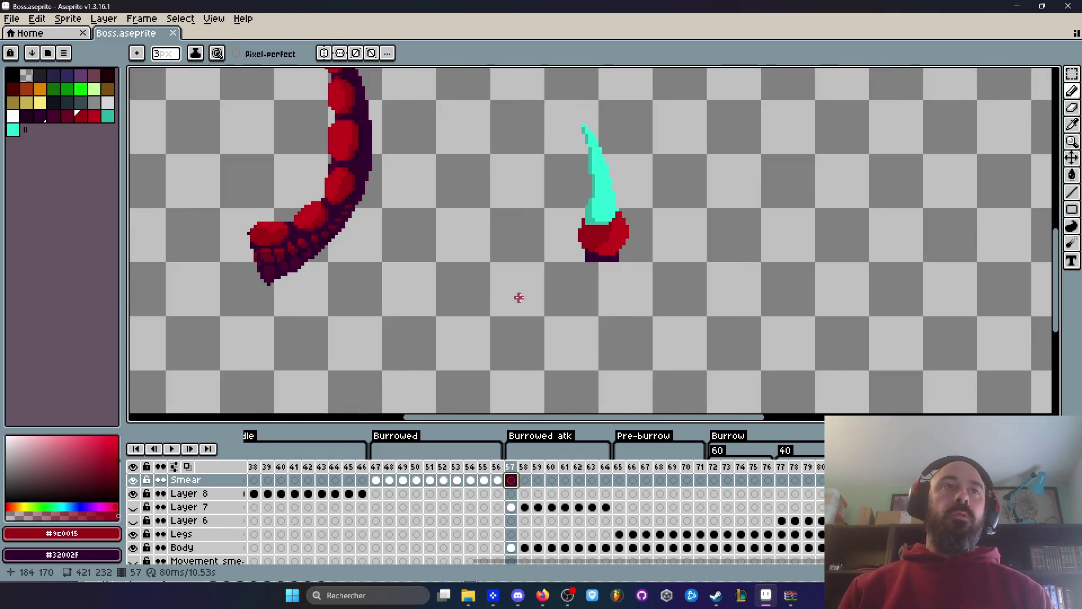
mouse_move(586, 235)
mouse_down()
mouse_move(541, 235)
mouse_move(734, 262)
mouse_move(680, 237)
mouse_up()
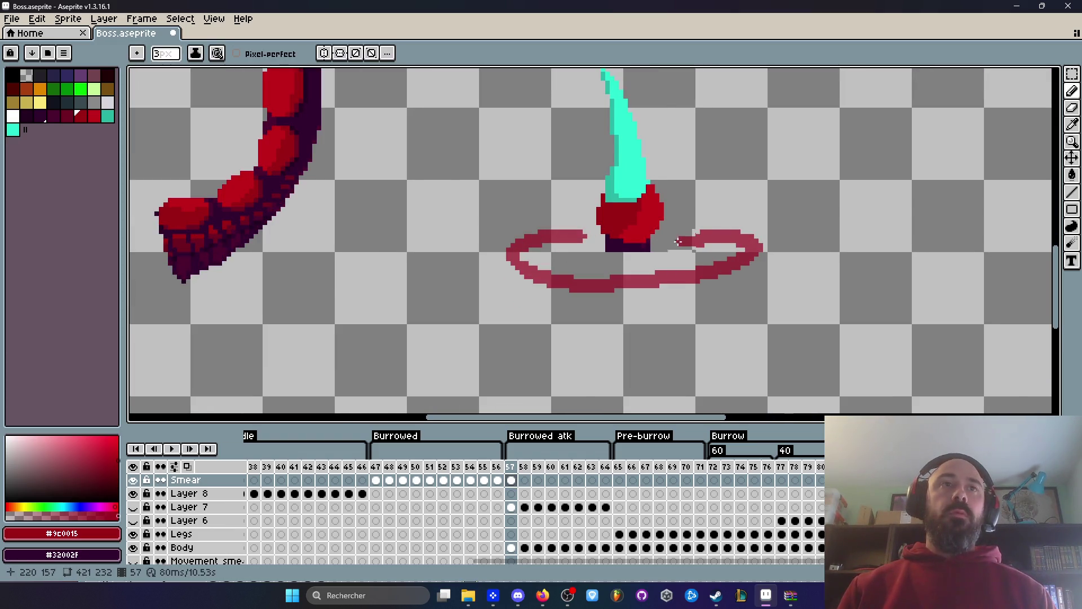
scroll(679, 238, down, 2)
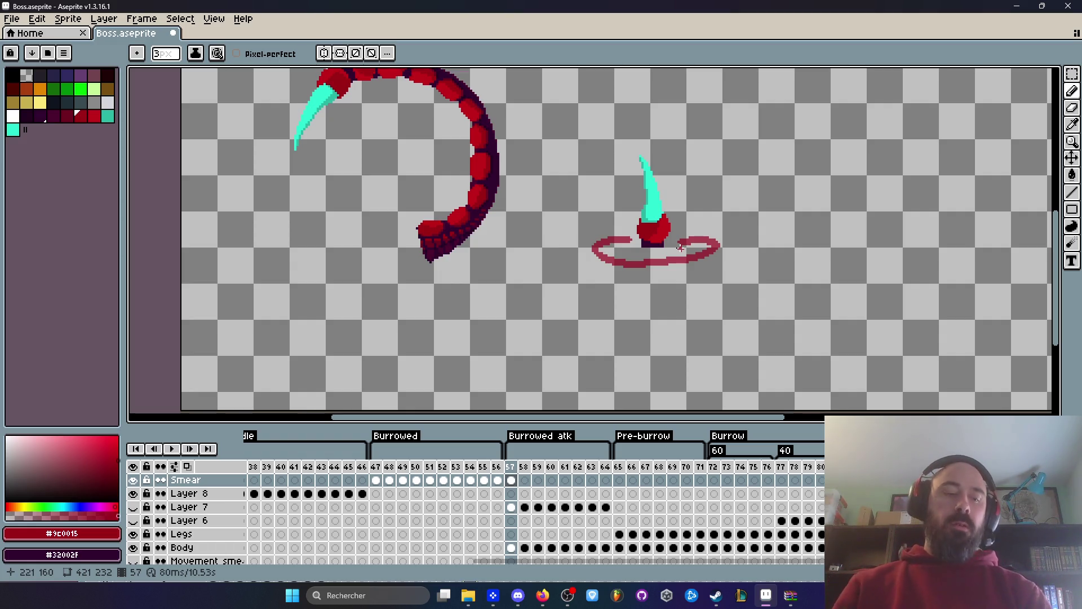
key(ctrl+z)
Scribble red smear strokes around the horn on frame 57, keeping them after an undo/redo.
scroll(658, 207, down, 4)
scroll(659, 207, up, 4)
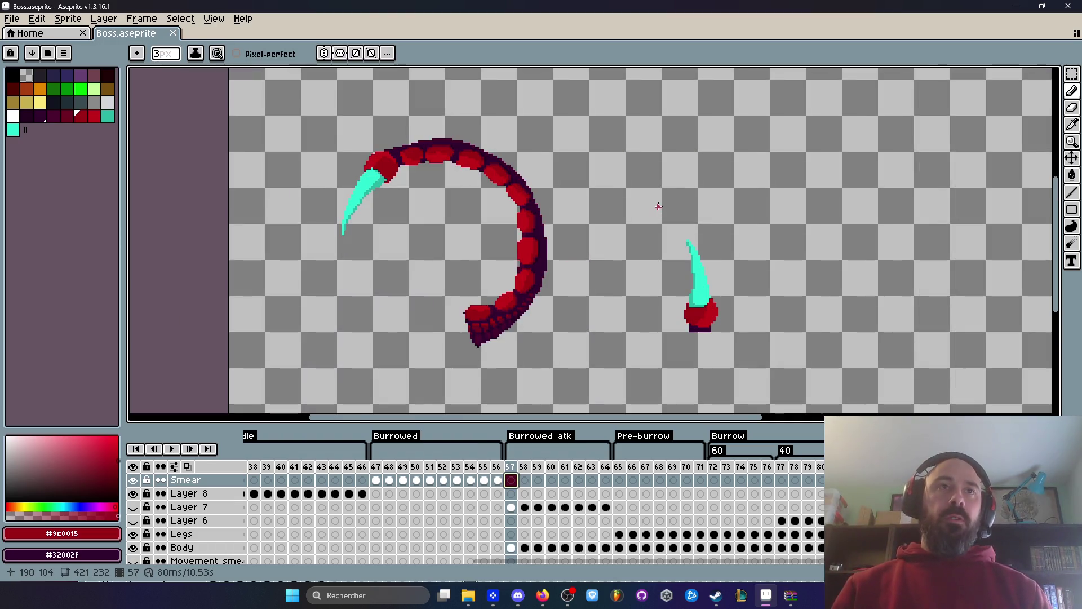
scroll(693, 313, down, 1)
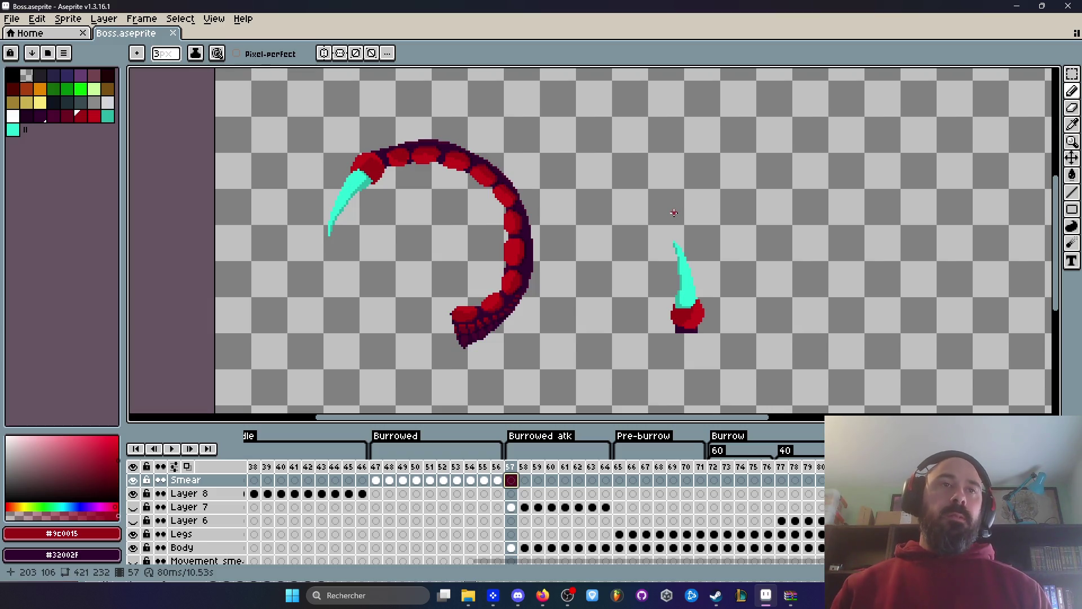
scroll(657, 347, up, 2)
mouse_move(654, 335)
mouse_down()
mouse_move(772, 326)
mouse_move(789, 293)
mouse_move(705, 186)
mouse_up()
scroll(744, 298, down, 1)
scroll(744, 299, down, 1)
scroll(743, 300, up, 1)
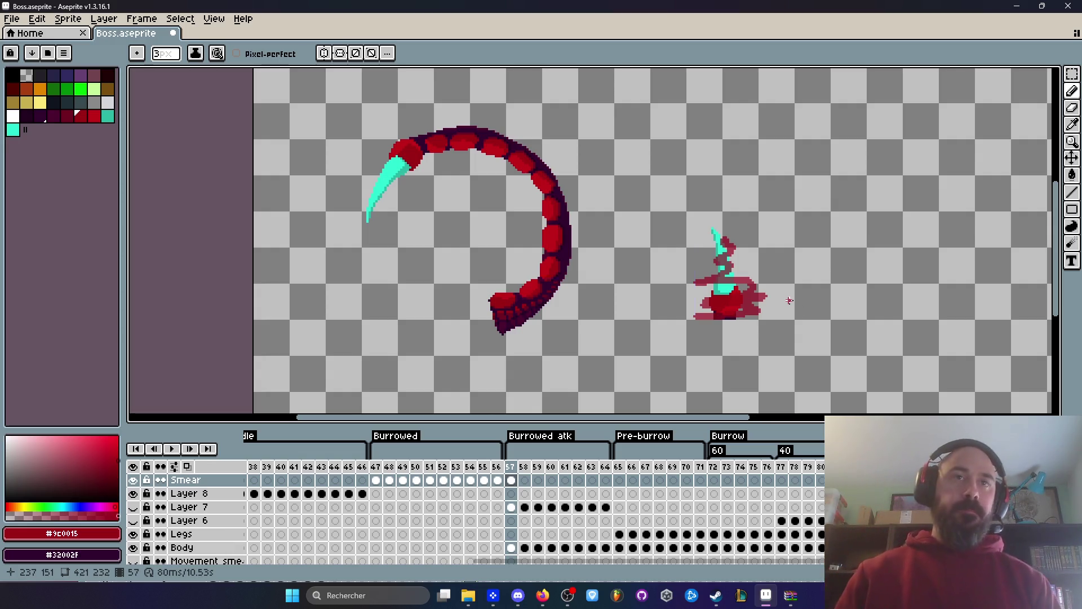
key(ctrl)
key(ctrl+z)
scroll(743, 301, up, 2)
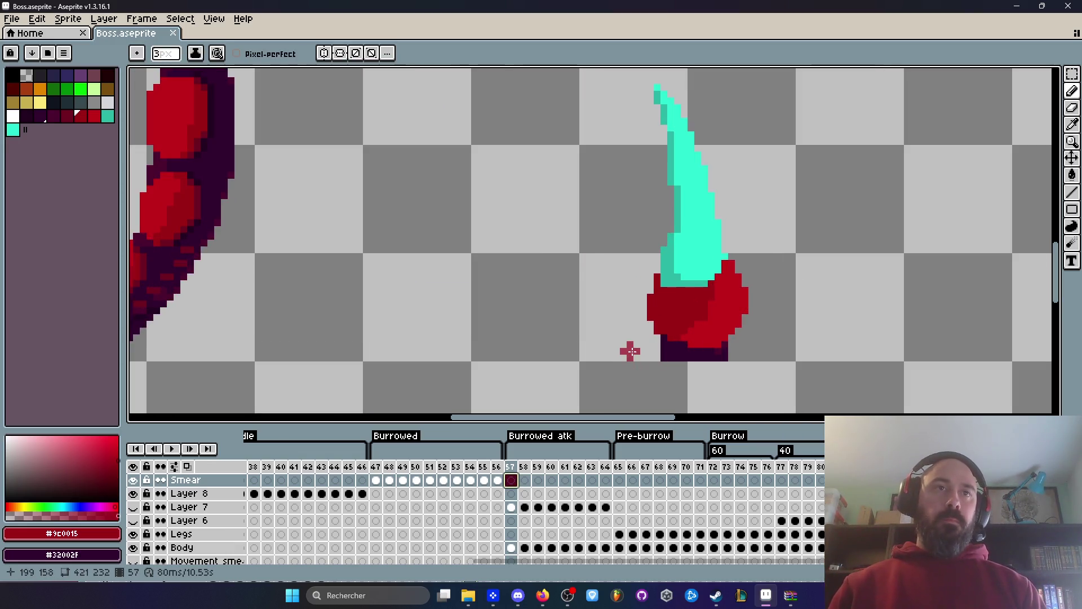
key(ctrl+y)
scroll(638, 353, down, 1)
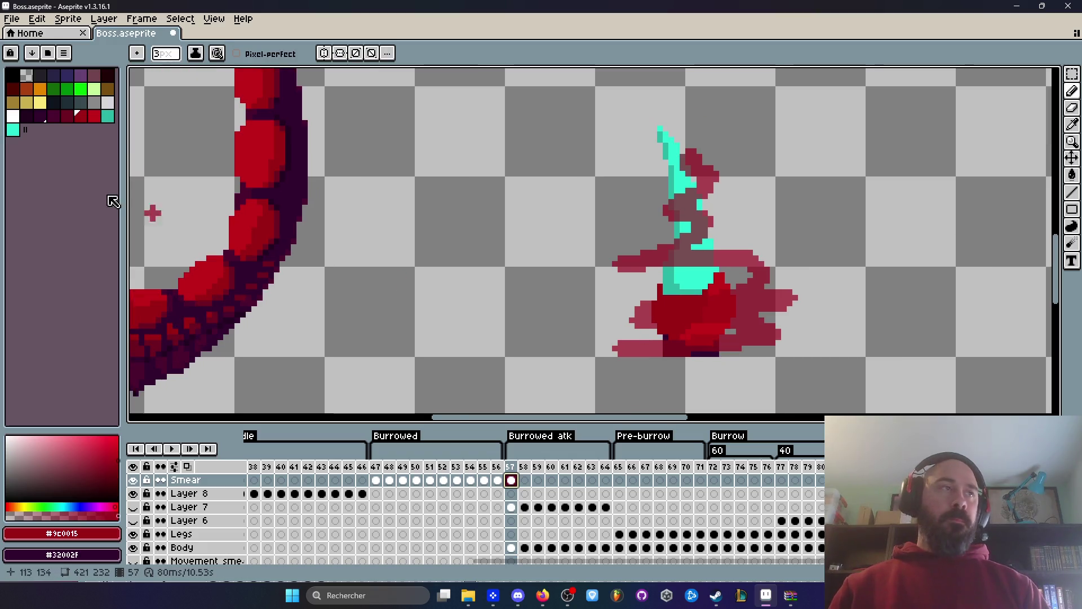
Fill the red smear strokes with teal using the Fill tool.
click(107, 116)
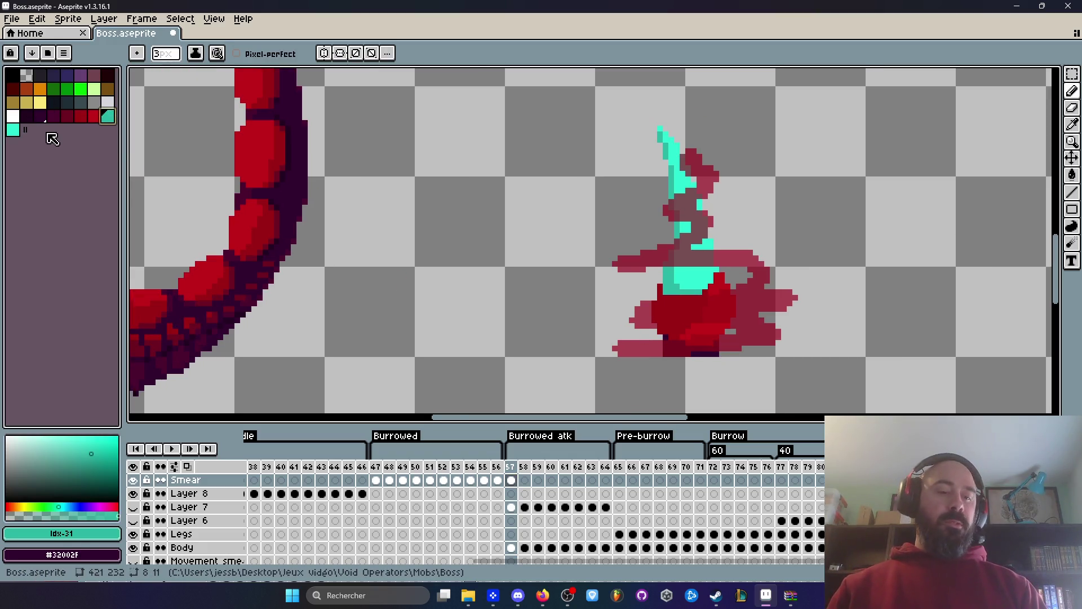
key(g)
click(684, 207)
scroll(684, 207, down, 2)
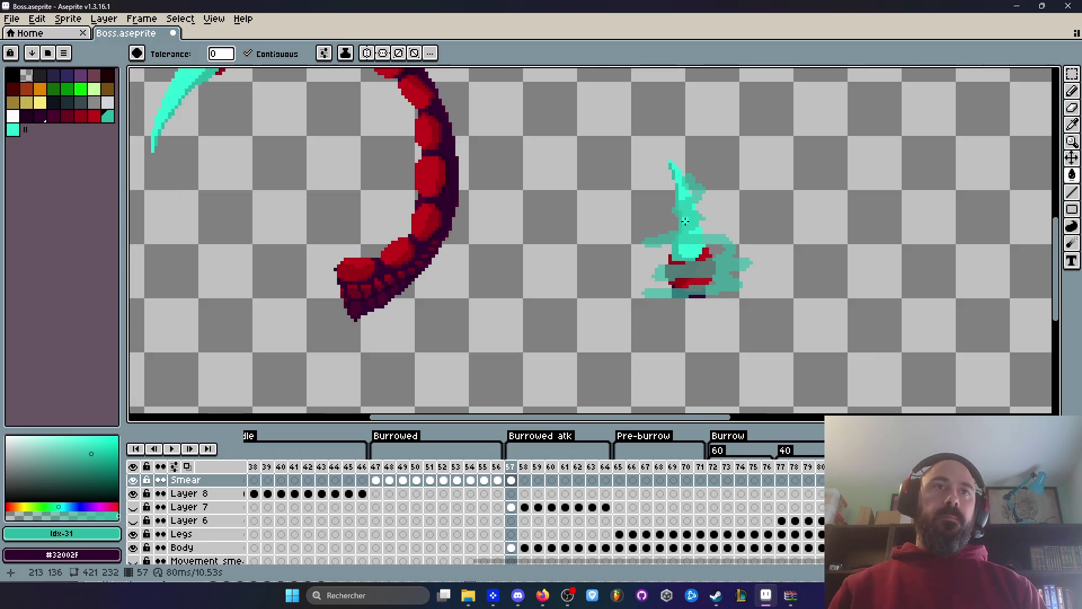
click(12, 130)
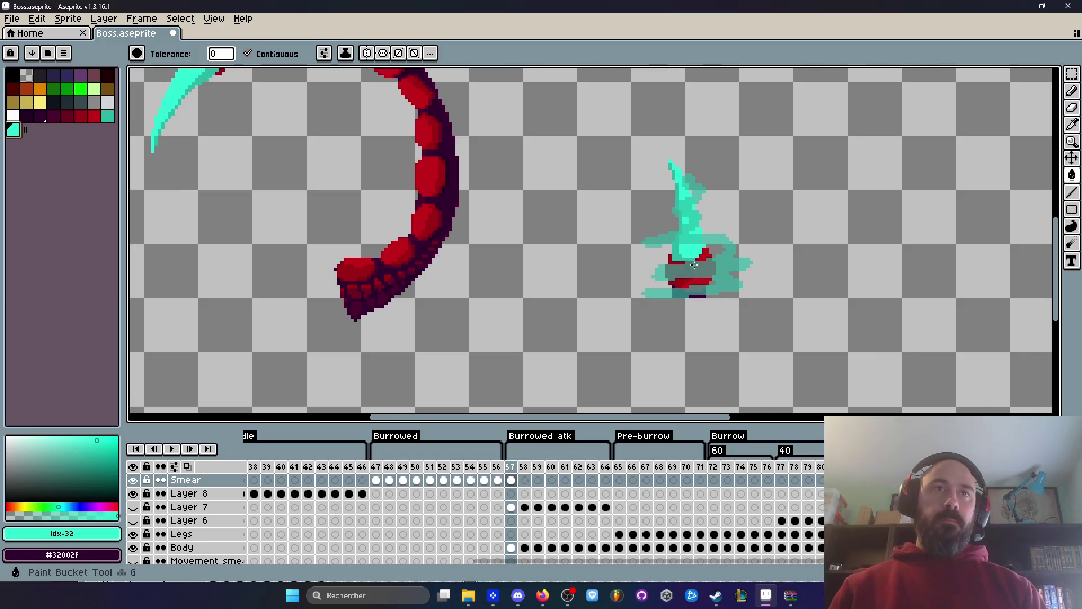
scroll(694, 265, down, 3)
scroll(694, 265, up, 3)
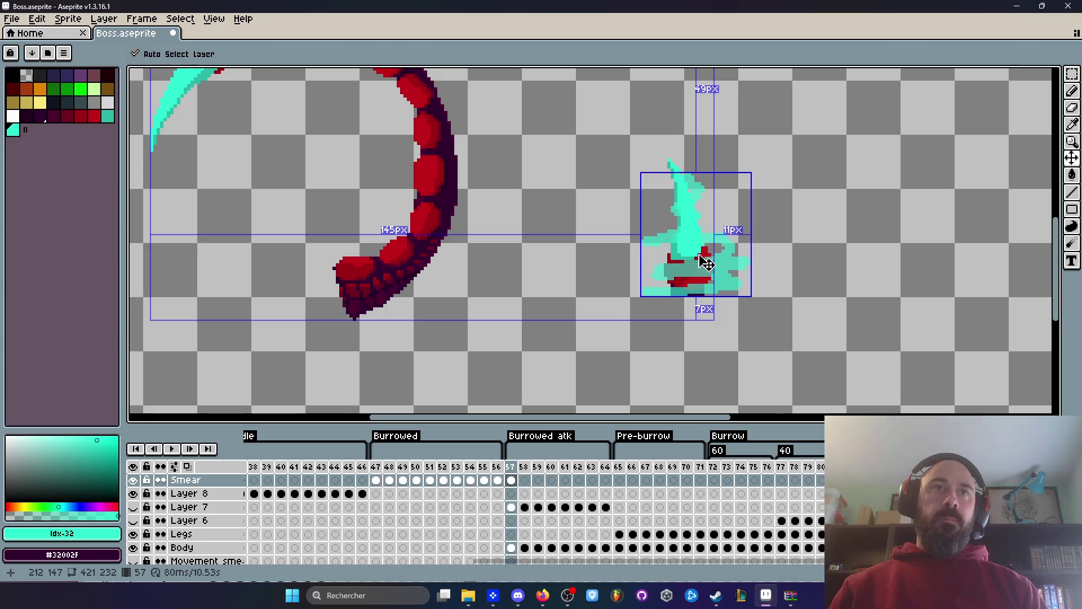
Refill the smear pixels with light grey, then white, for pale dust puffs.
click(108, 102)
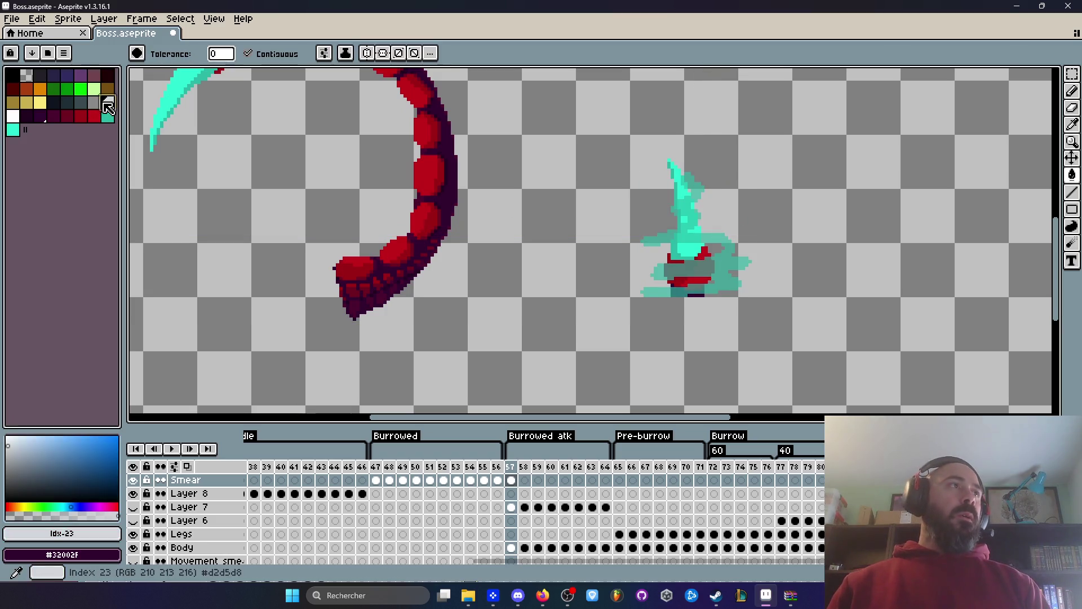
click(677, 237)
click(13, 116)
click(733, 251)
scroll(734, 251, down, 1)
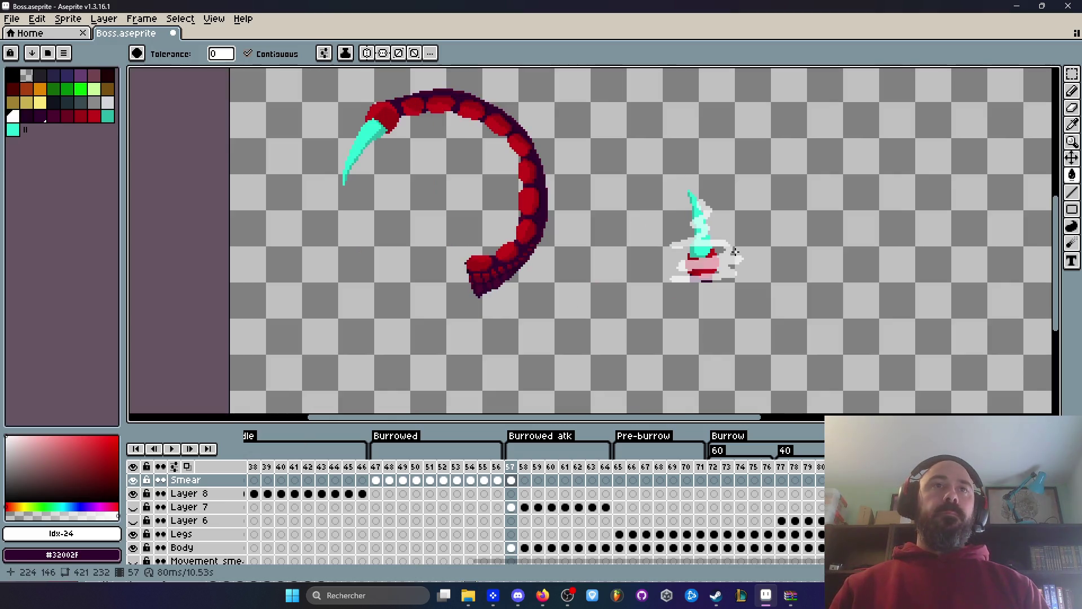
click(526, 474)
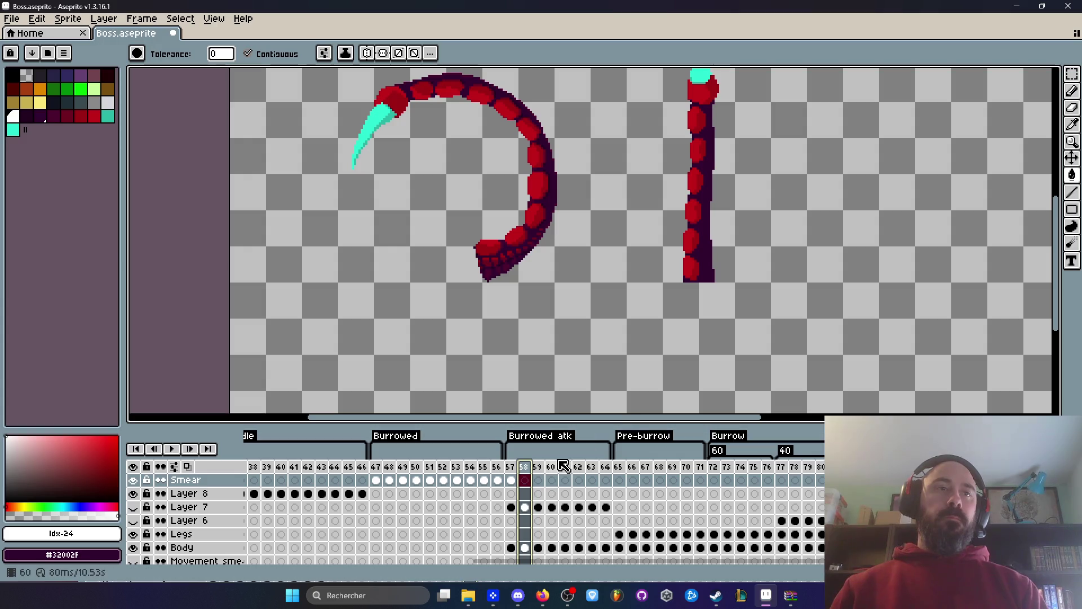
Try a pale smear stroke up the tail on frame 58, then undo it.
key(comma)
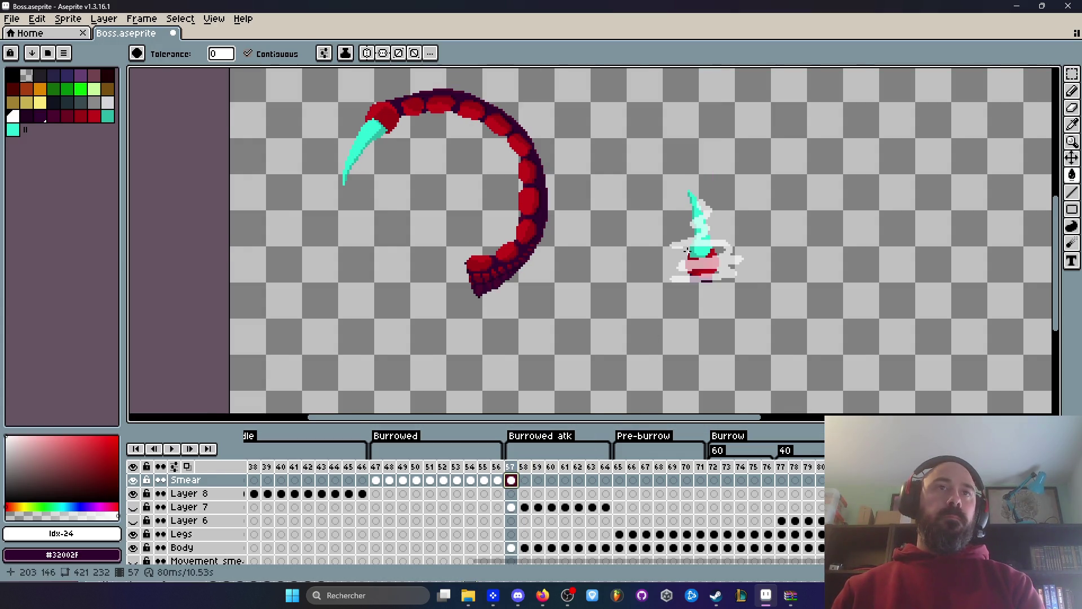
scroll(698, 241, up, 1)
key(period)
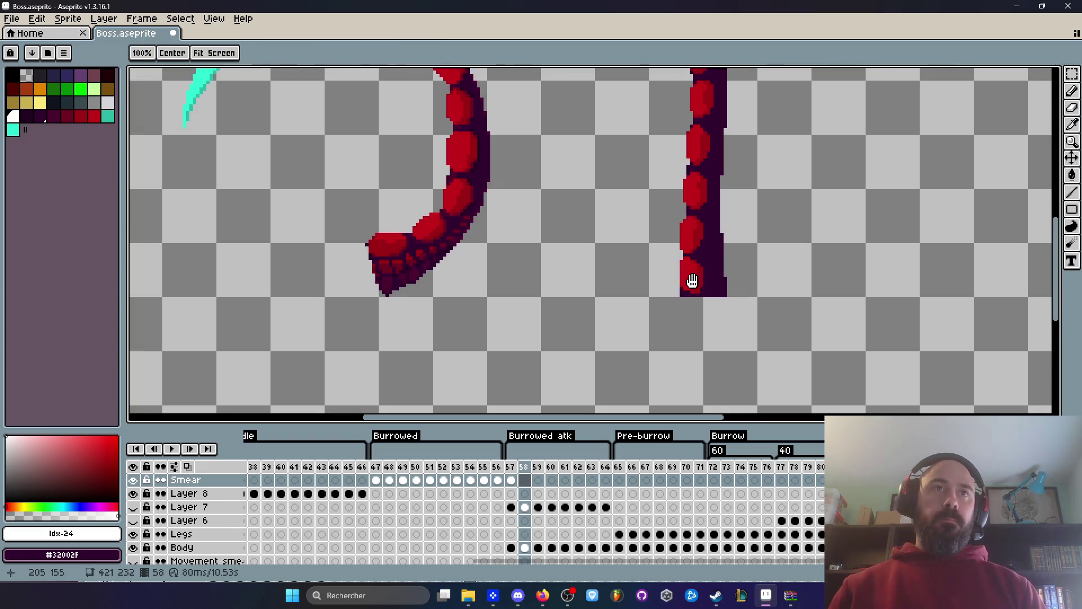
scroll(693, 304, down, 1)
scroll(691, 322, up, 1)
mouse_move(668, 330)
mouse_down()
mouse_move(716, 315)
mouse_move(707, 79)
mouse_up()
scroll(709, 192, down, 2)
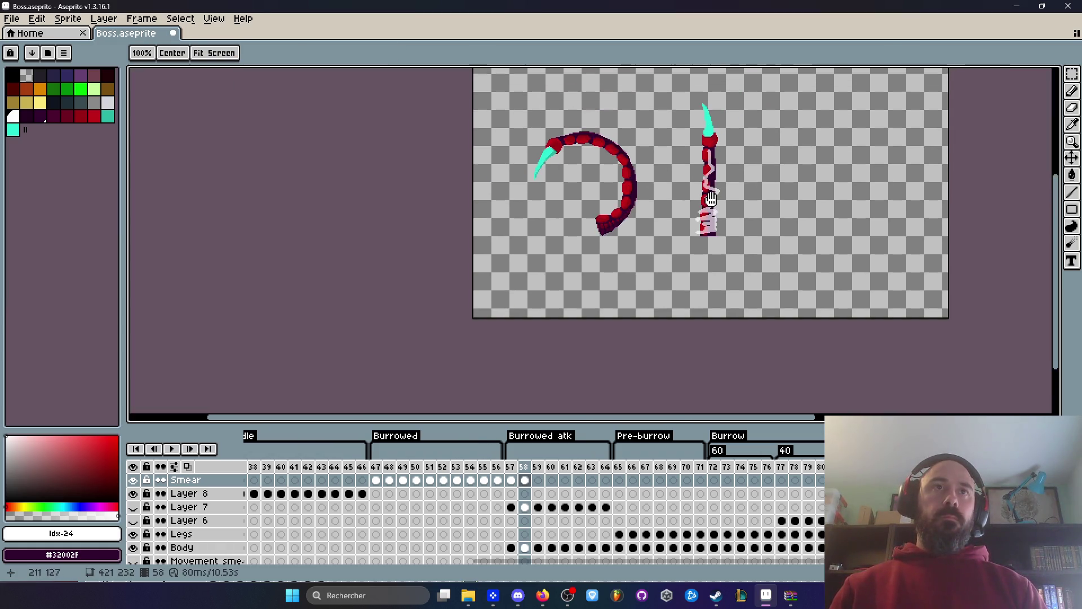
drag(512, 467, 524, 467)
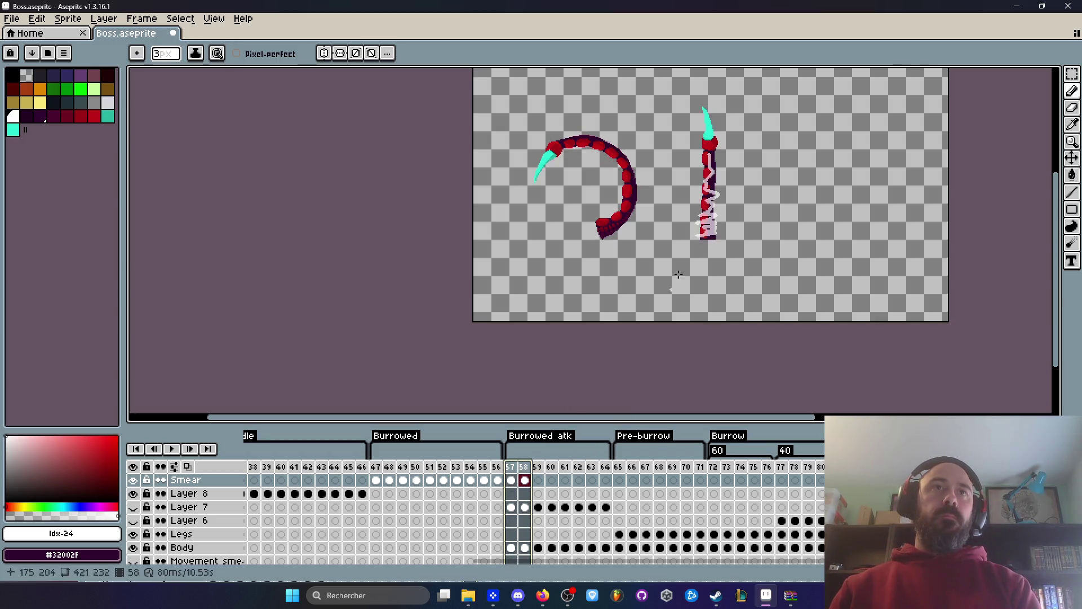
key(ctrl+z)
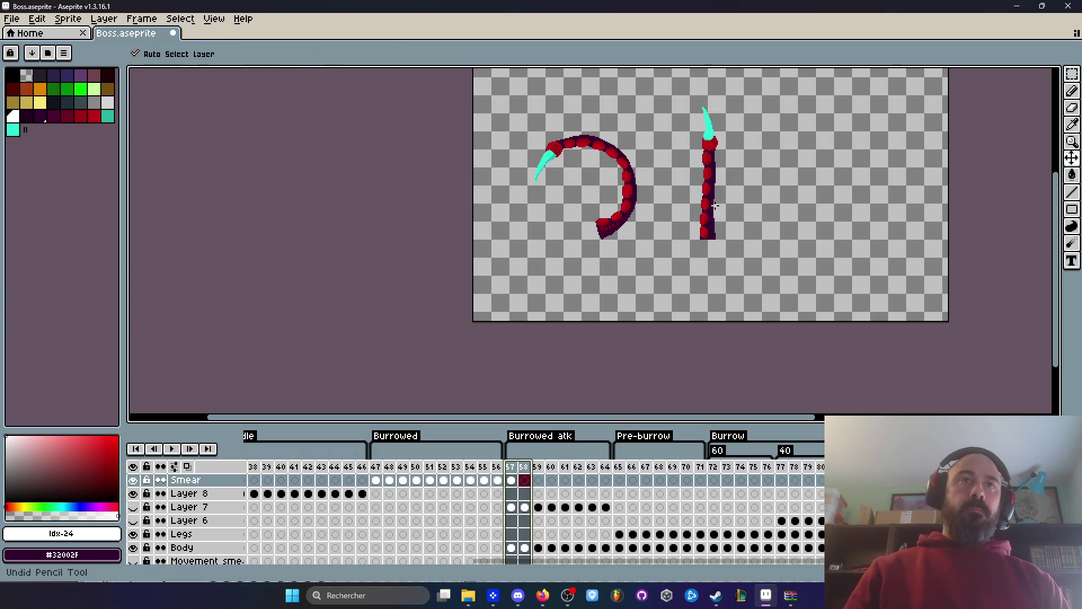
With the Line tool and a 3px brush, draw a light vertical streak down the tail.
key(Left)
scroll(722, 220, up, 1)
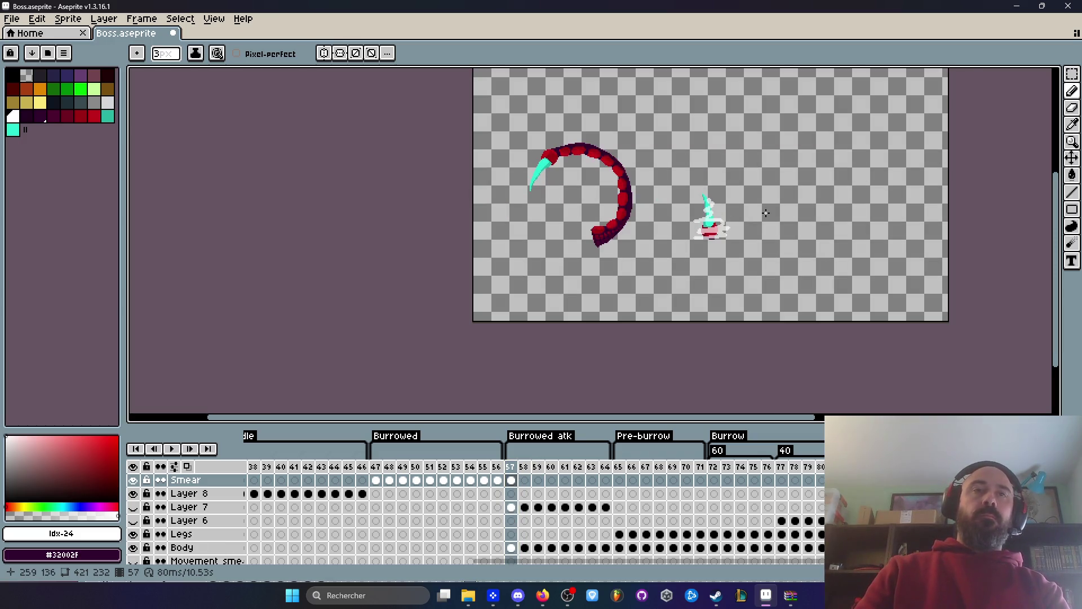
scroll(765, 212, up, 1)
key(Right)
scroll(766, 213, down, 3)
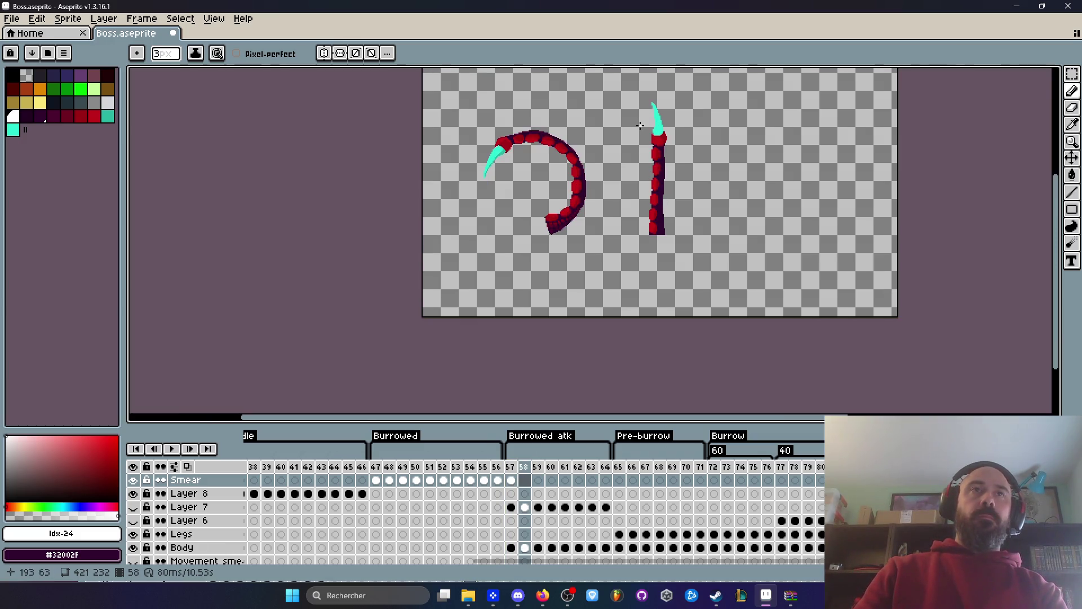
scroll(662, 115, up, 4)
click(1073, 192)
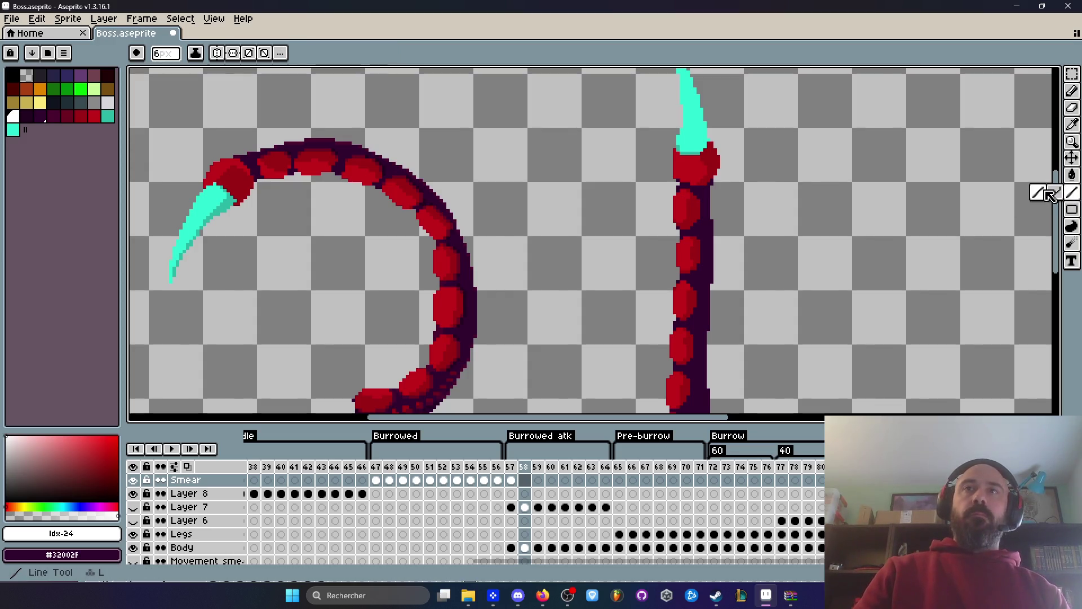
key(b)
scroll(728, 144, up, 1)
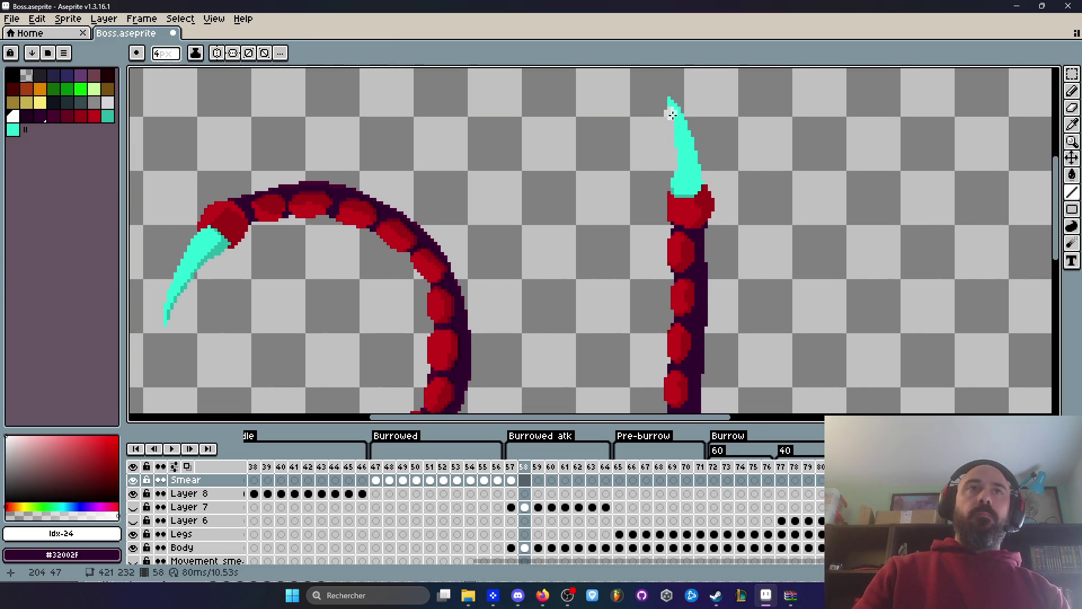
mouse_move(672, 107)
mouse_down()
mouse_move(669, 408)
mouse_move(668, 355)
mouse_up()
scroll(673, 265, down, 3)
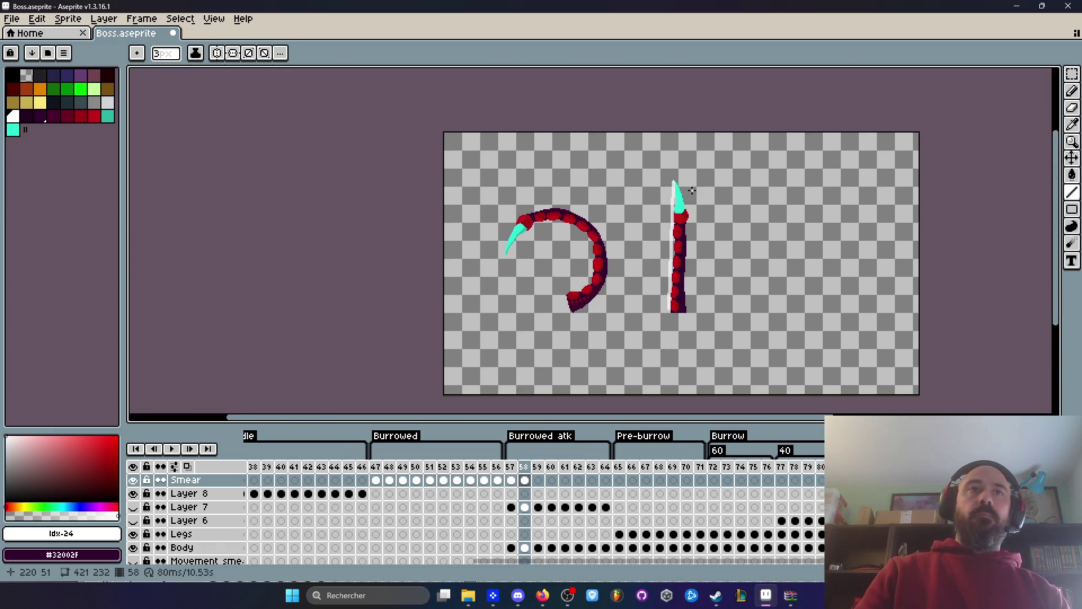
scroll(654, 181, up, 3)
Add two more light streaks running from the tentacle tip downward.
mouse_move(654, 176)
mouse_down()
mouse_move(653, 412)
mouse_move(656, 318)
mouse_move(654, 394)
mouse_move(663, 385)
mouse_move(665, 394)
mouse_up()
scroll(655, 333, down, 3)
scroll(657, 318, up, 3)
drag(656, 139, 684, 394)
scroll(654, 398, down, 2)
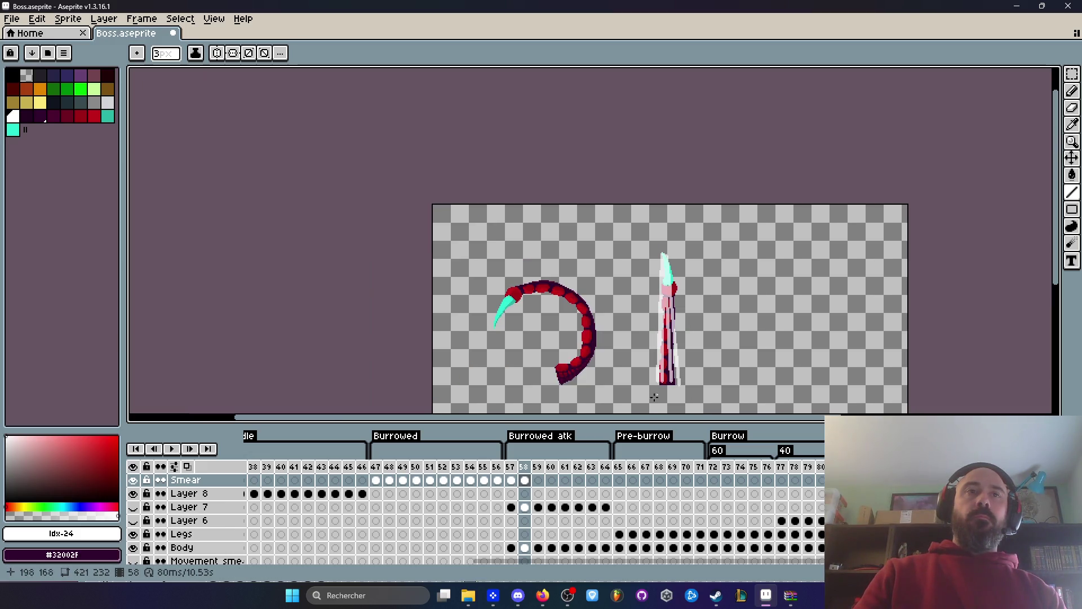
Step through frames 57–59 and play the Burrowed atk animation.
click(539, 479)
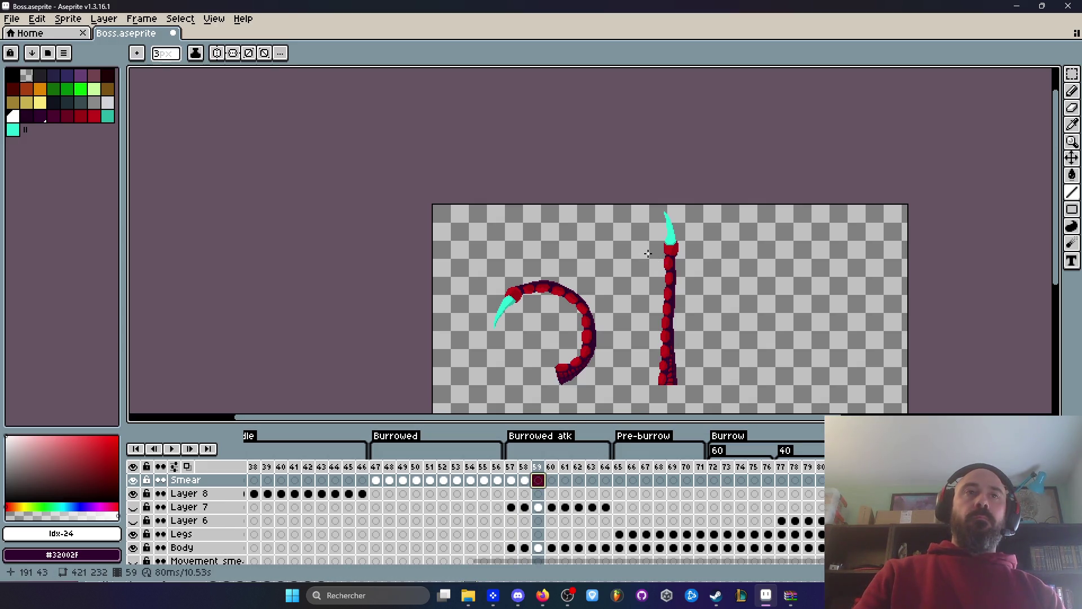
click(513, 478)
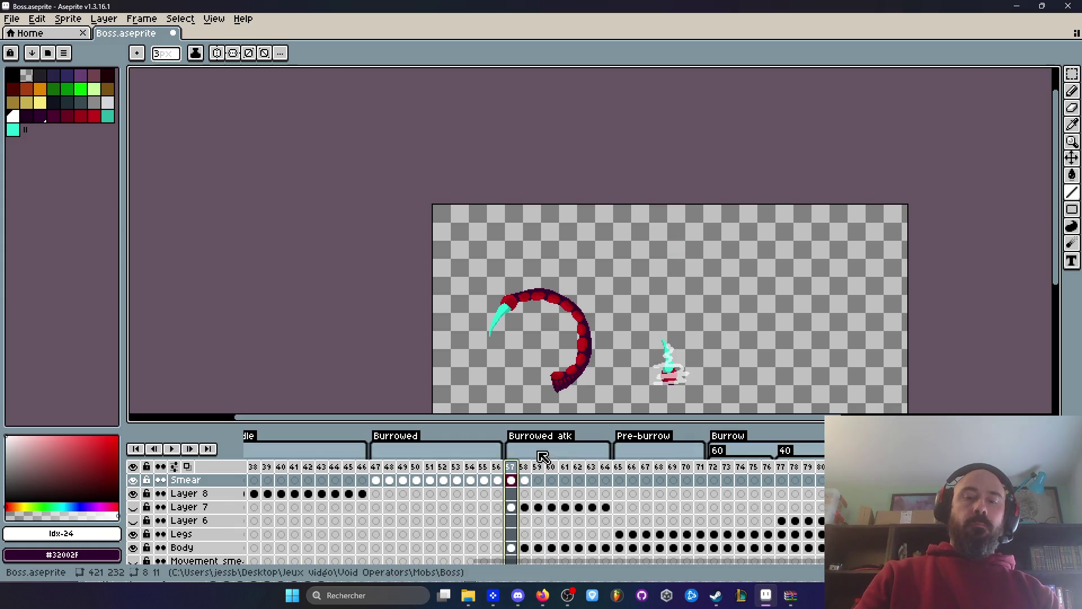
key(Return)
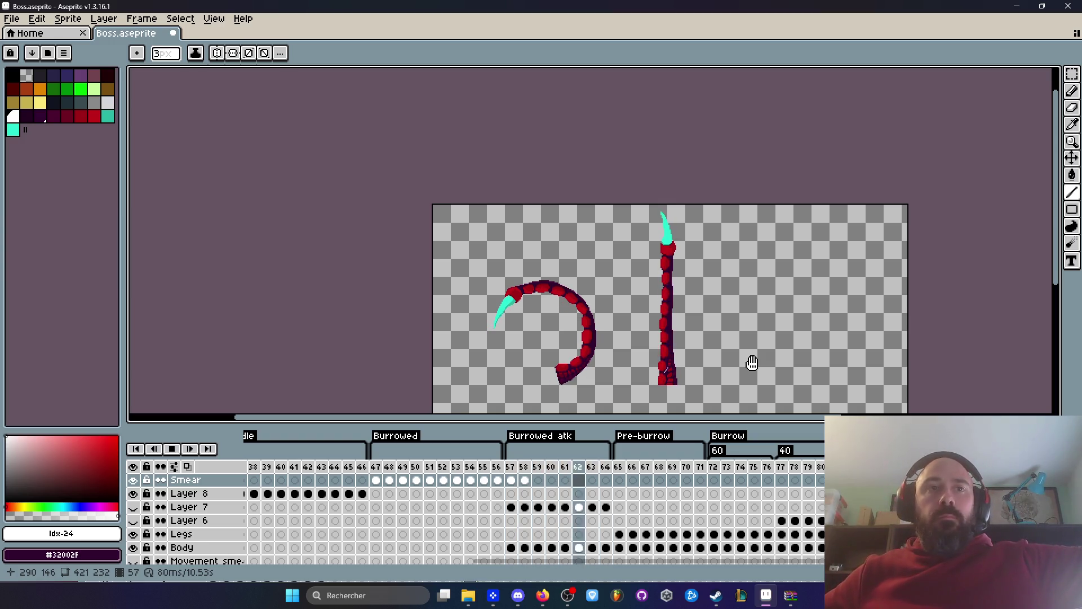
Eyedrop purple #8b5fff from test texture sol and return to Boss.aseprite.
key(ctrl+shift+t)
key(i)
scroll(580, 213, down, 1)
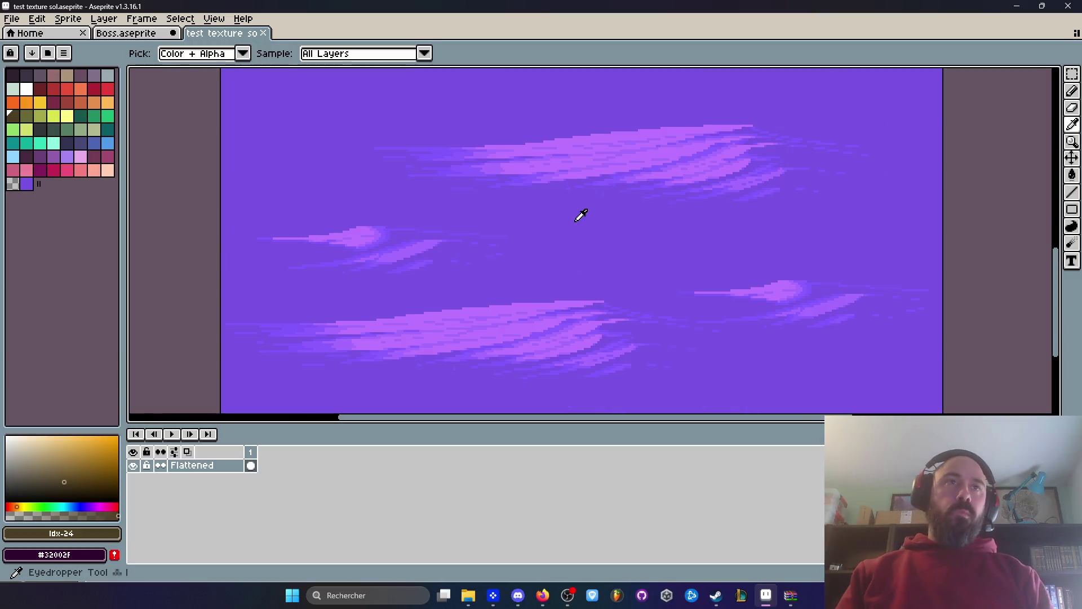
scroll(580, 181, up, 2)
click(575, 185)
scroll(575, 185, down, 1)
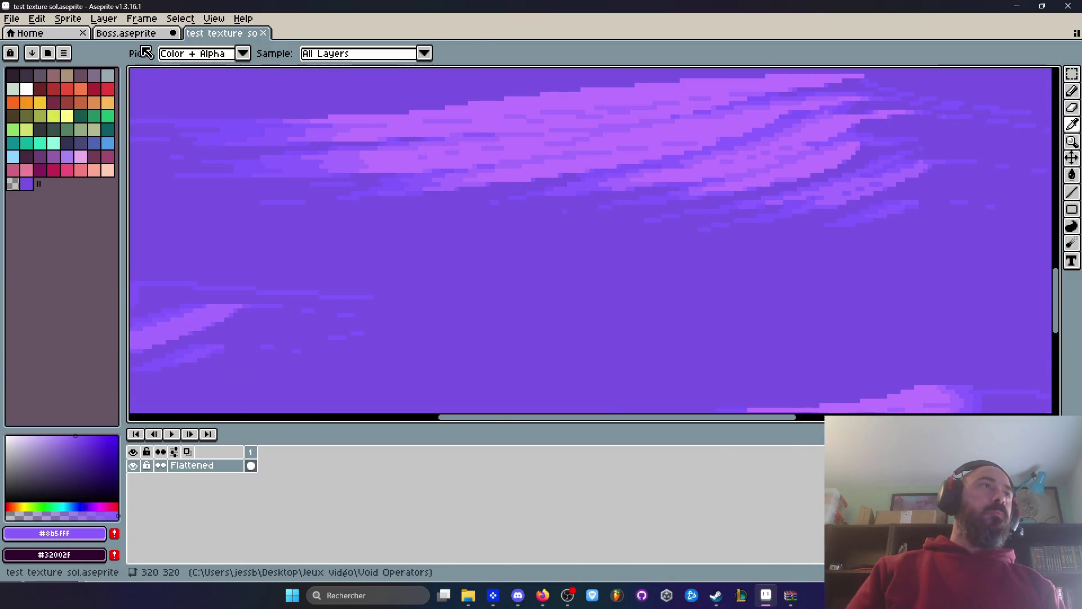
key(ctrl+shift+Tab)
On Layer 8 at frame 57, paint a purple particle beside the impact.
scroll(411, 140, down, 1)
scroll(483, 244, up, 1)
click(511, 493)
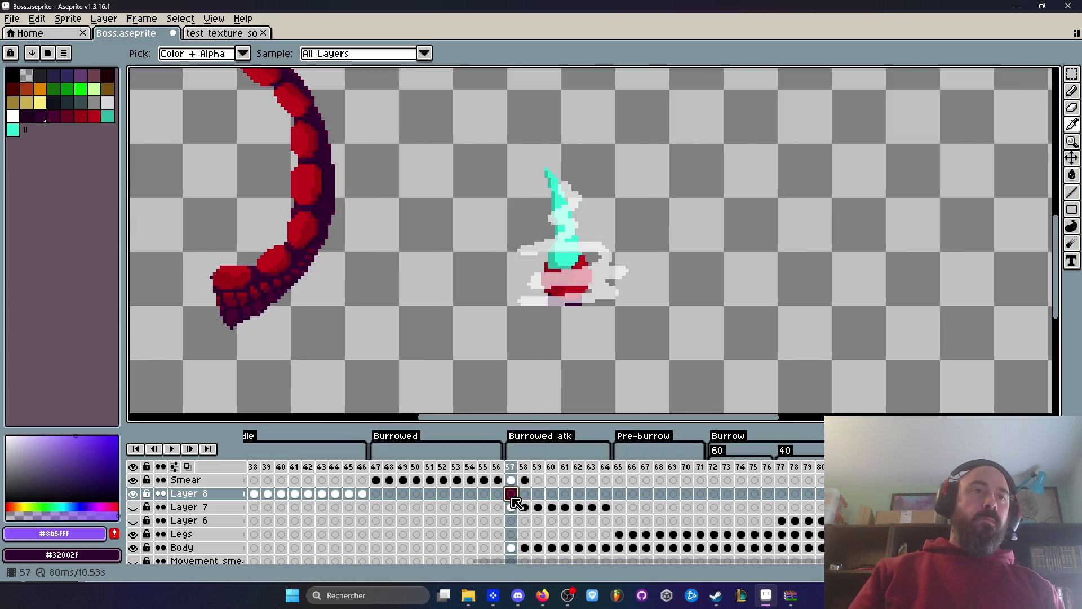
key(b)
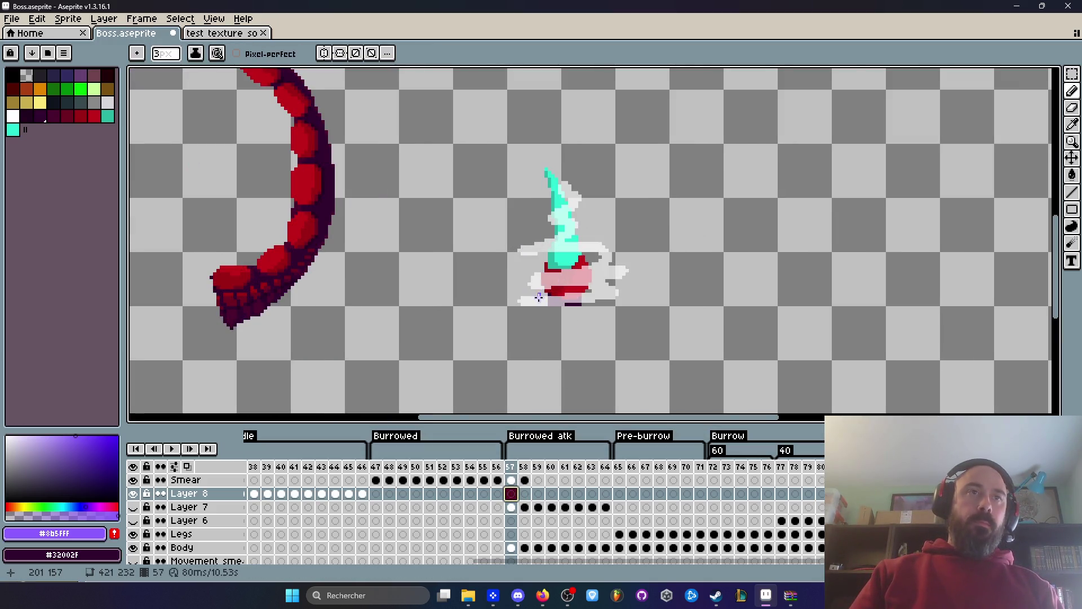
scroll(541, 296, up, 1)
click(539, 297)
Enlarge the brush to 4px and dab purple particle dots around the impact, undoing a misplaced one.
key(plus)
click(560, 284)
click(502, 261)
key(ctrl+z)
click(508, 292)
Review earlier frames from the start of the Idle section, then come back to frame 57.
scroll(653, 284, down, 1)
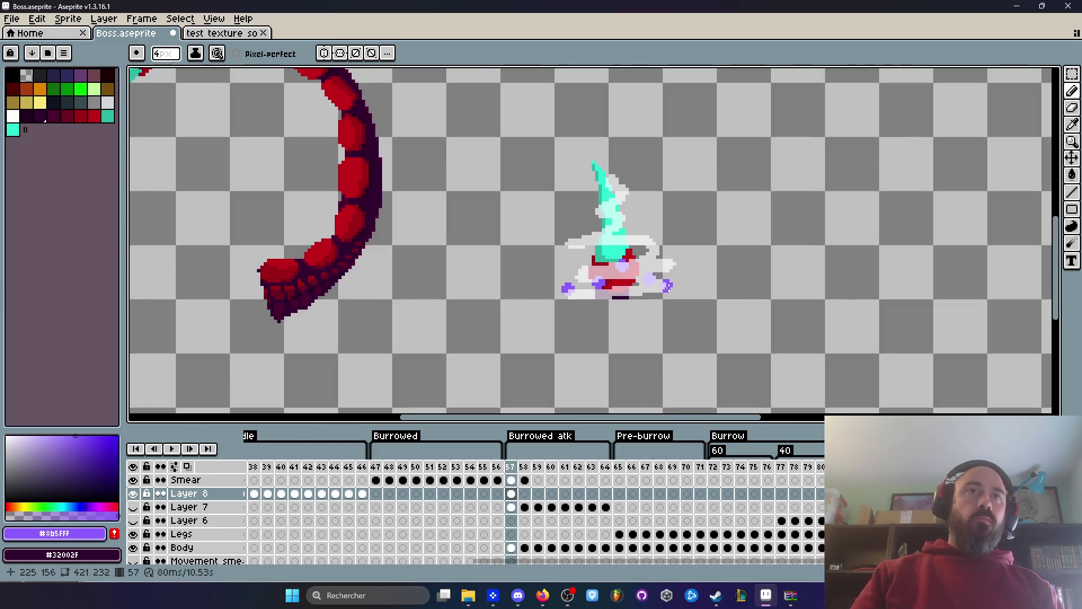
scroll(668, 287, down, 1)
scroll(673, 286, up, 5)
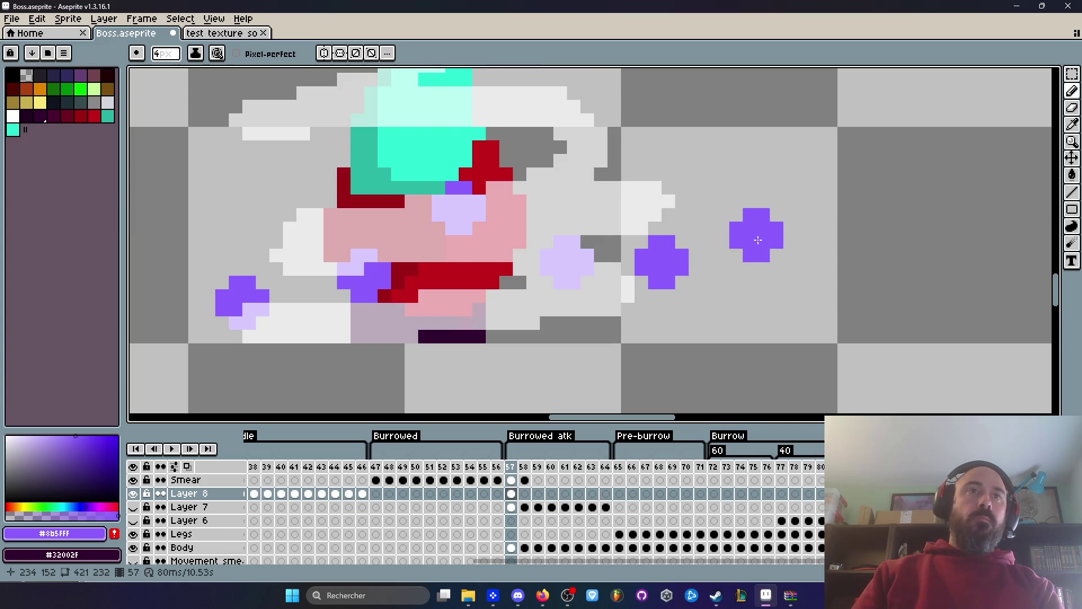
key(Left)
key(Left)
key(Left)
scroll(620, 195, down, 2)
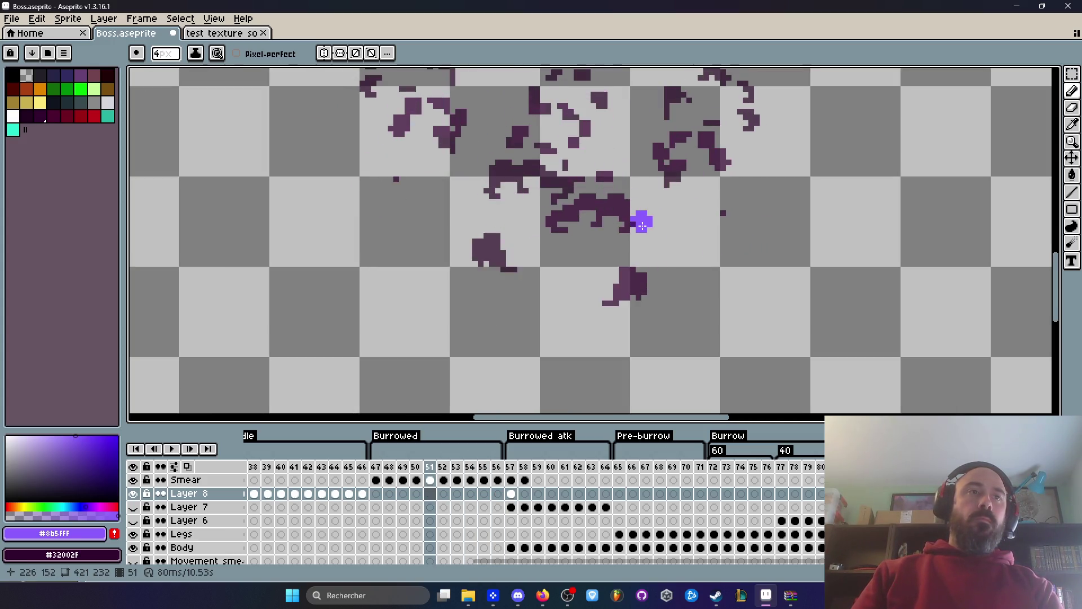
click(263, 473)
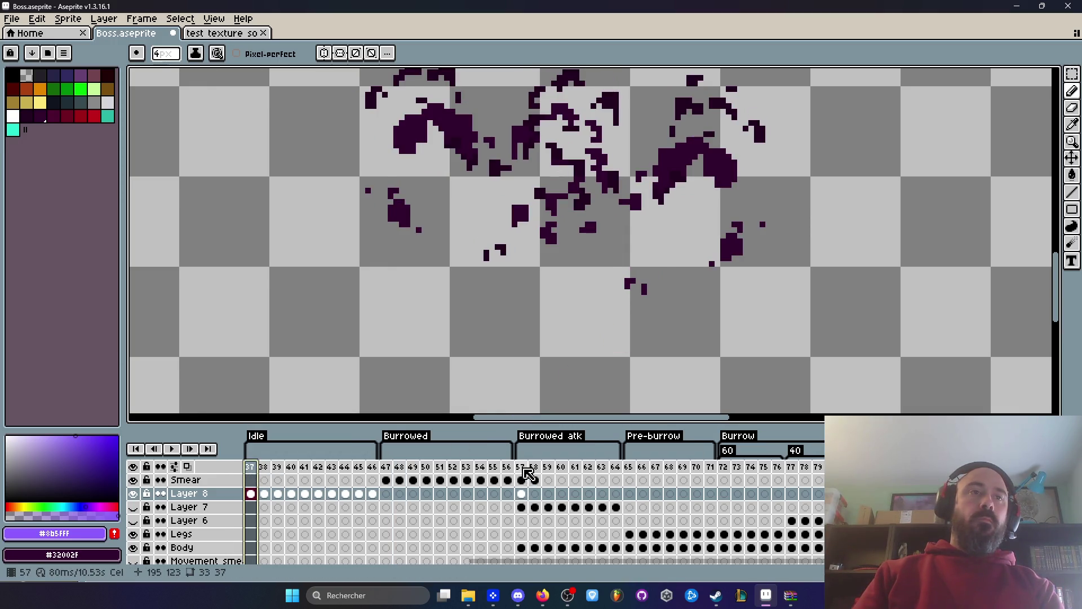
click(521, 466)
scroll(570, 237, down, 2)
scroll(684, 272, up, 3)
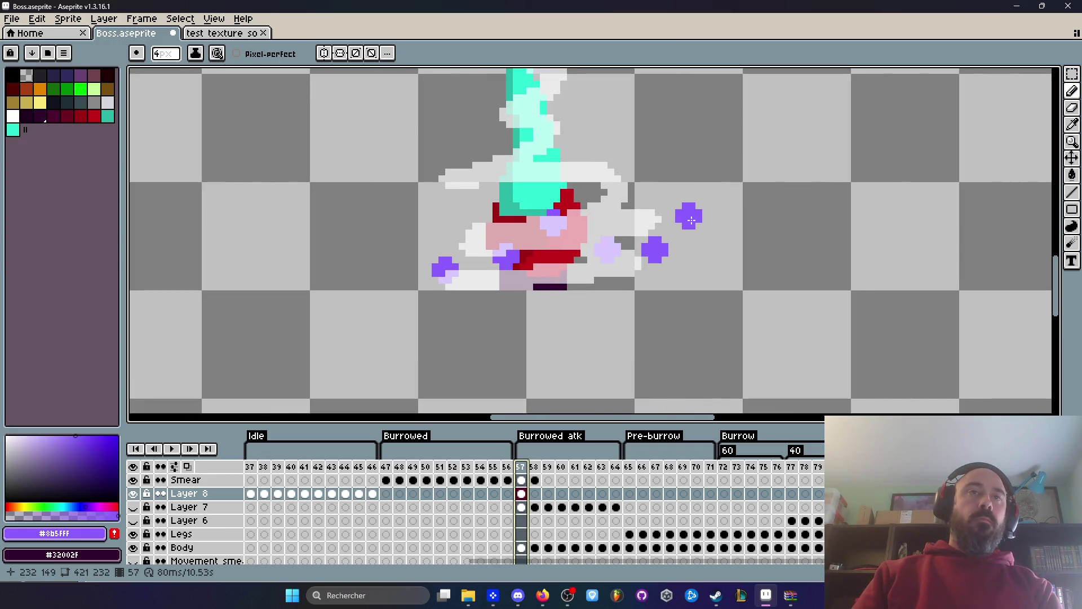
Create a Layer 8 cel on frame 58 and flip between frames 57 and 58 to compare.
key(Right)
click(689, 217)
key(Left)
key(Right)
key(Left)
key(Right)
key(Left)
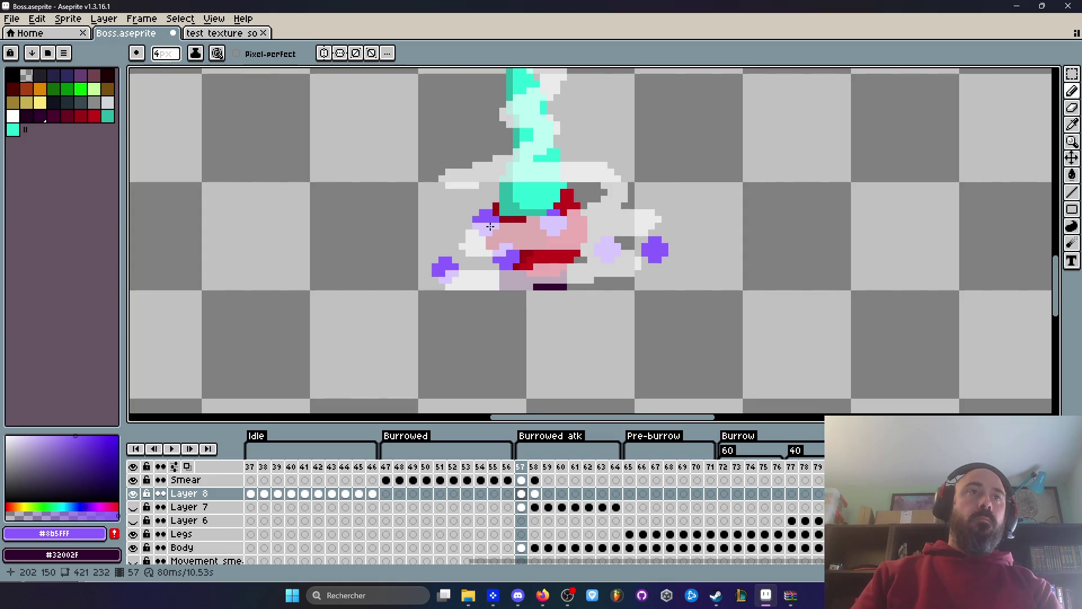
key(Right)
key(Left)
Paint purple particle dots on frame 58, spreading outward, replacing the far-right dot with one nearer the tentacle.
click(411, 250)
key(Right)
scroll(418, 256, down, 1)
click(449, 275)
scroll(608, 253, up, 1)
click(631, 254)
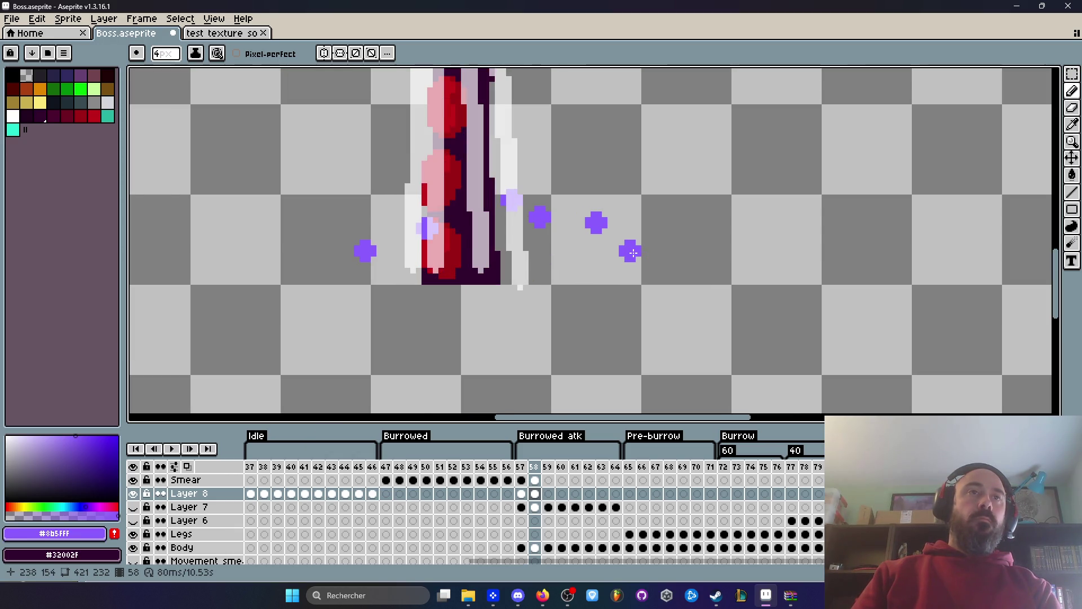
key(ctrl+z)
key(Right)
click(631, 243)
key(Left)
click(552, 248)
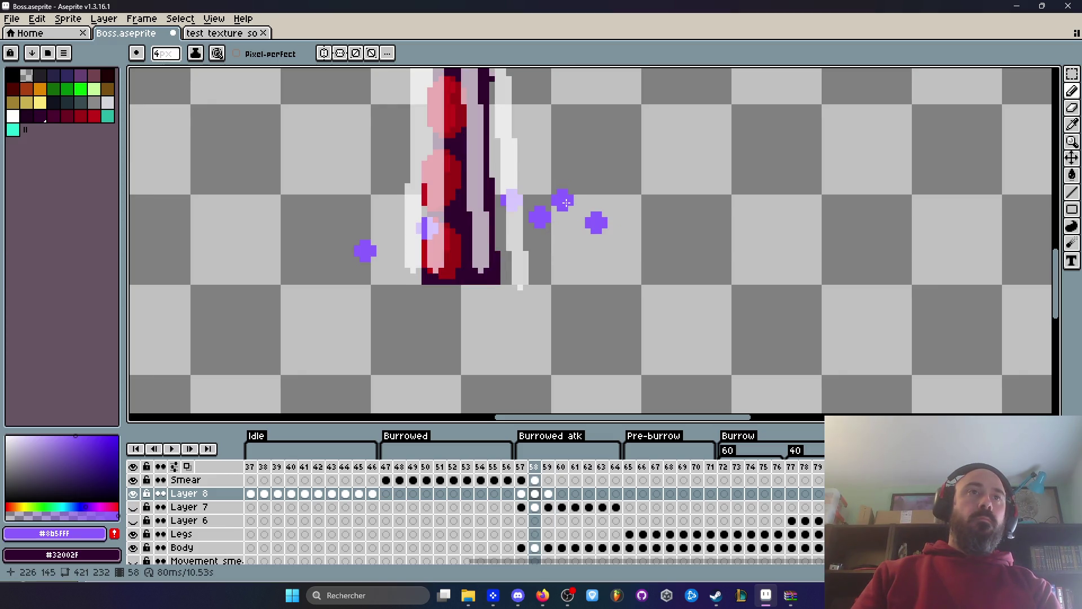
Compare frames 58 and 59, return to frame 57, and play the animation to preview it.
key(Right)
key(Left)
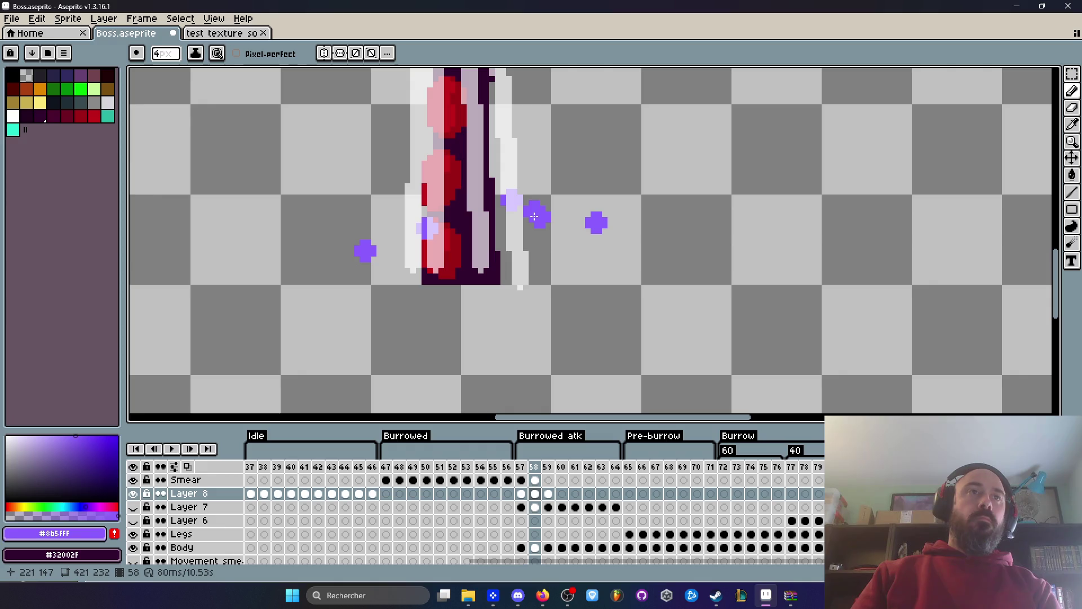
key(Right)
key(Left)
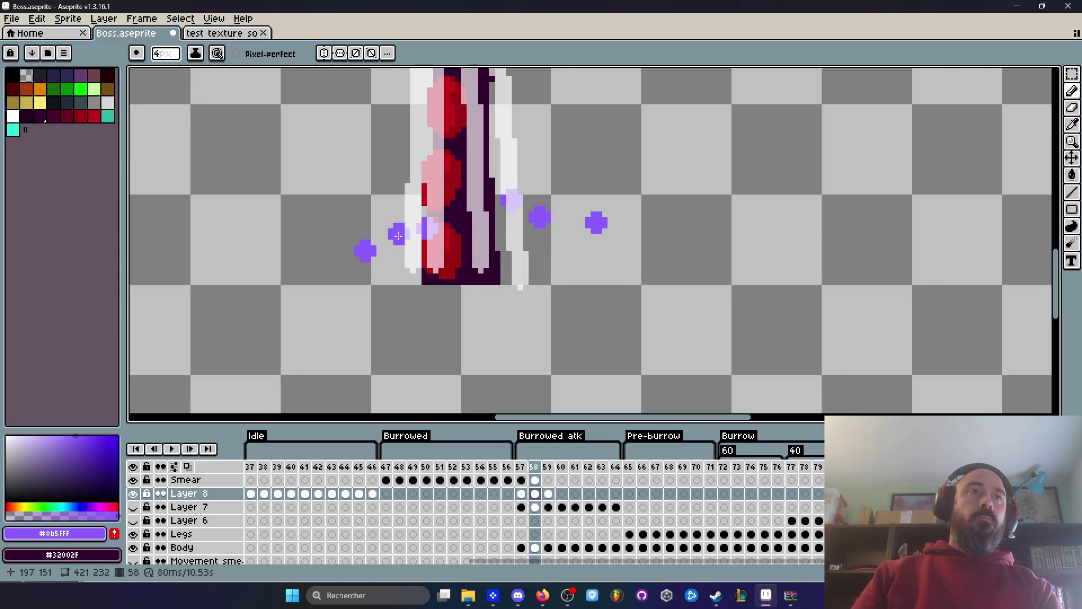
key(Right)
key(Left)
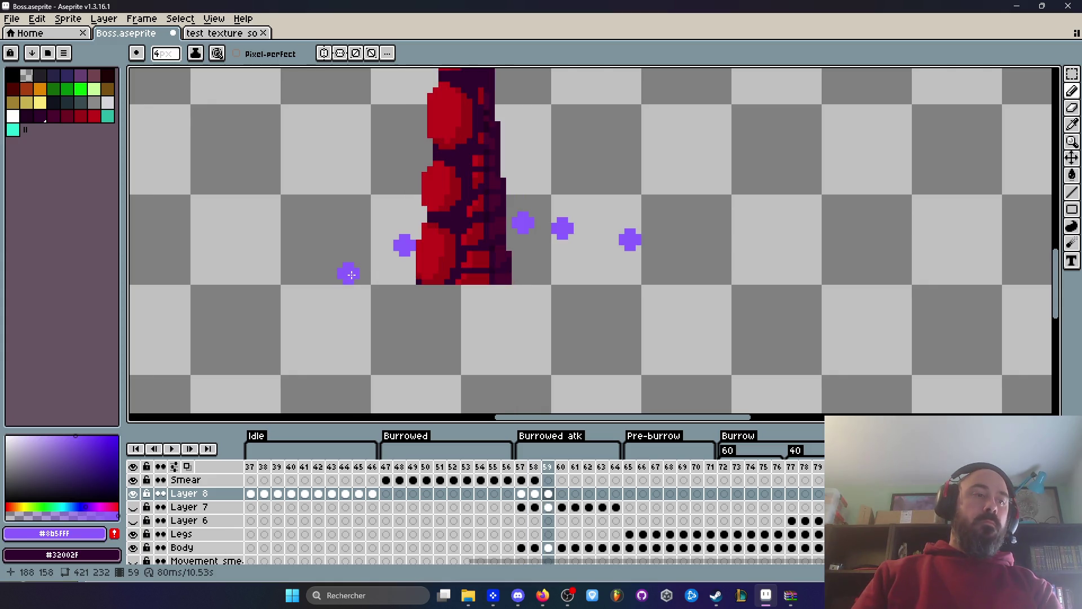
key(Left)
scroll(579, 340, down, 2)
key(Return)
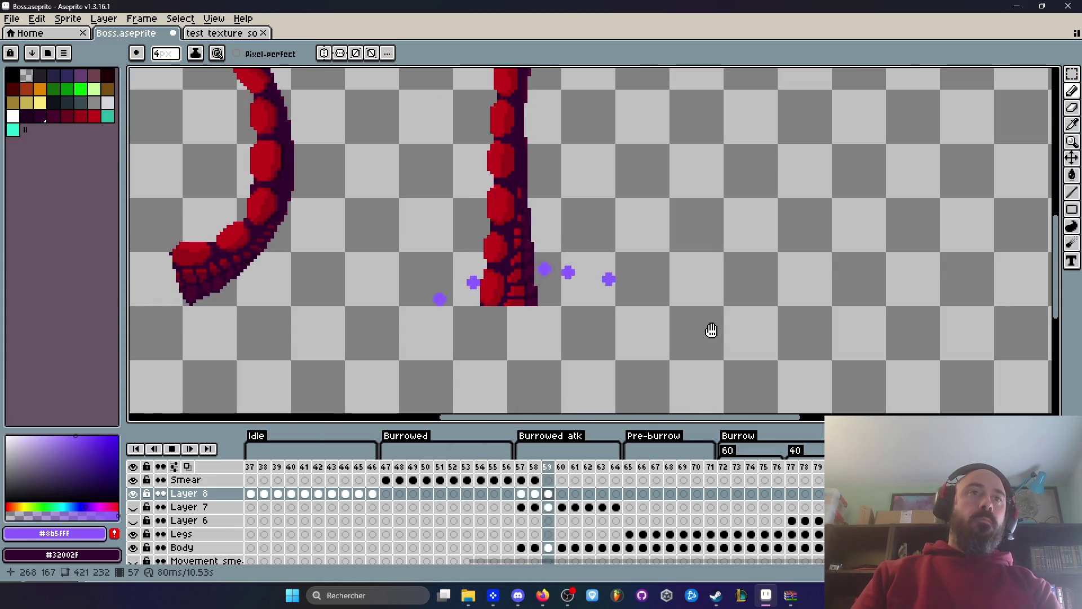
Halt the playing preview with the timeline Stop button, leaving it on frame 57.
scroll(709, 314, down, 4)
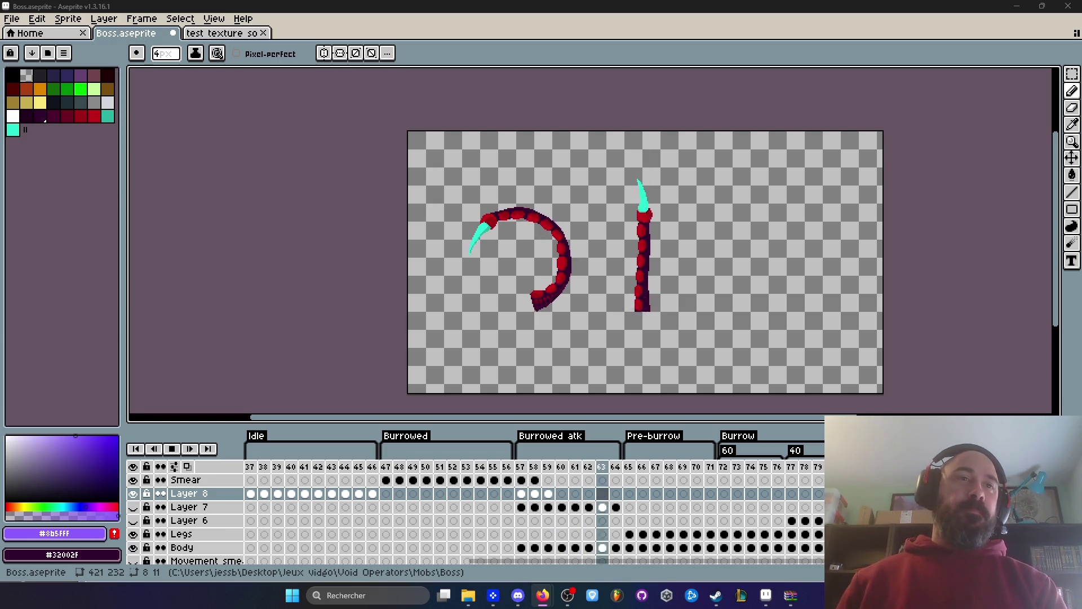
click(529, 478)
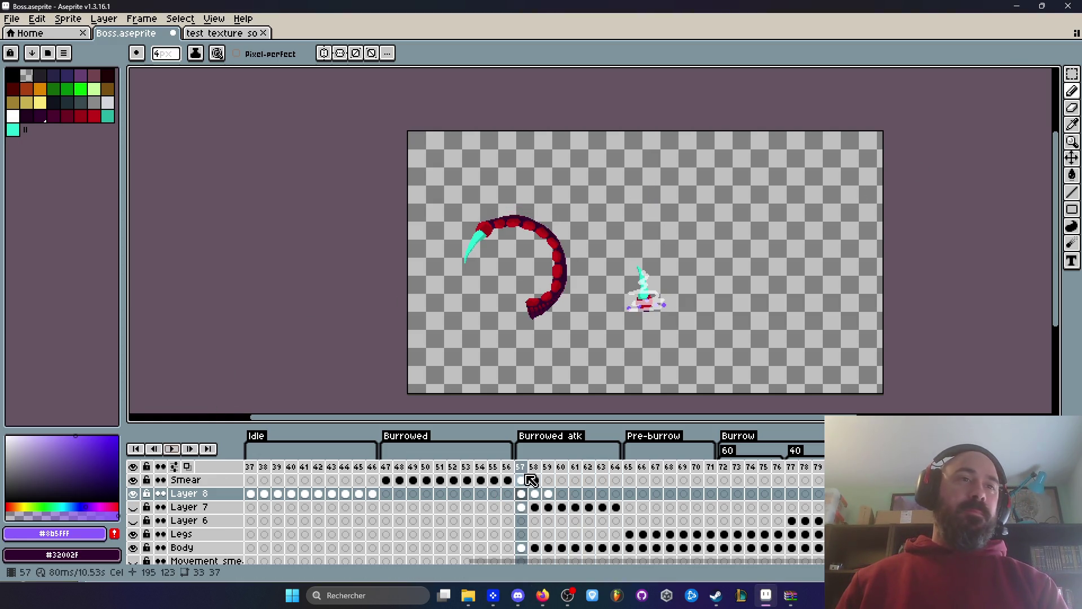
Go to frame 58 and compare it with frame 59 back and forth.
click(534, 480)
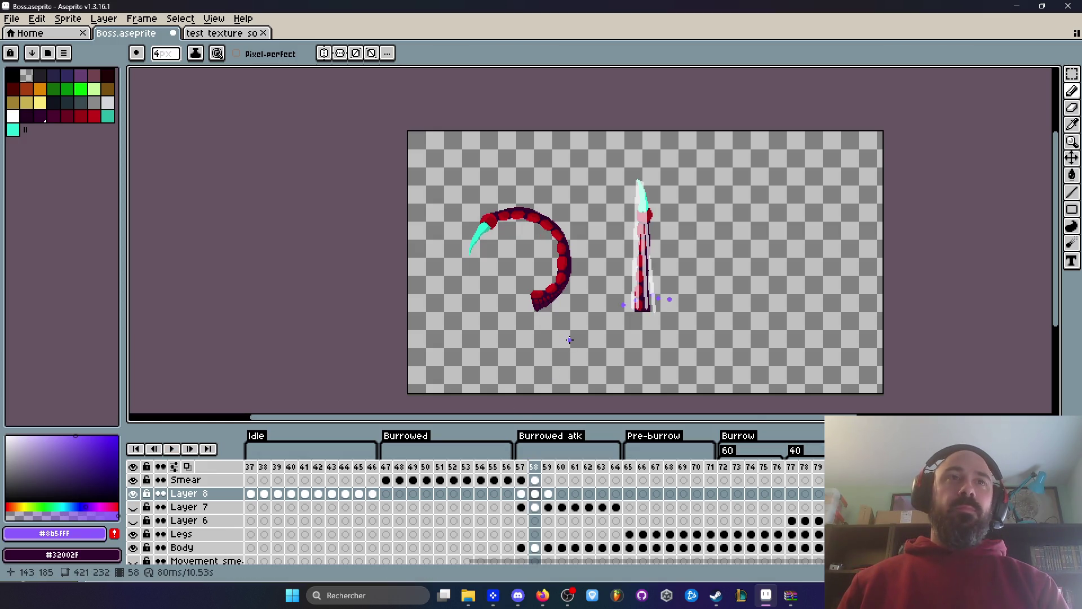
key(Right)
key(Left)
key(Right)
key(Left)
key(Right)
scroll(654, 186, up, 1)
scroll(656, 154, down, 1)
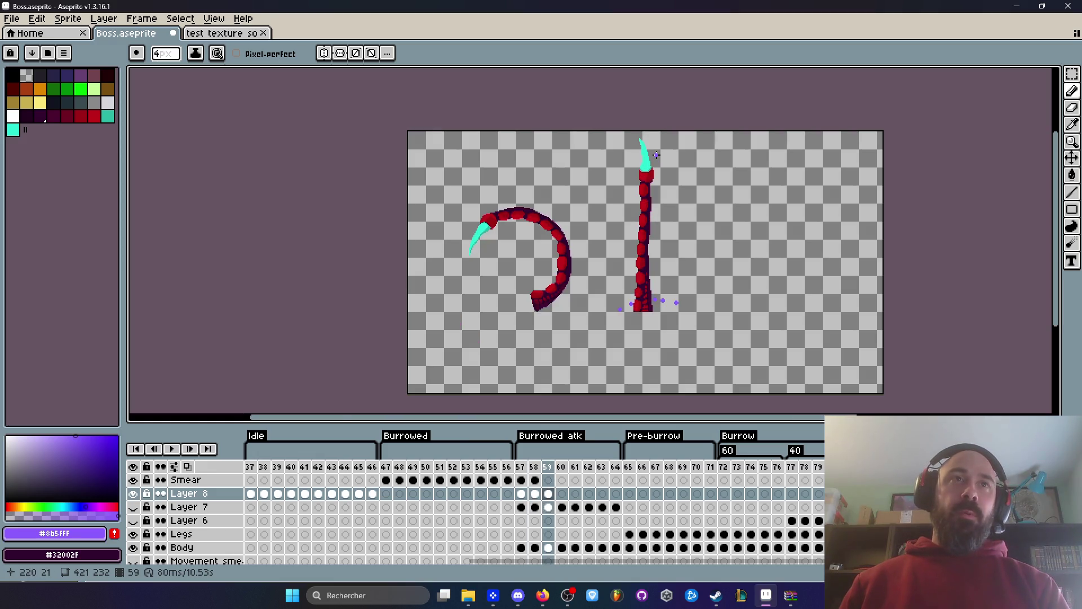
Marquee-select the smear on frame 58's Smear cel, paste it onto frame 59, and raise it along the tentacle.
key(m)
scroll(645, 152, up, 1)
scroll(643, 141, down, 1)
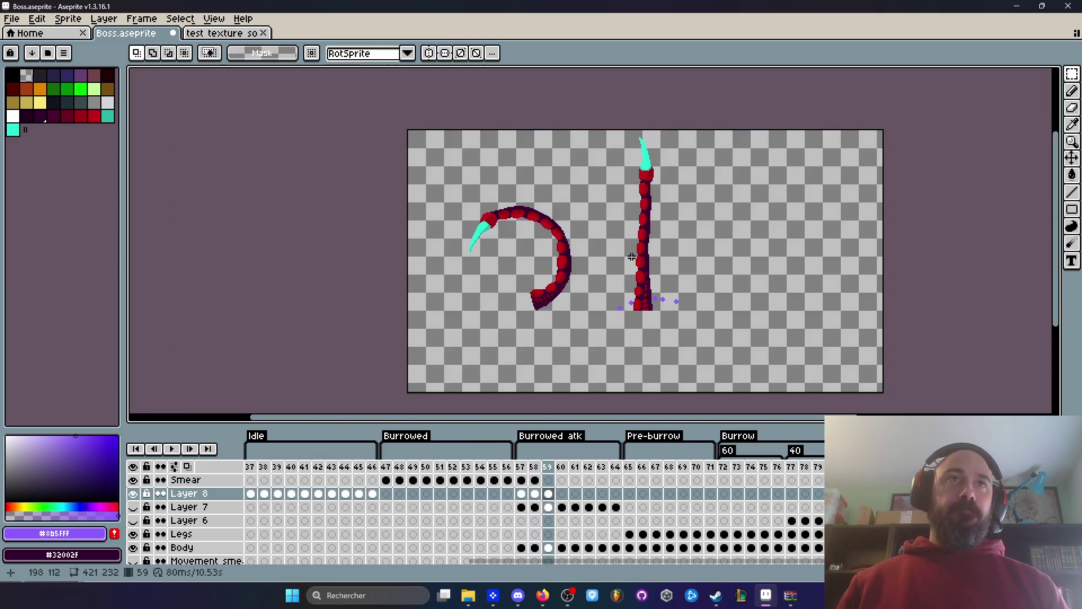
click(534, 480)
drag(613, 135, 681, 333)
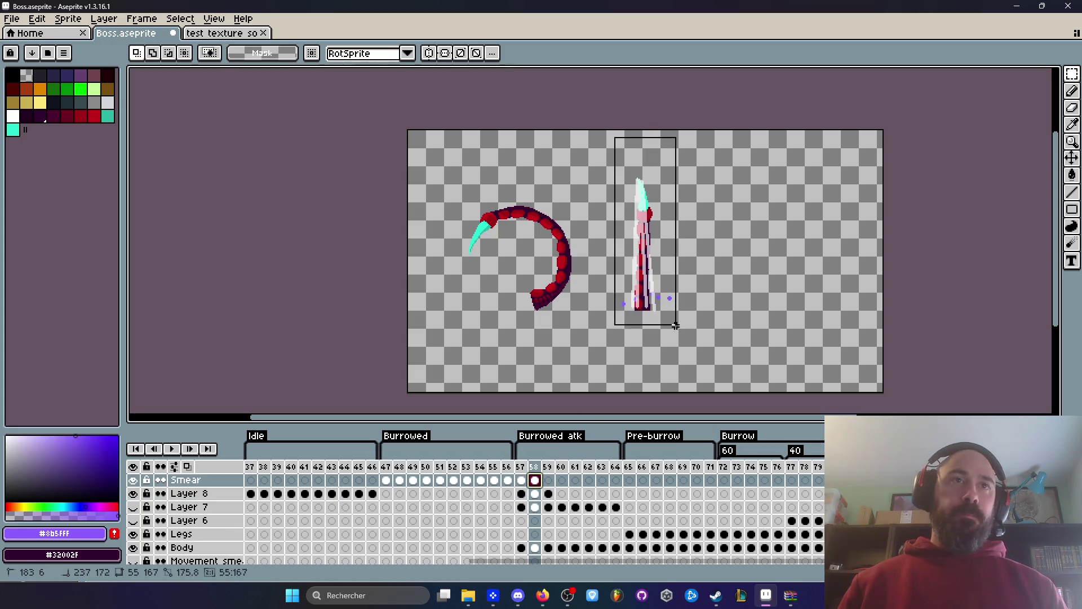
click(547, 480)
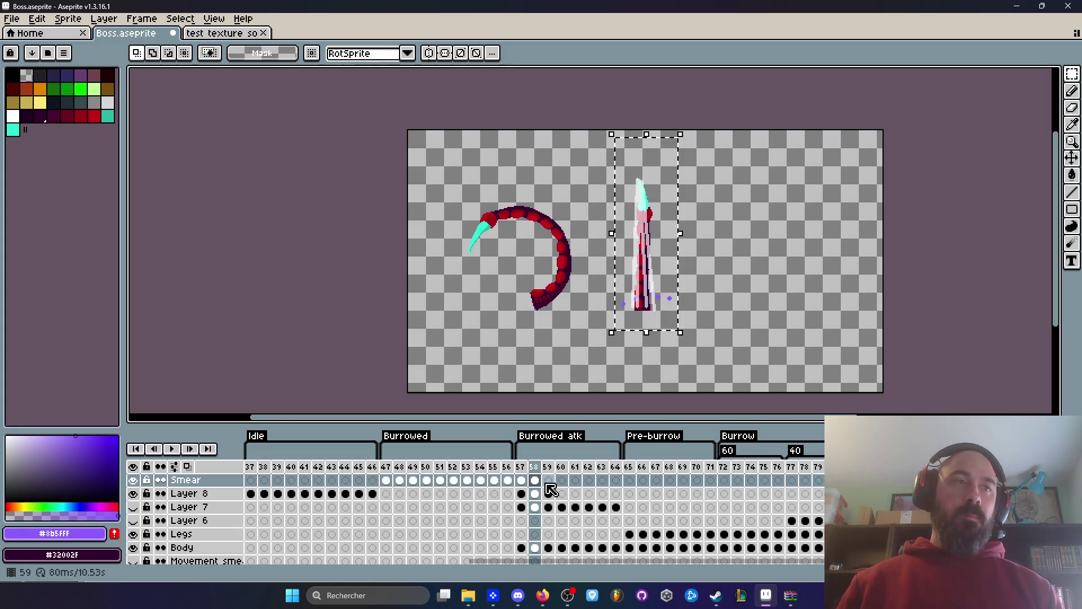
key(ctrl+v)
scroll(636, 237, up, 1)
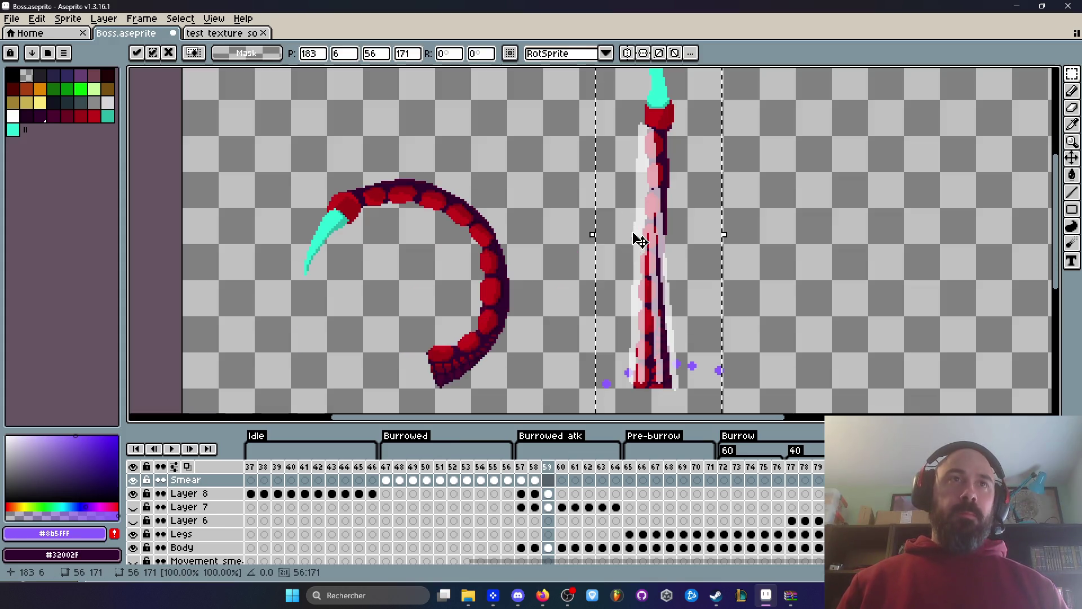
scroll(650, 211, up, 2)
drag(635, 242, 641, 177)
key(Return)
Try a dark purple pencil stroke over the tentacle tip, then undo it.
key(b)
drag(644, 84, 660, 171)
key(ctrl+z)
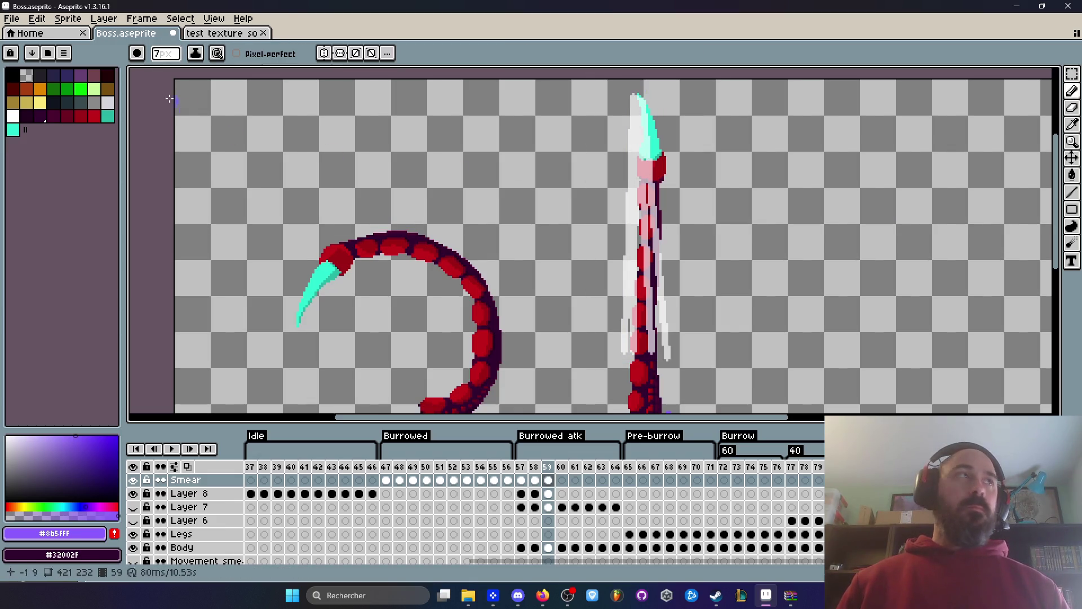
Make the background colour transparent and erase stray smear pixels beside the tentacle with a 4px brush.
right_click(26, 75)
key(minus)
key(minus)
key(minus)
drag(633, 168, 662, 341)
drag(632, 222, 628, 324)
scroll(656, 267, down, 3)
scroll(635, 275, up, 3)
drag(559, 197, 558, 299)
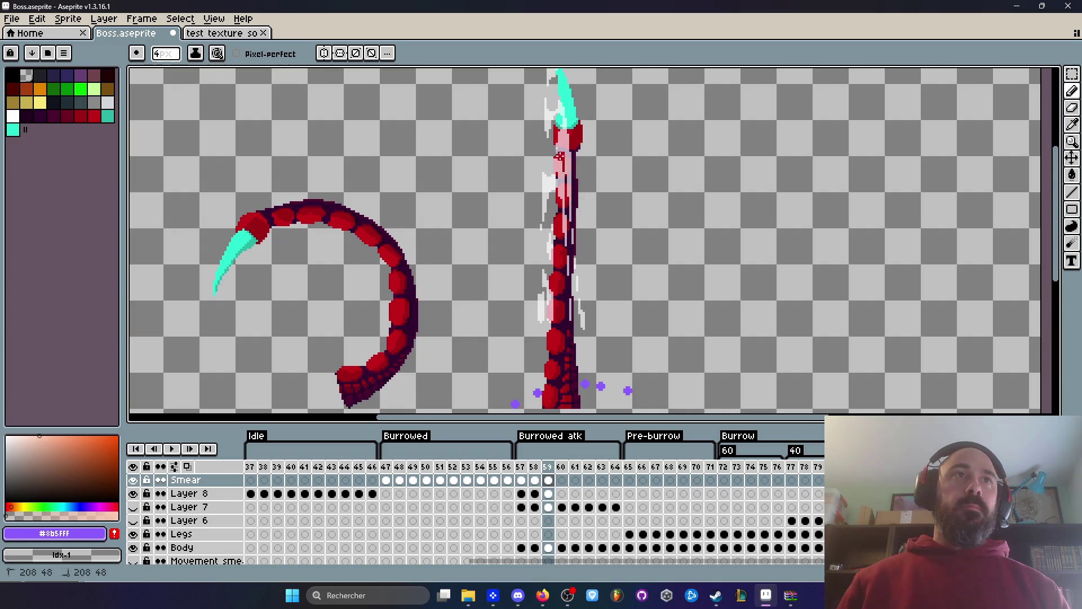
scroll(619, 163, down, 2)
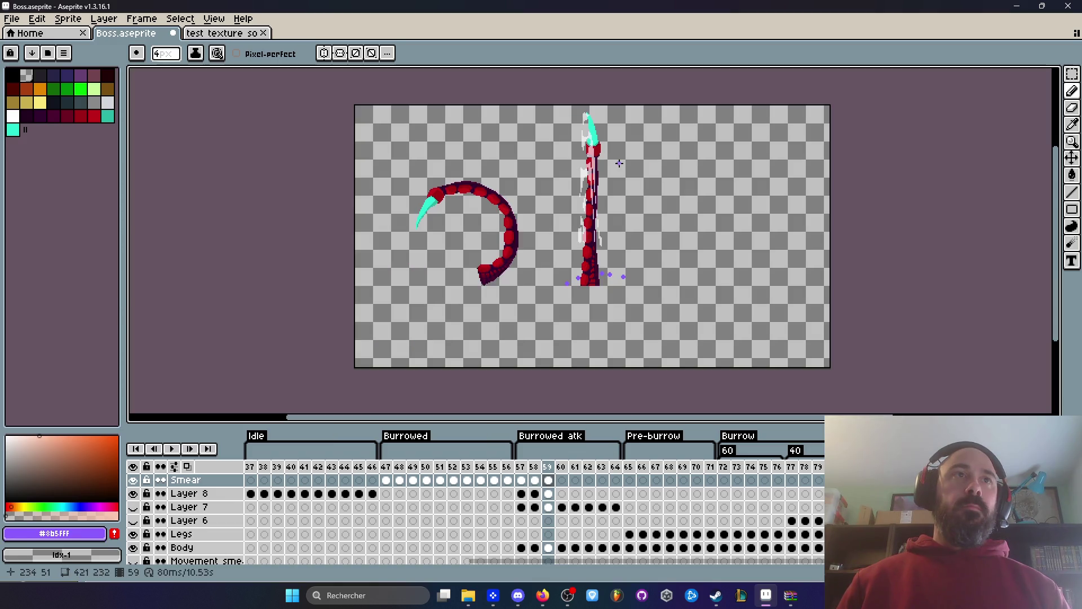
Marquee-select frame 59's smear and paste it onto frame 60.
click(566, 468)
click(551, 482)
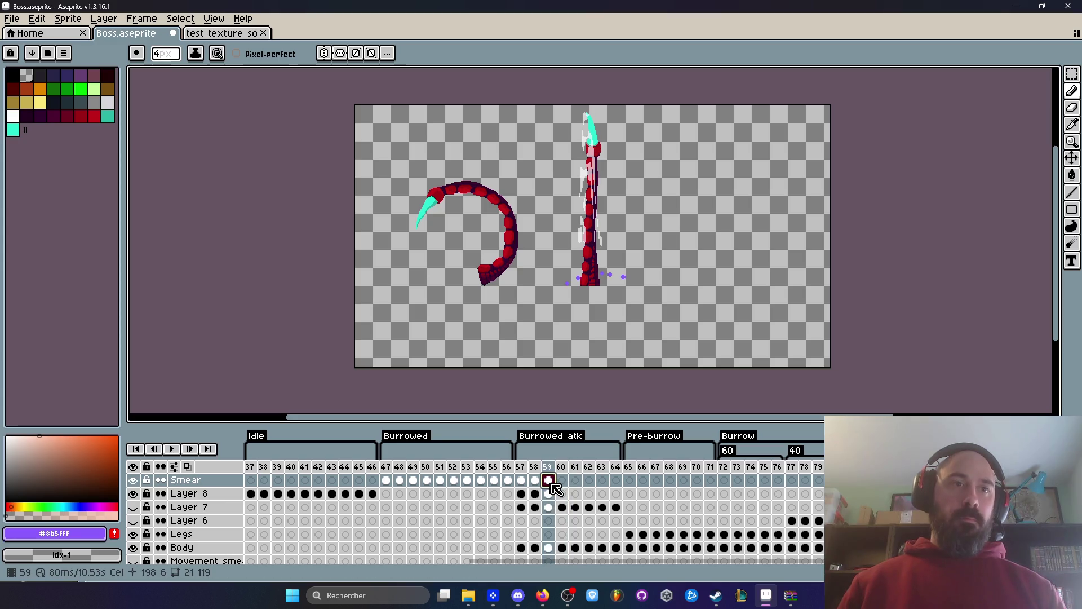
key(m)
drag(544, 104, 654, 305)
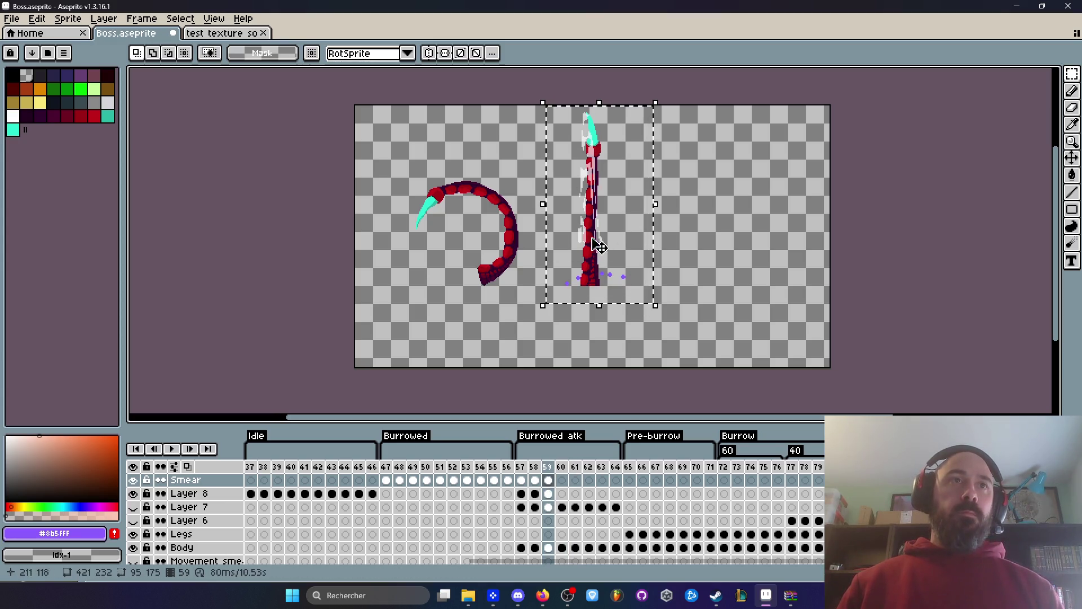
key(Right)
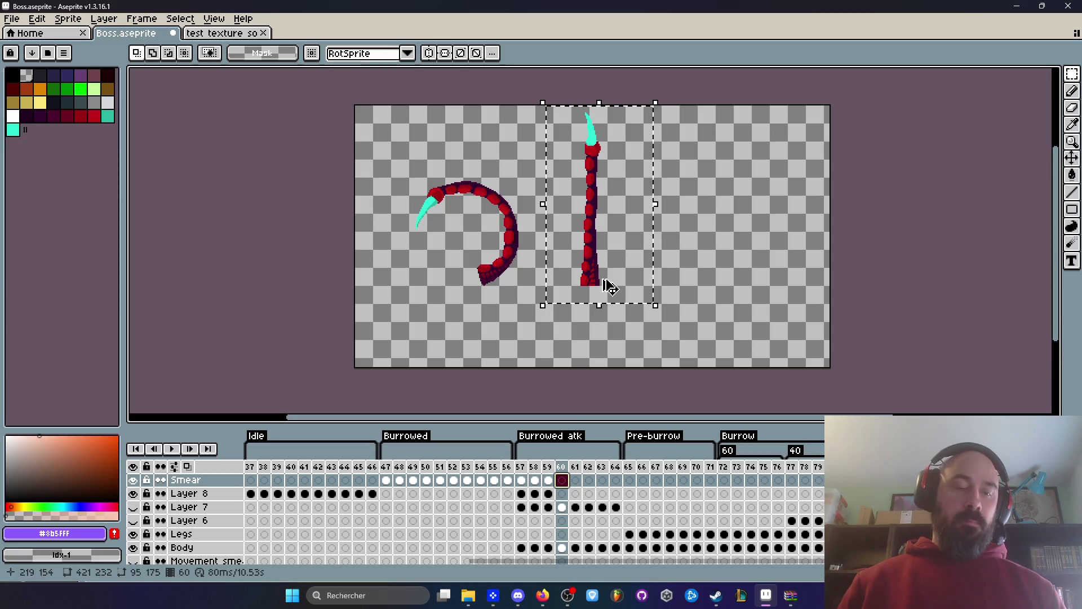
key(ctrl+v)
scroll(594, 116, up, 3)
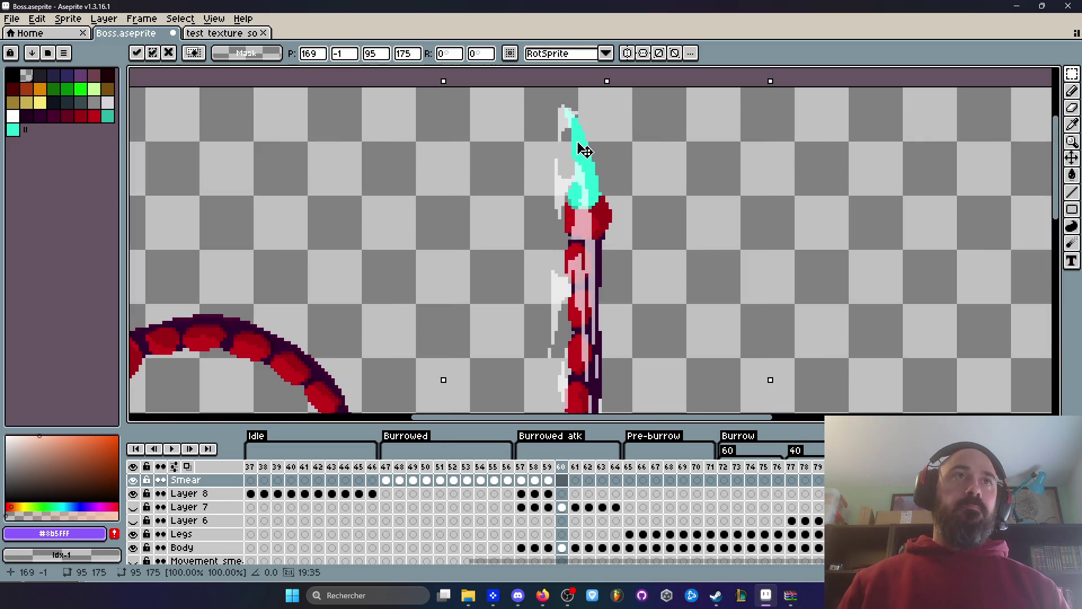
key(Return)
Paste the smear onto frame 61, shift it up the tentacle, and compare with frame 60.
scroll(583, 146, down, 3)
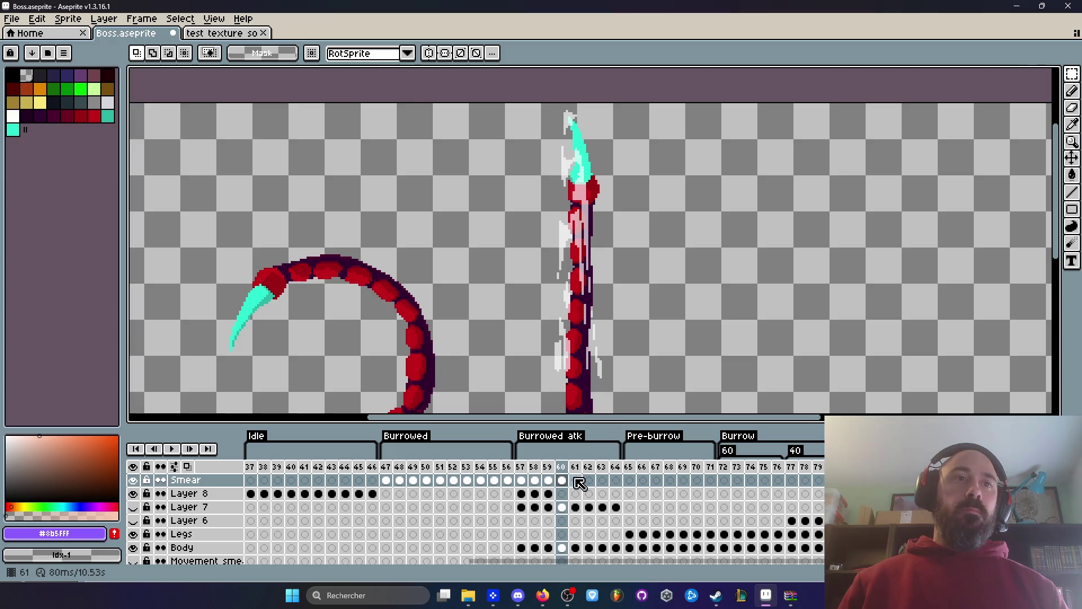
click(575, 479)
key(ctrl+v)
mouse_move(573, 152)
mouse_down()
mouse_move(570, 121)
mouse_move(579, 130)
mouse_up()
key(Return)
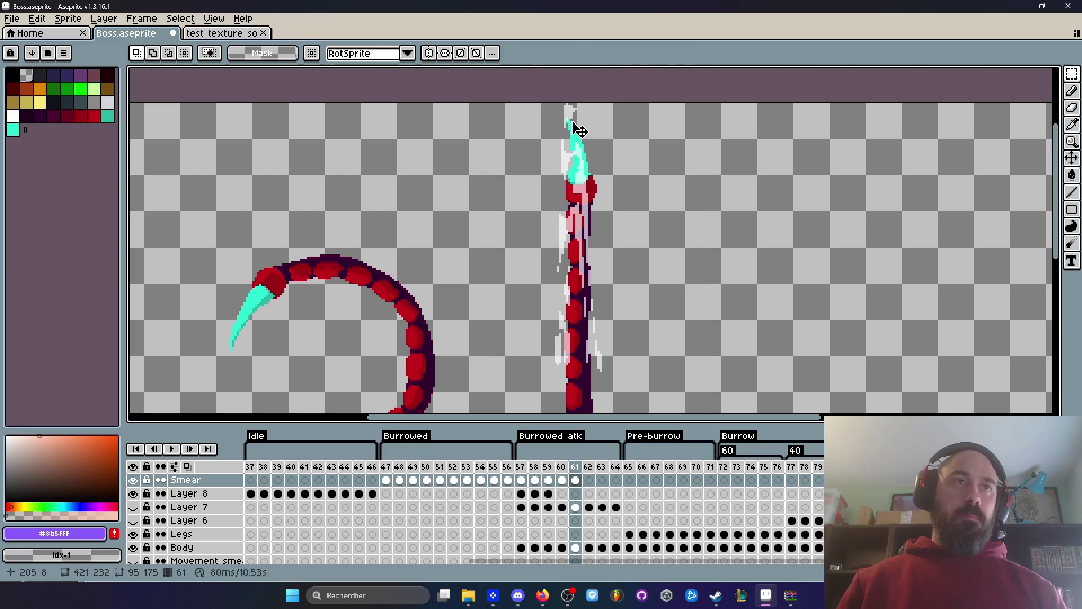
key(Left)
key(Left)
key(Left)
key(Right)
key(Right)
key(Right)
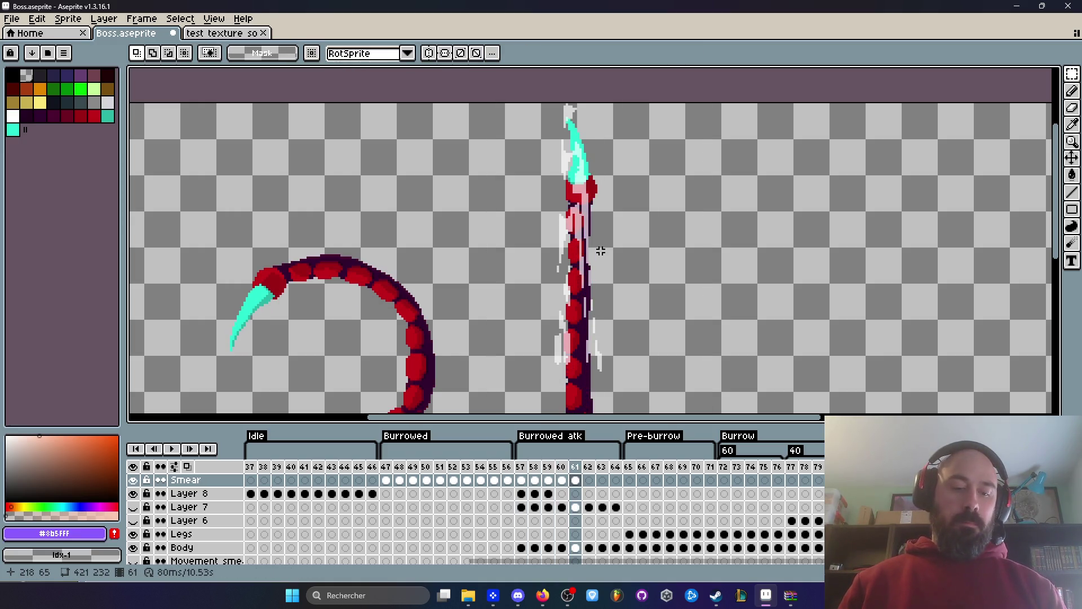
Switch back to the pencil and zoom in and out to inspect the smear trail.
key(b)
scroll(570, 110, up, 3)
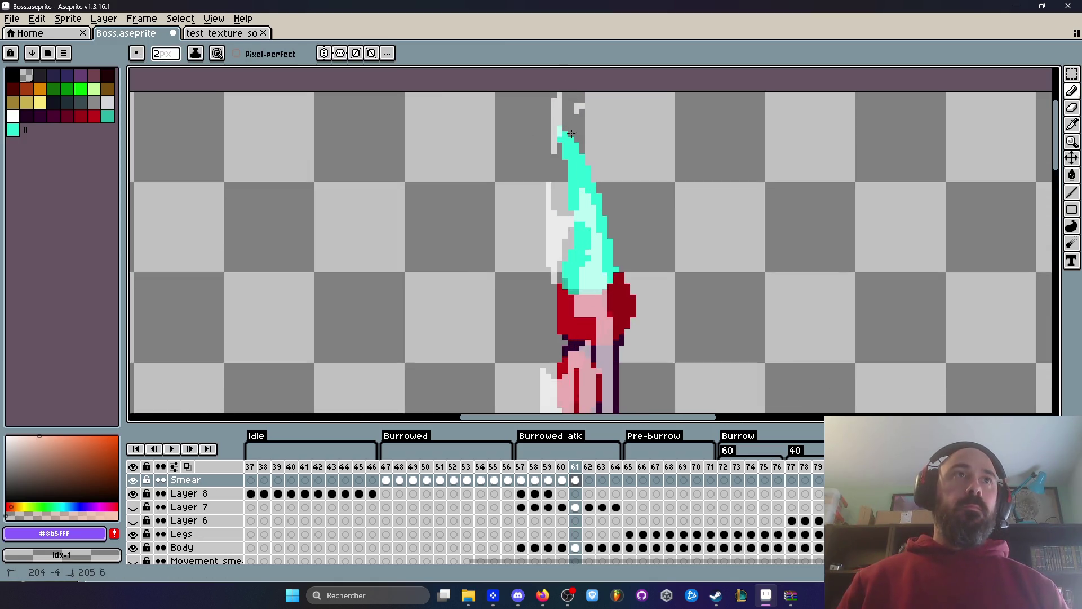
scroll(571, 124, down, 3)
scroll(565, 146, up, 2)
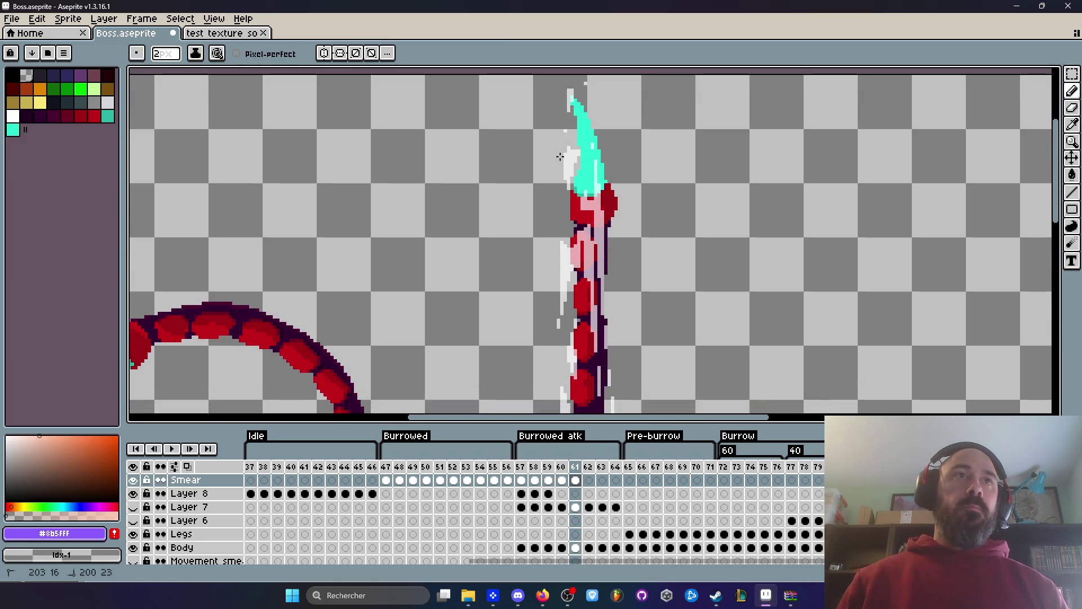
scroll(551, 327, down, 2)
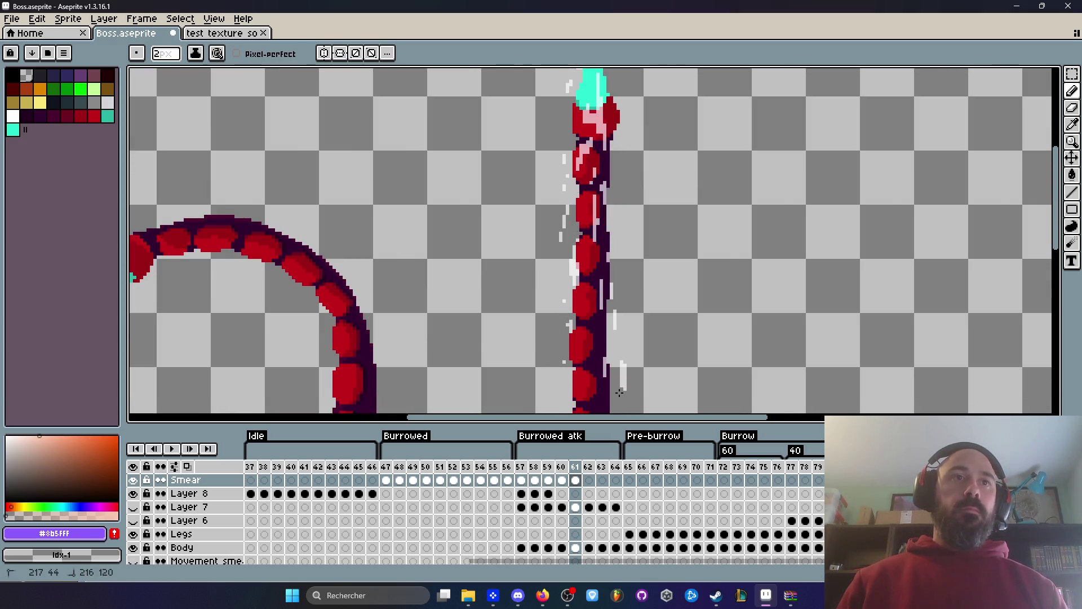
scroll(629, 316, down, 4)
scroll(641, 326, up, 3)
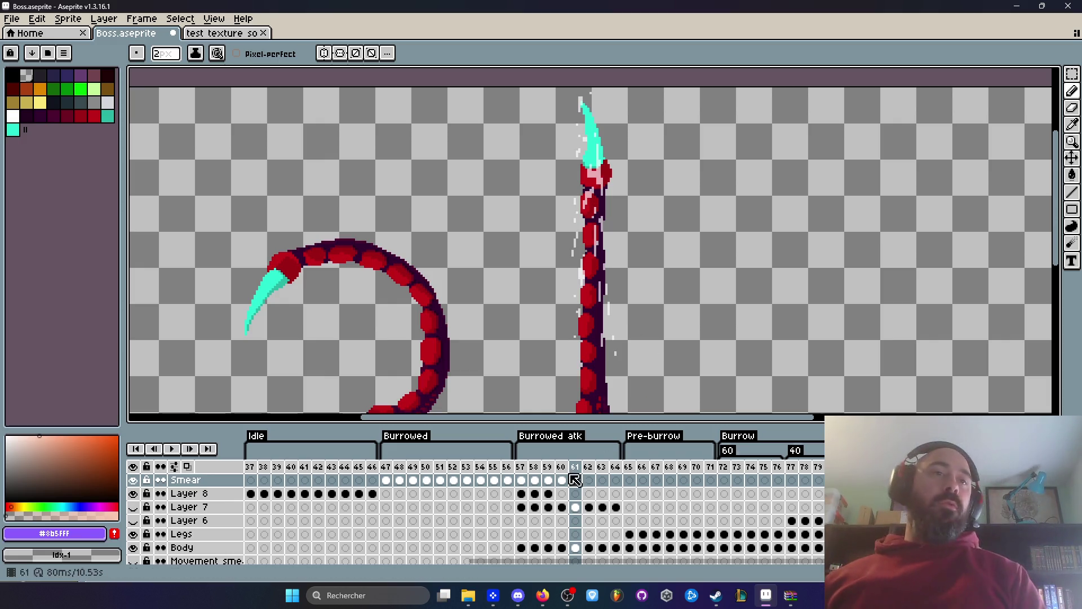
click(521, 467)
scroll(559, 333, down, 2)
Step through frames 57 to 62, then play the loop to watch the new smear streaks.
key(Right)
key(Right)
key(Right)
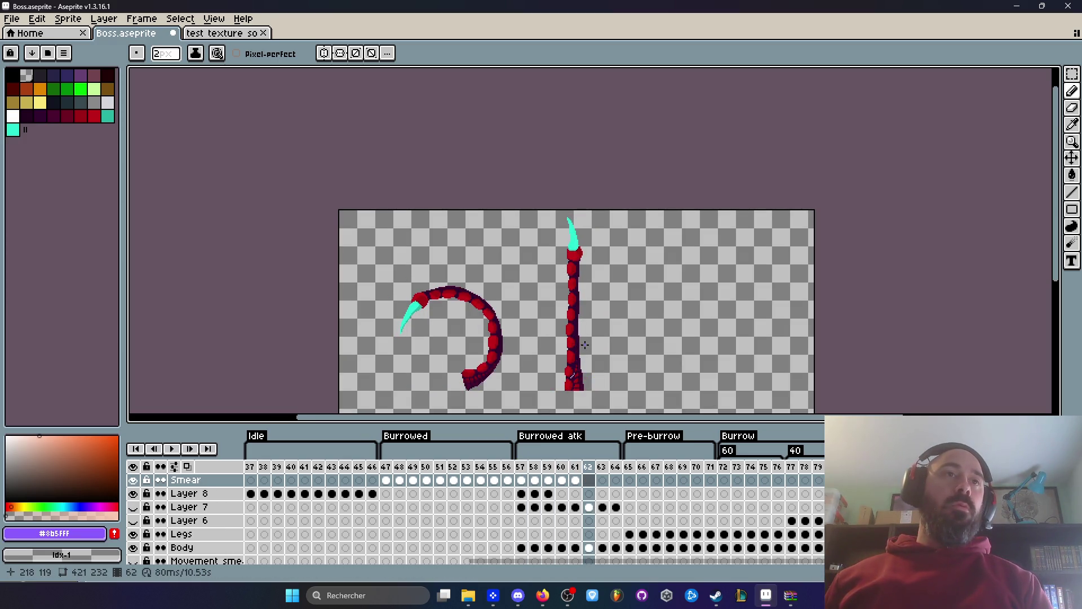
key(Return)
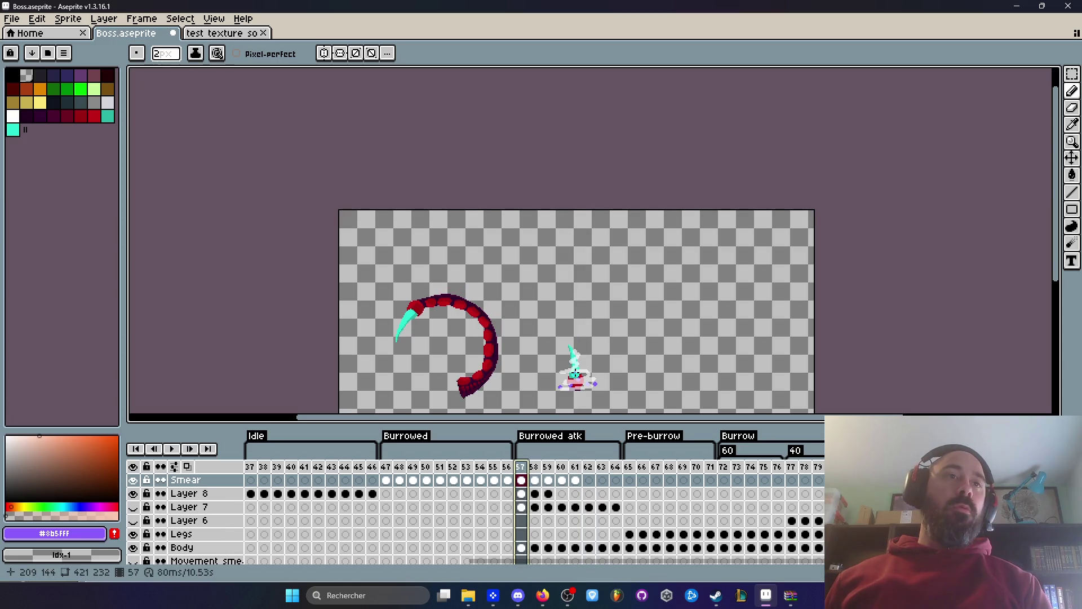
scroll(633, 367, up, 1)
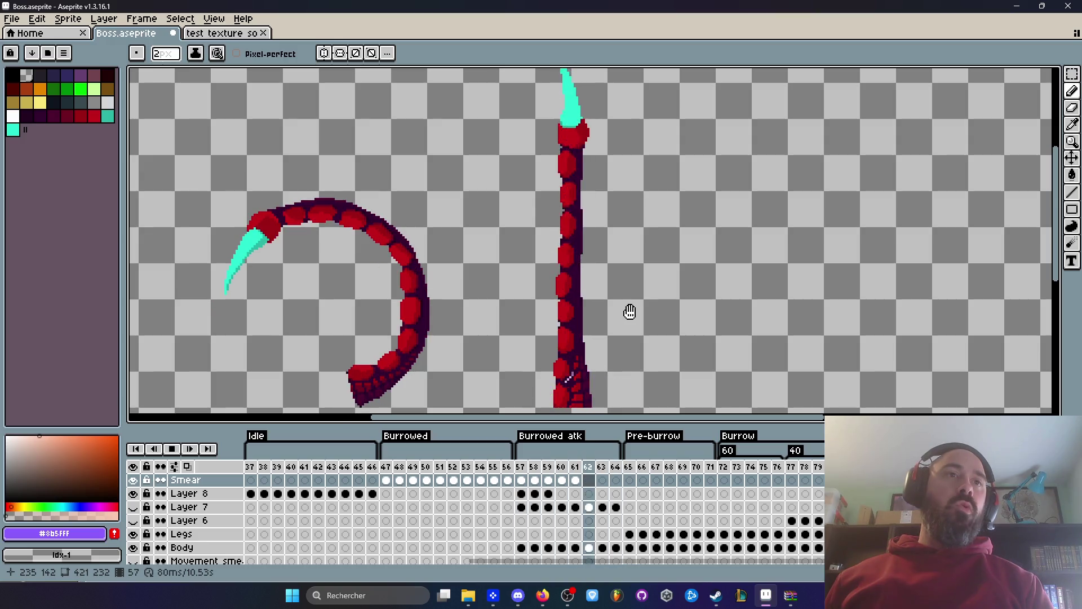
scroll(630, 312, down, 1)
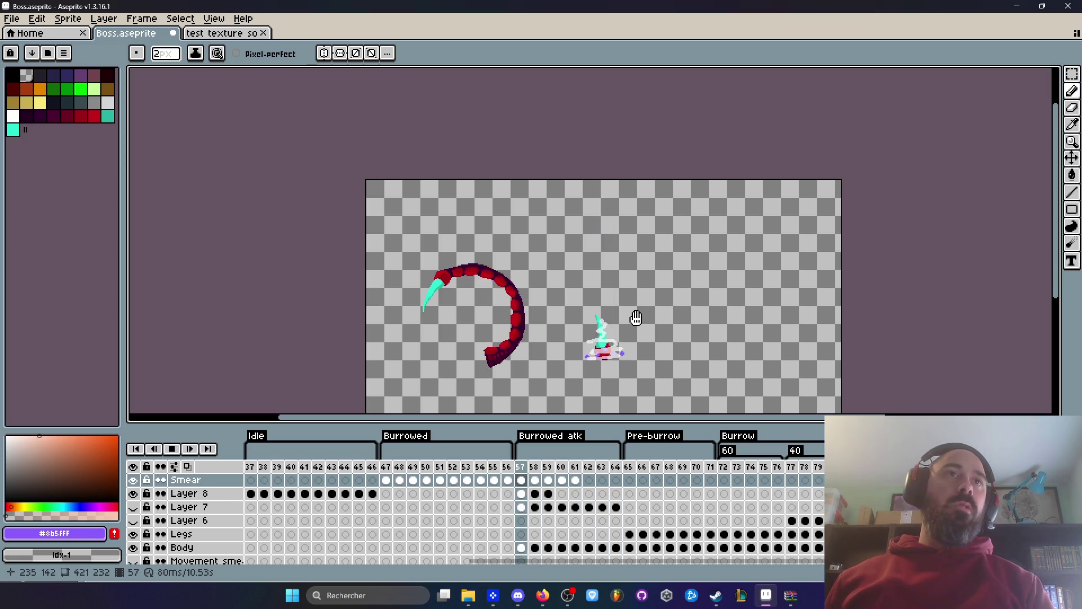
Stop playback, retime frames 57–64 to 60 ms each in Frame Properties, and replay the animation.
click(544, 472)
drag(526, 466, 615, 467)
text(p)
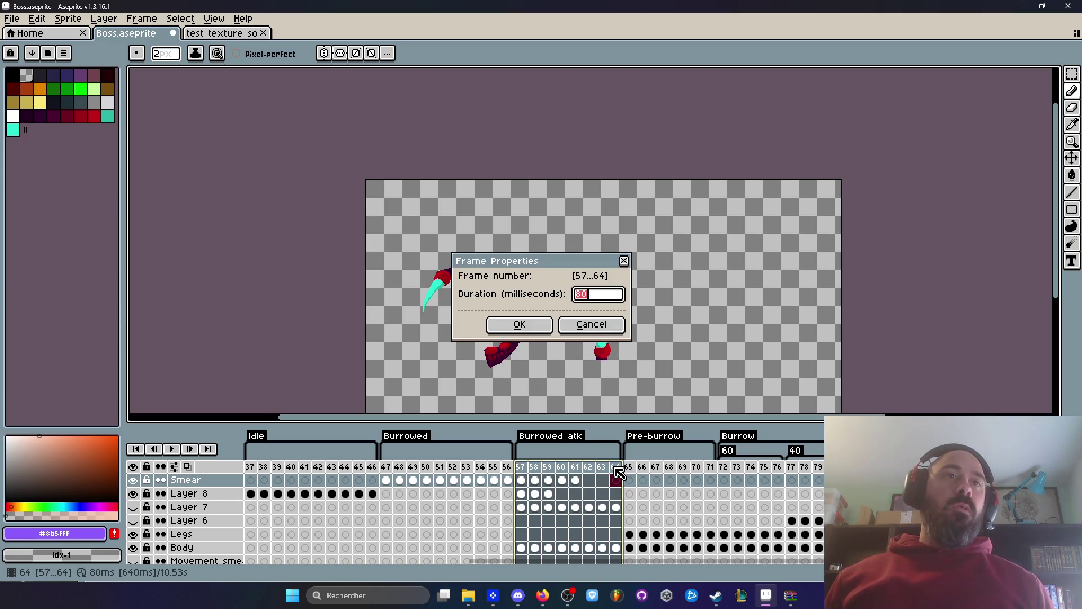
text(60)
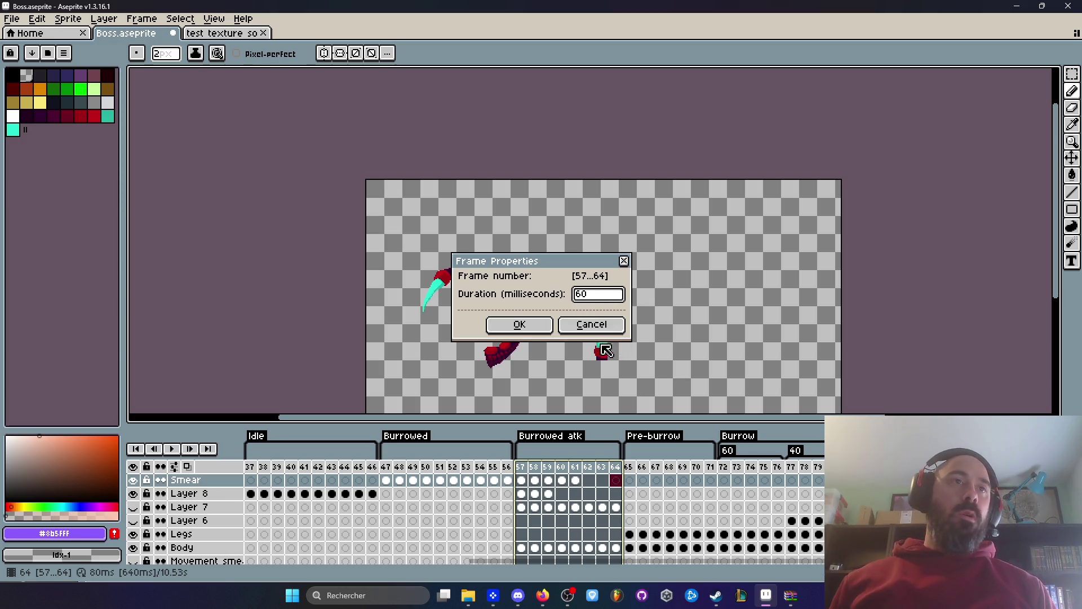
click(519, 325)
key(Return)
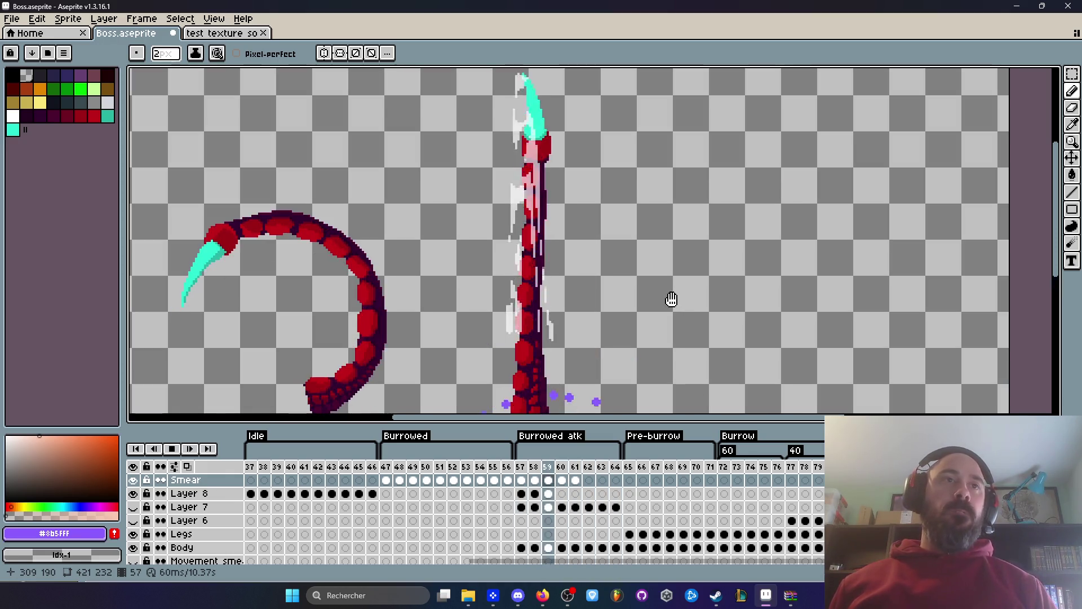
scroll(659, 271, up, 3)
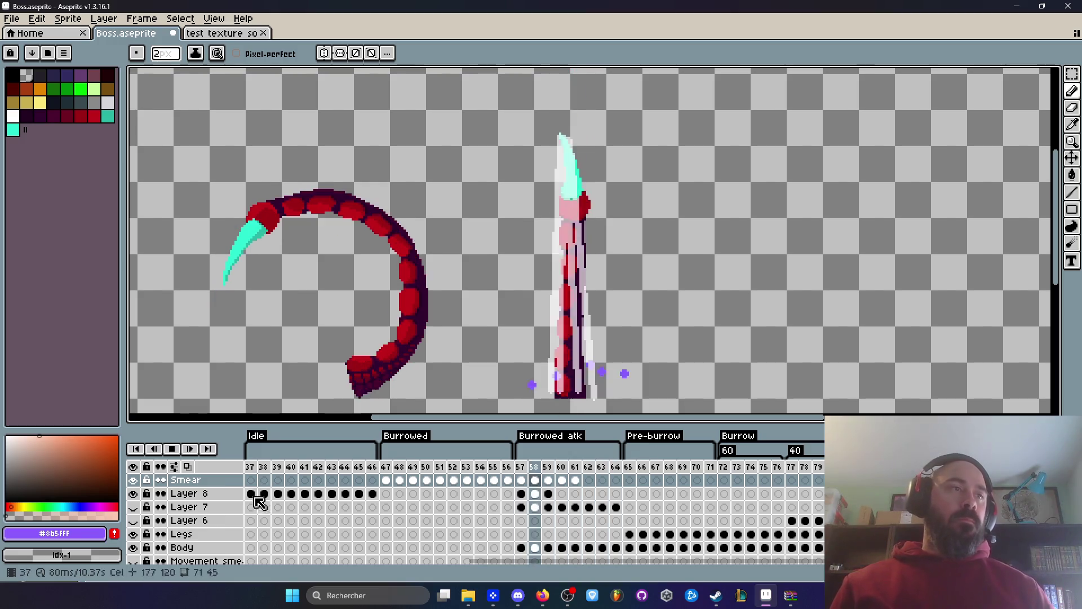
click(182, 449)
mouse_move(548, 467)
mouse_down()
mouse_move(566, 470)
mouse_move(529, 462)
mouse_move(592, 463)
mouse_move(541, 462)
mouse_up()
click(548, 466)
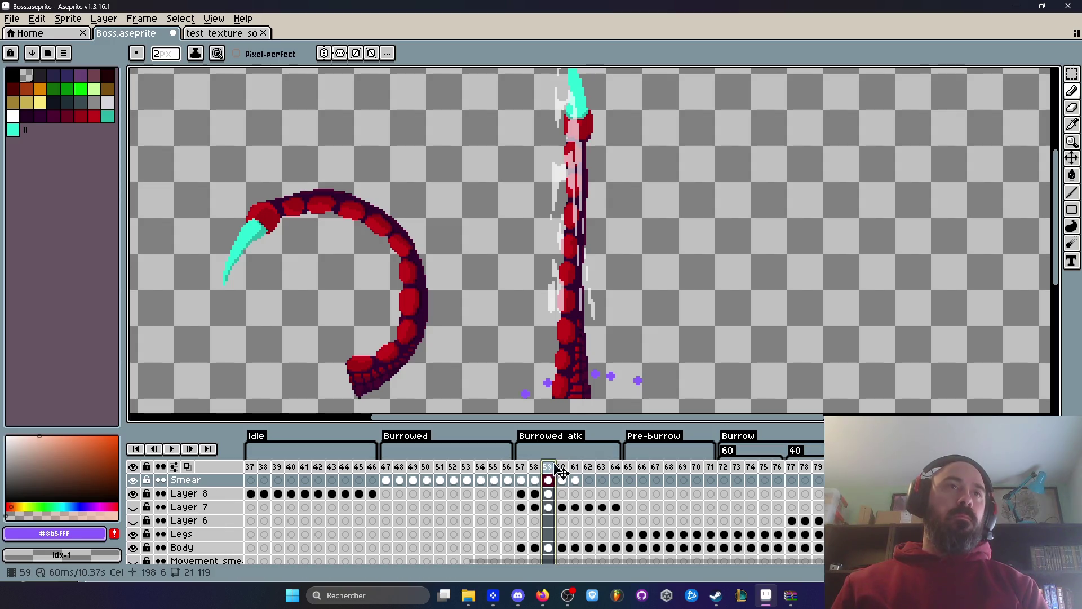
key(Return)
scroll(586, 259, up, 1)
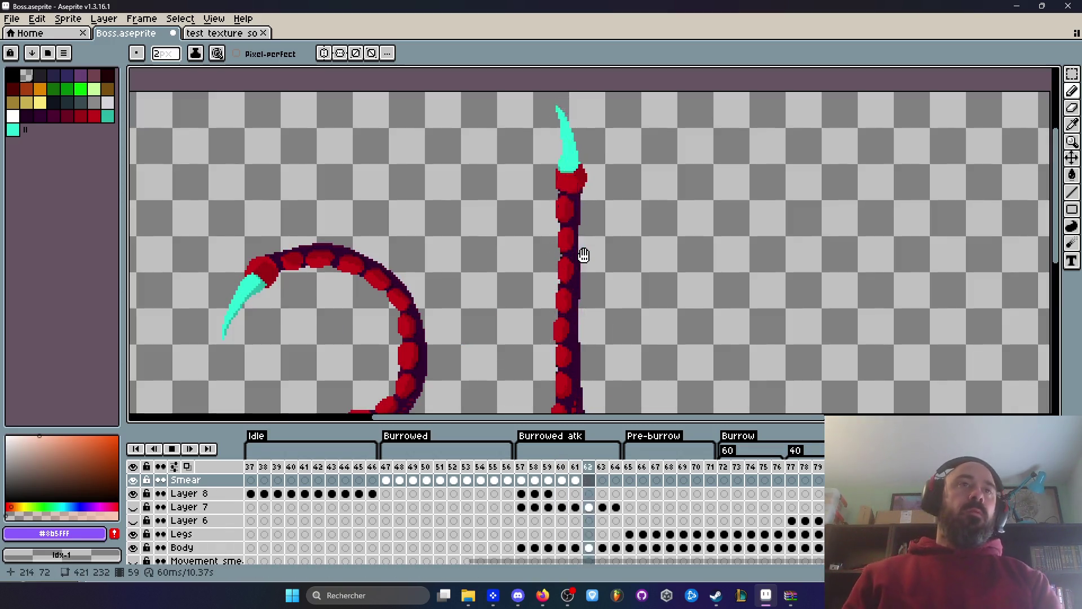
scroll(581, 248, down, 1)
drag(591, 256, 590, 227)
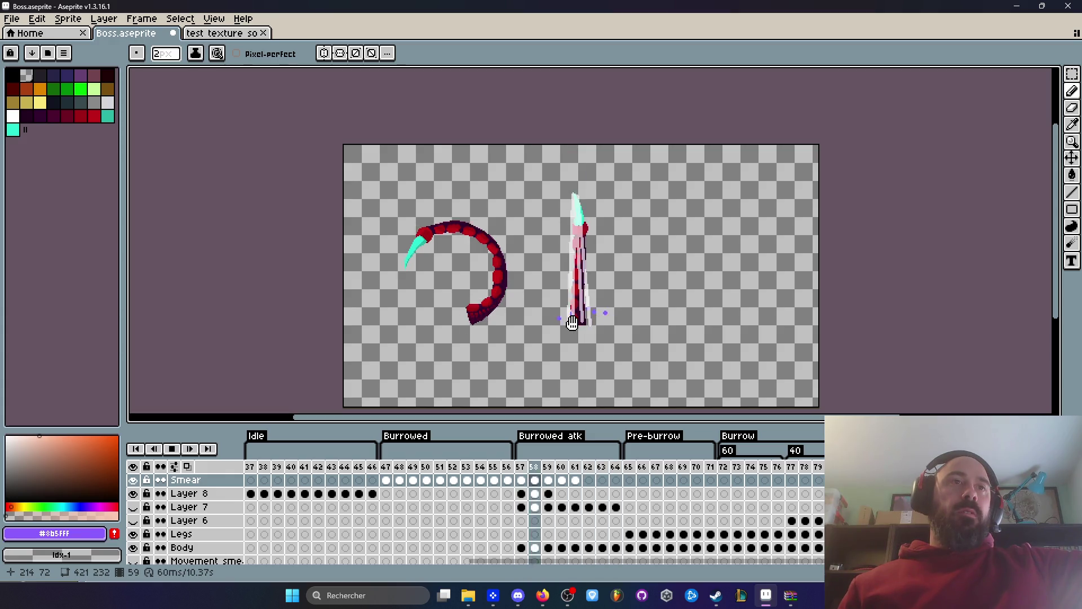
scroll(578, 316, up, 1)
scroll(586, 305, down, 1)
drag(634, 253, 640, 262)
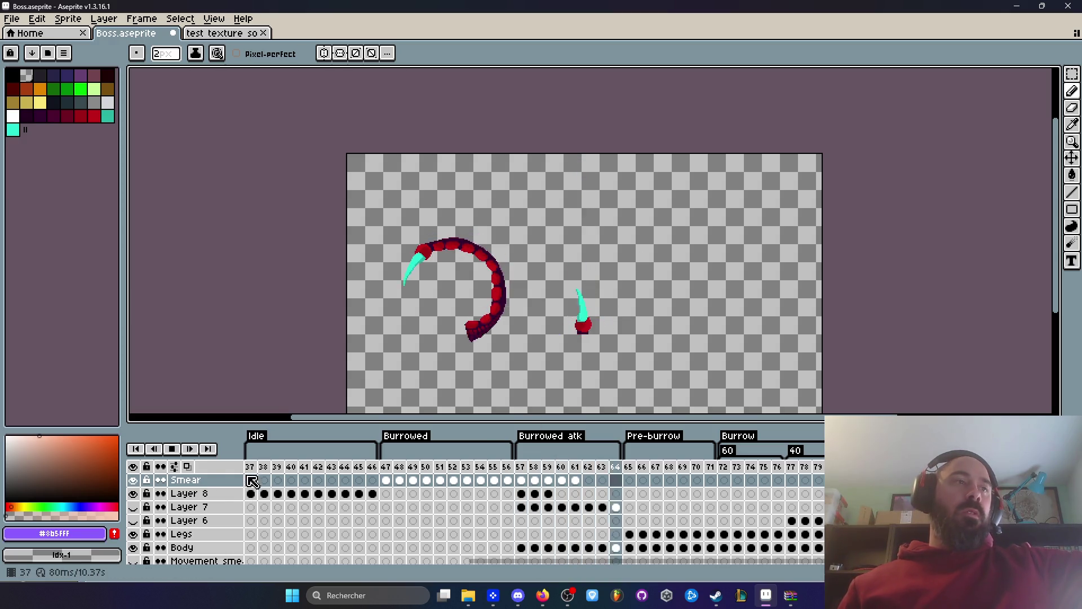
Preview the Burrowed frames from frame 47 and the Burrowed atk frames, then stop playback.
click(175, 451)
click(385, 467)
key(Return)
click(172, 449)
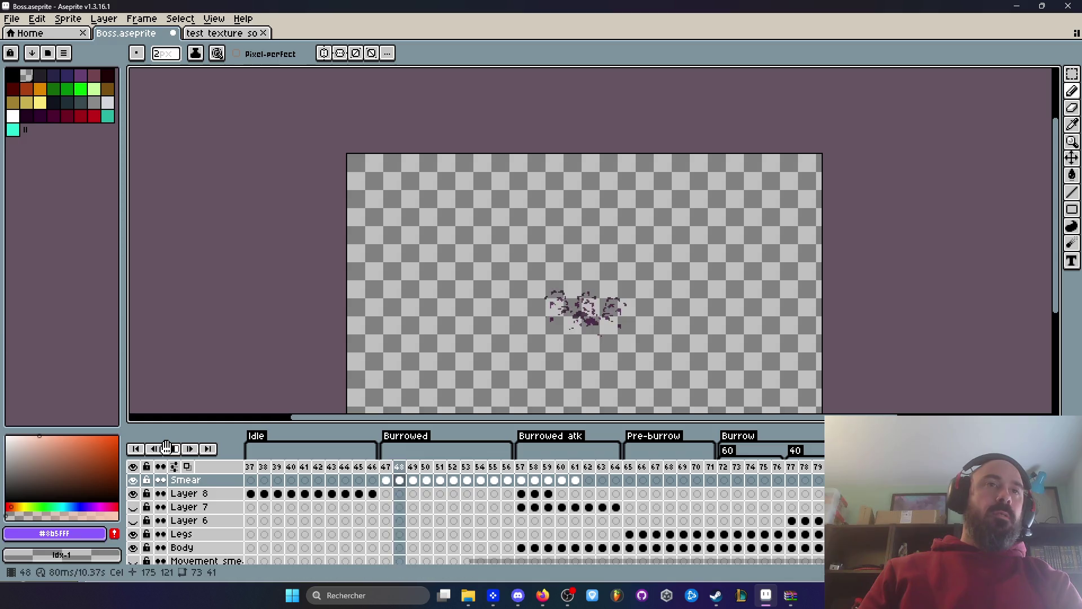
click(521, 468)
click(399, 469)
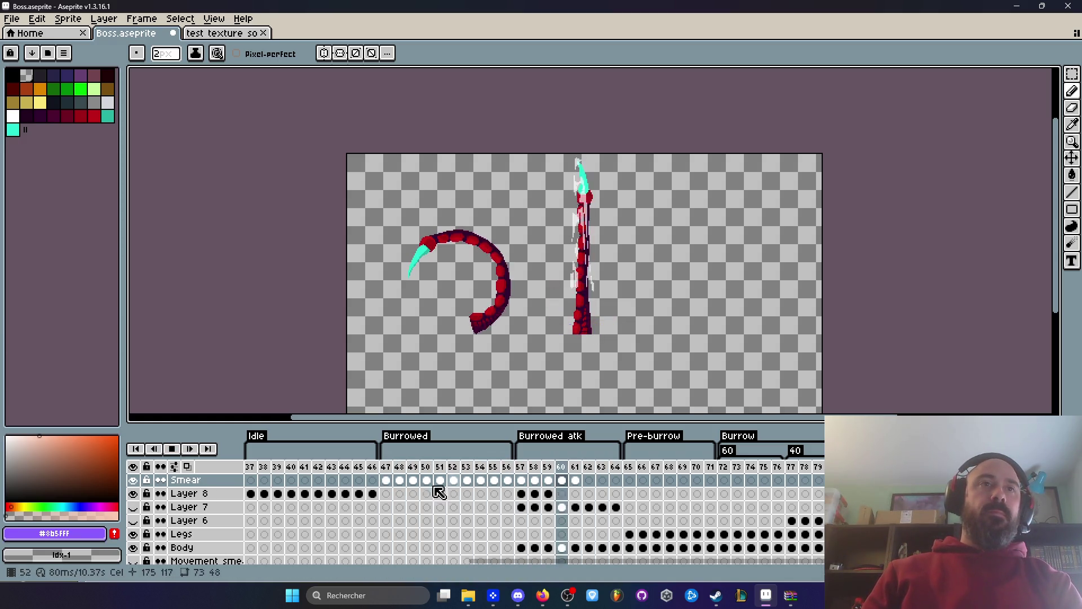
click(399, 468)
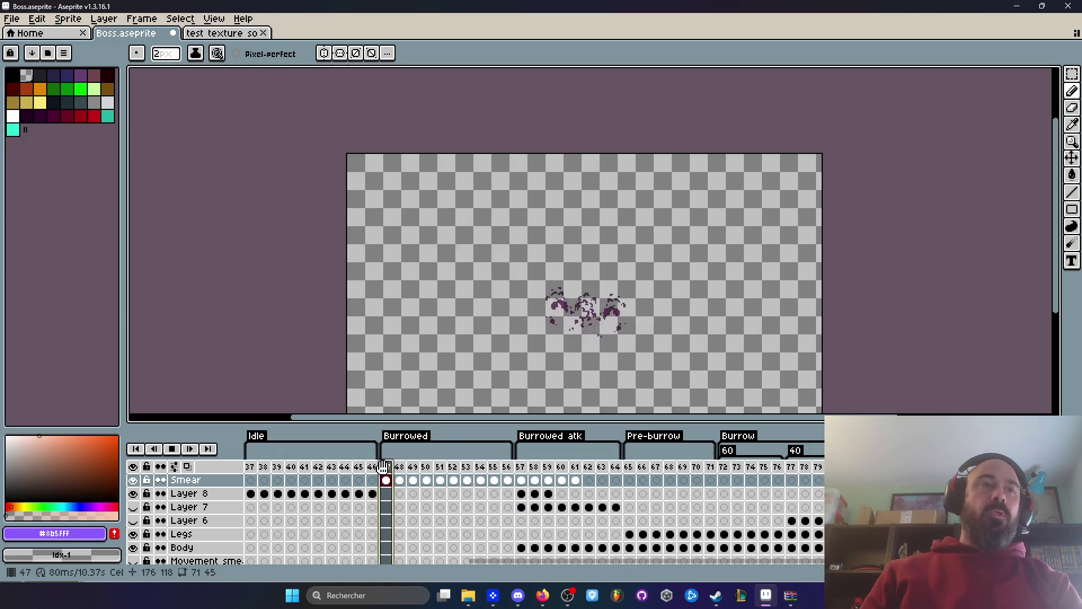
key(Return)
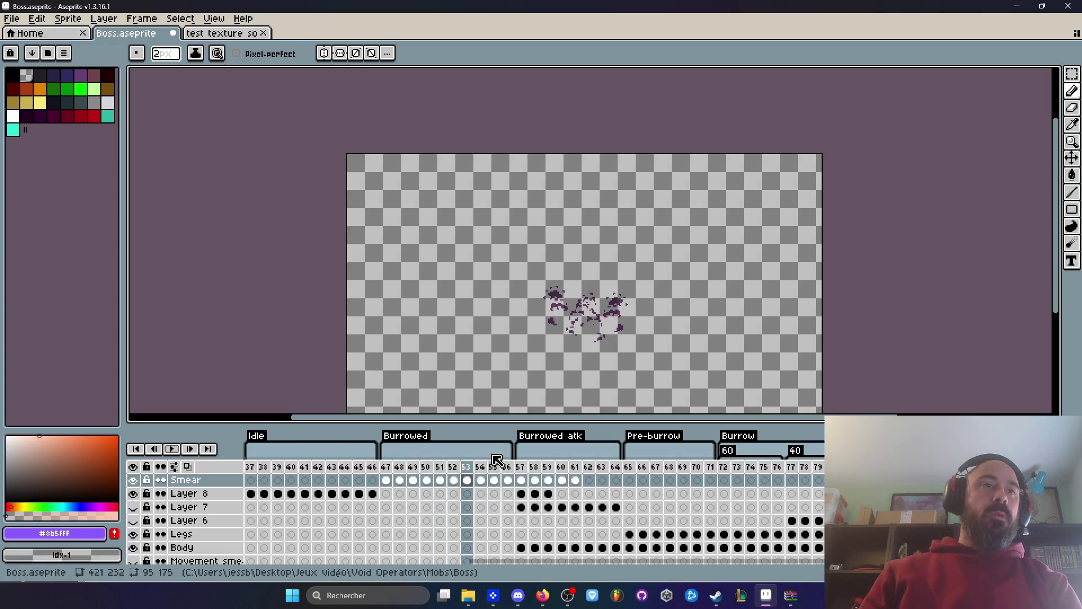
Remove the Burrowed atk tag through its context menu and restart playback.
right_click(550, 435)
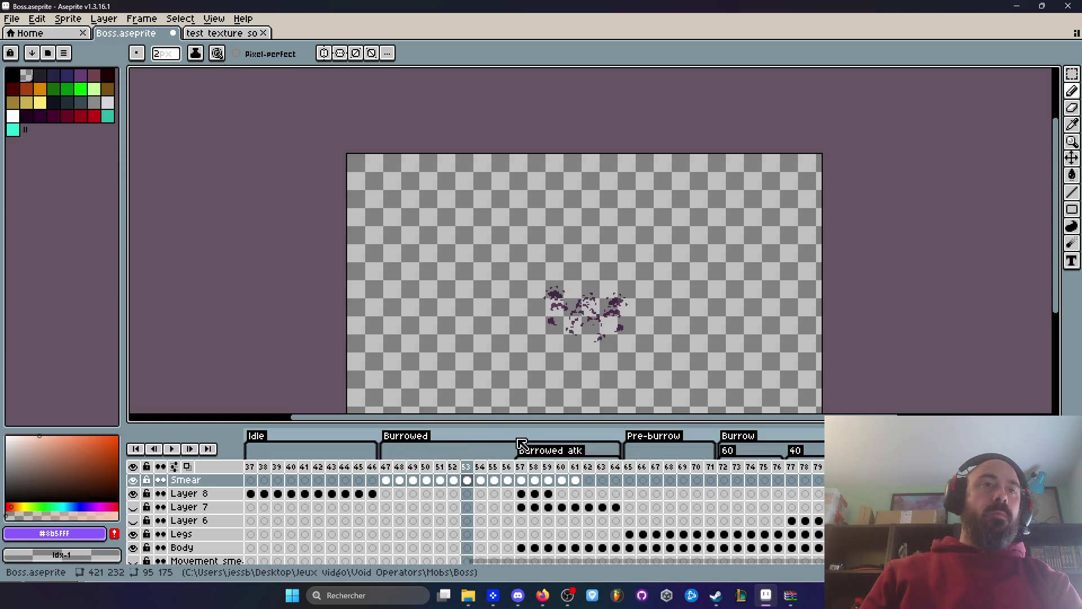
click(569, 459)
click(385, 452)
click(172, 434)
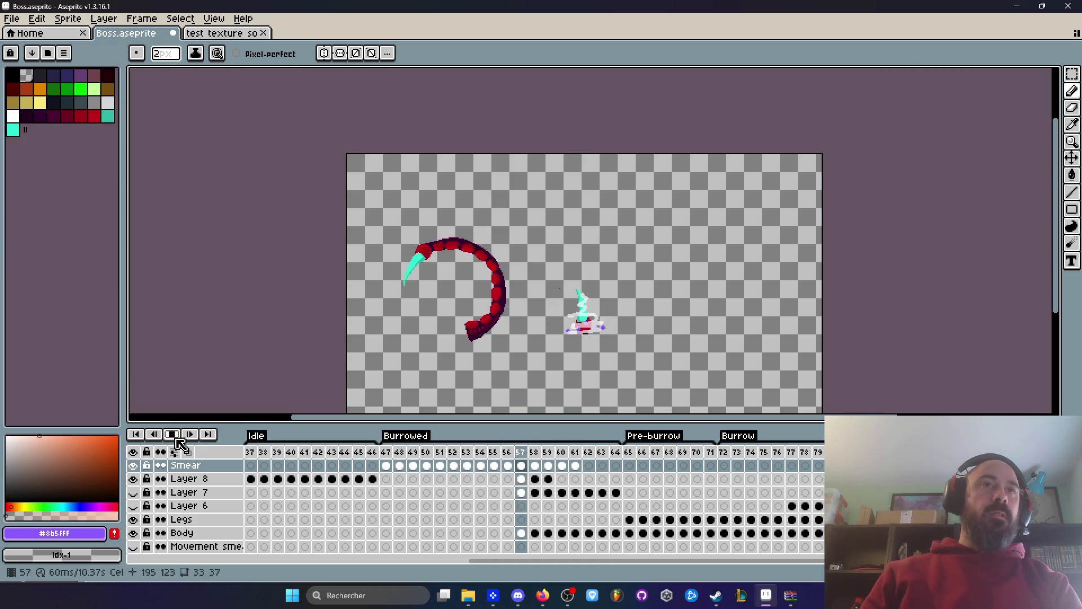
Select frames 61–62 and preview them in a loop, stopping on frame 62.
click(586, 471)
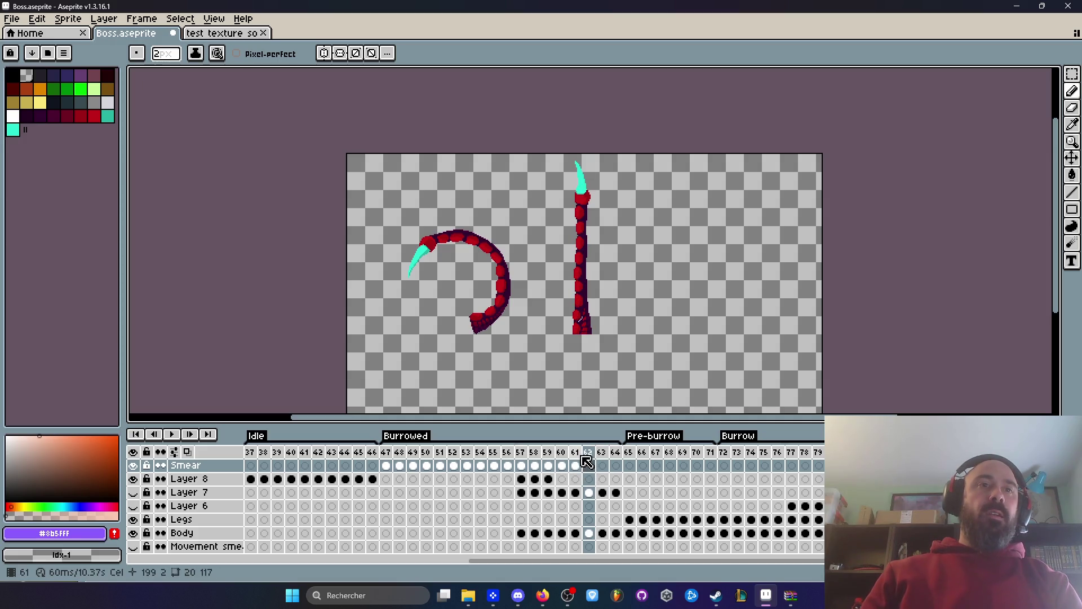
click(583, 454)
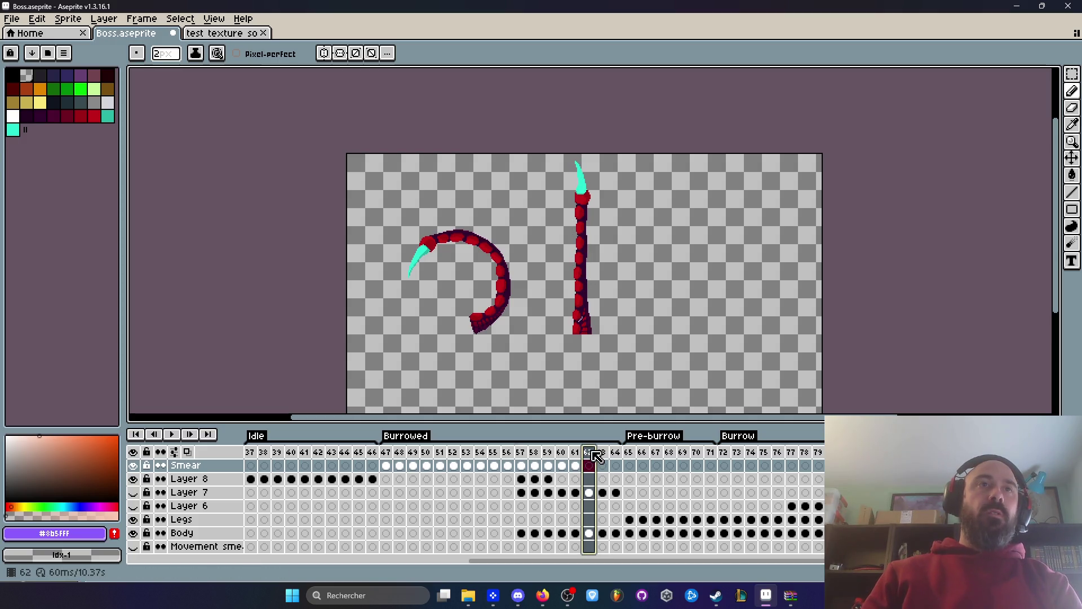
key(shift+Left)
key(Return)
click(590, 454)
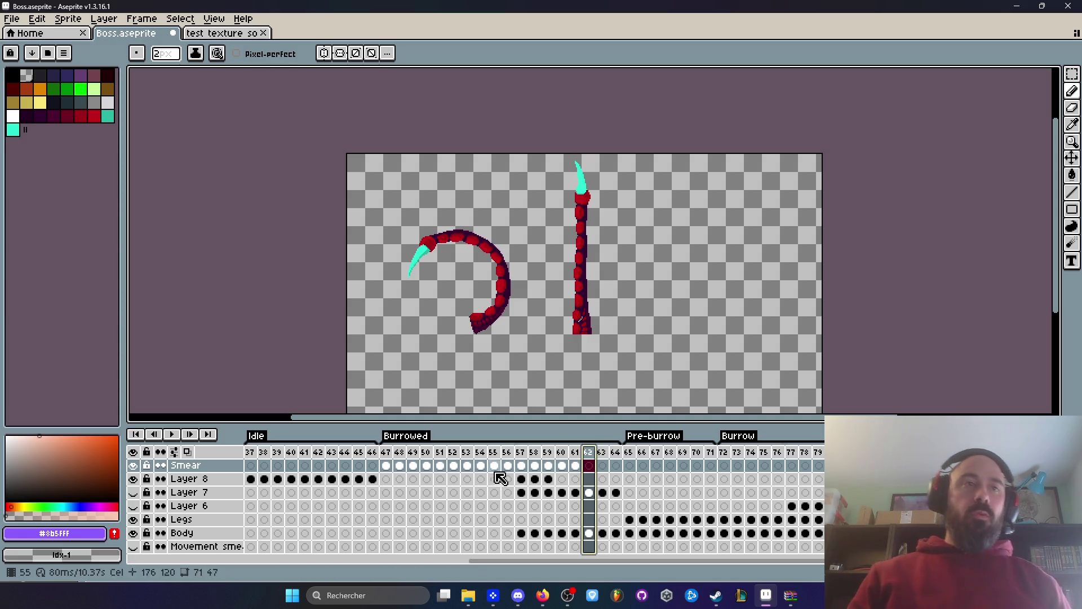
Select frames 57–64, then duplicate frame 62 with Alt+N so a copy follows it.
drag(521, 546, 615, 465)
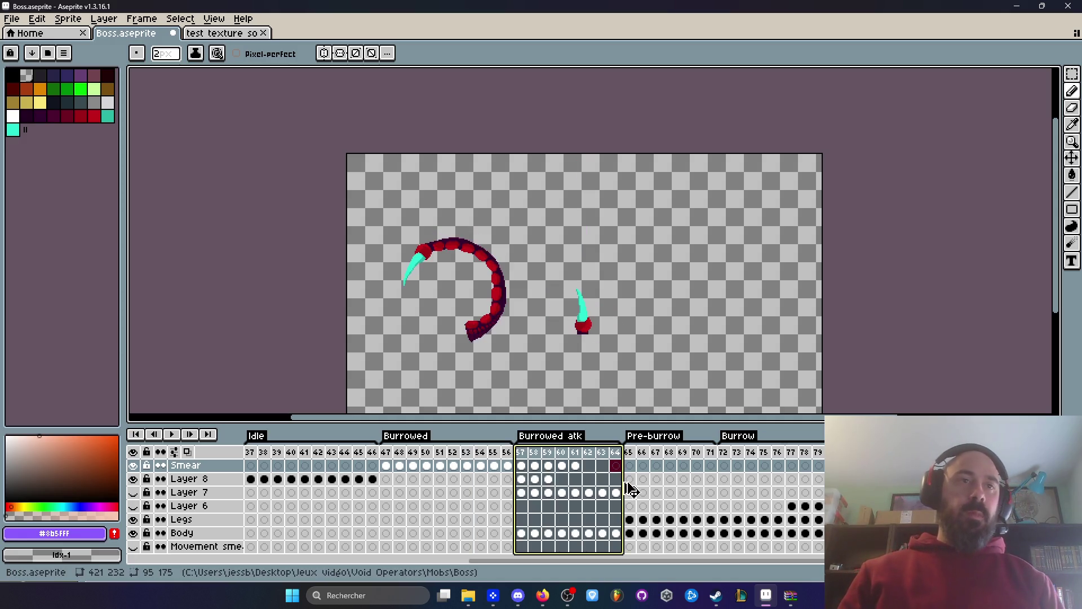
click(607, 459)
click(589, 458)
click(606, 458)
click(589, 458)
key(alt+n)
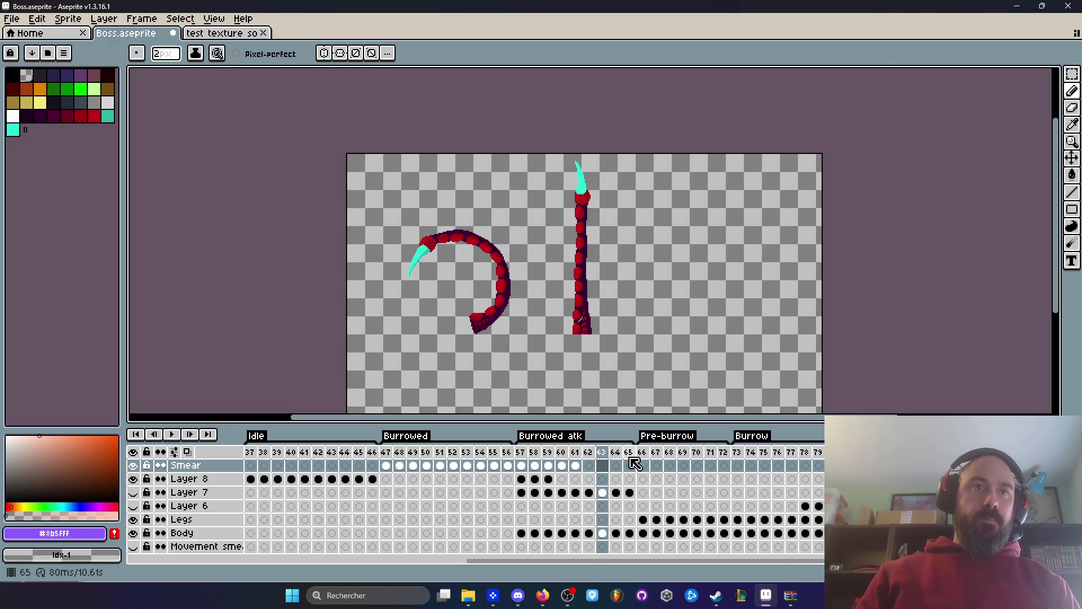
Set frames 62–63 as the Loop section and play it.
right_click(587, 456)
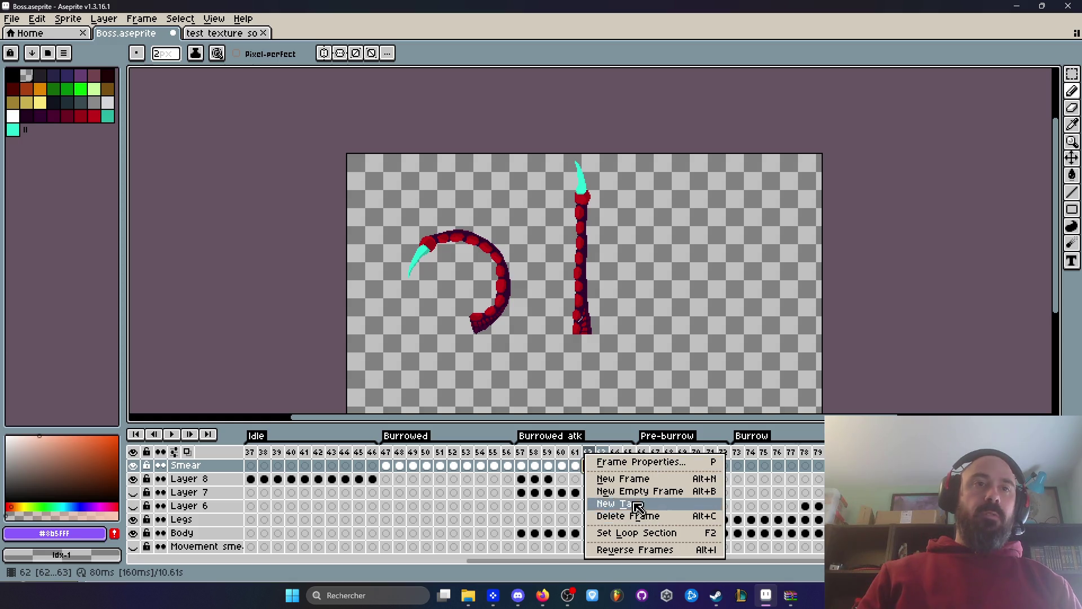
click(626, 533)
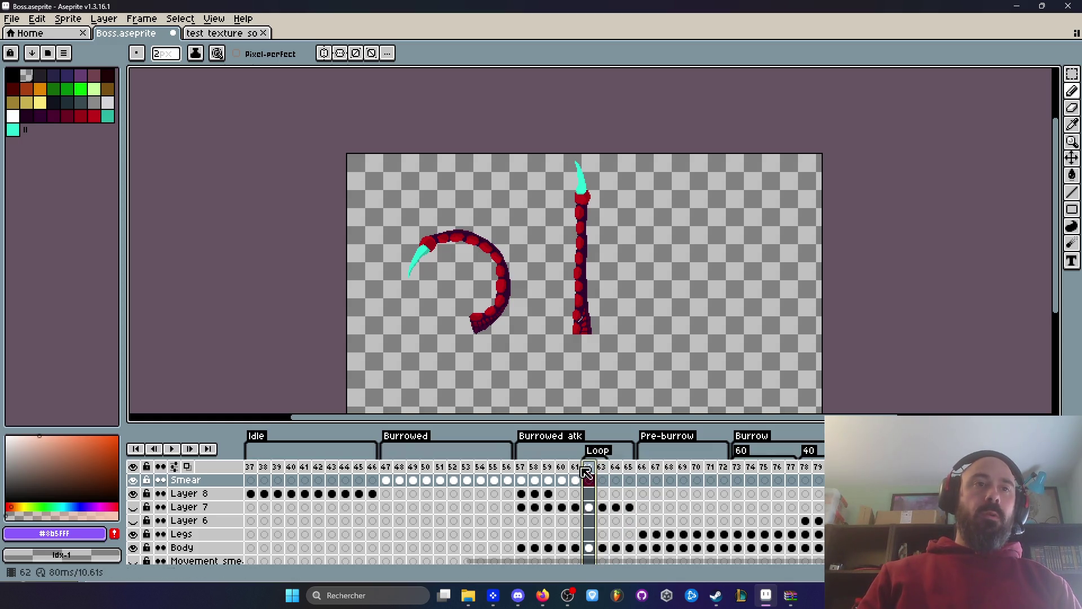
click(172, 449)
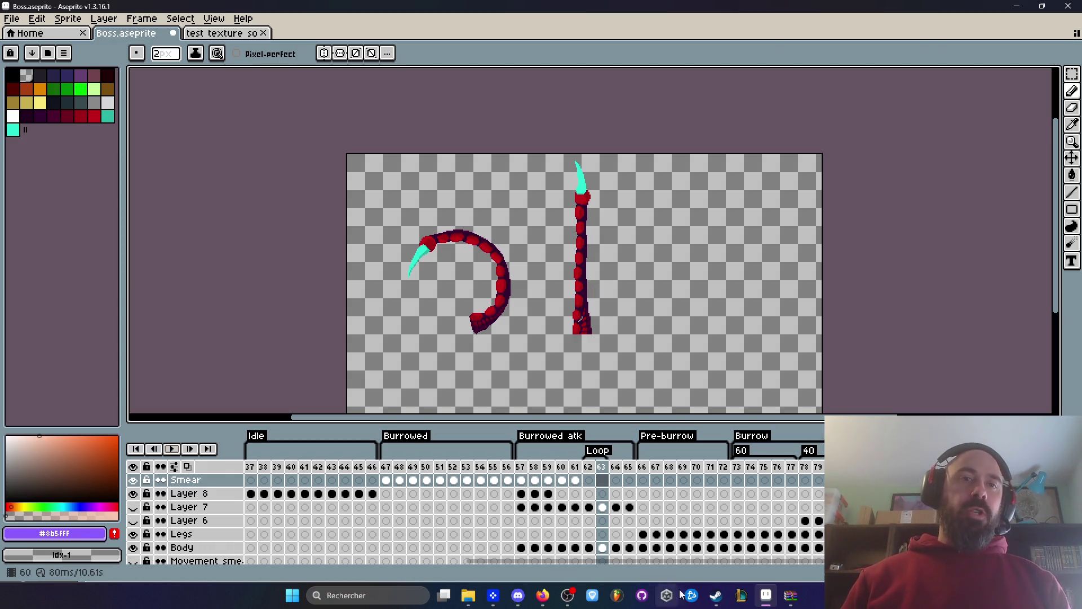
click(518, 595)
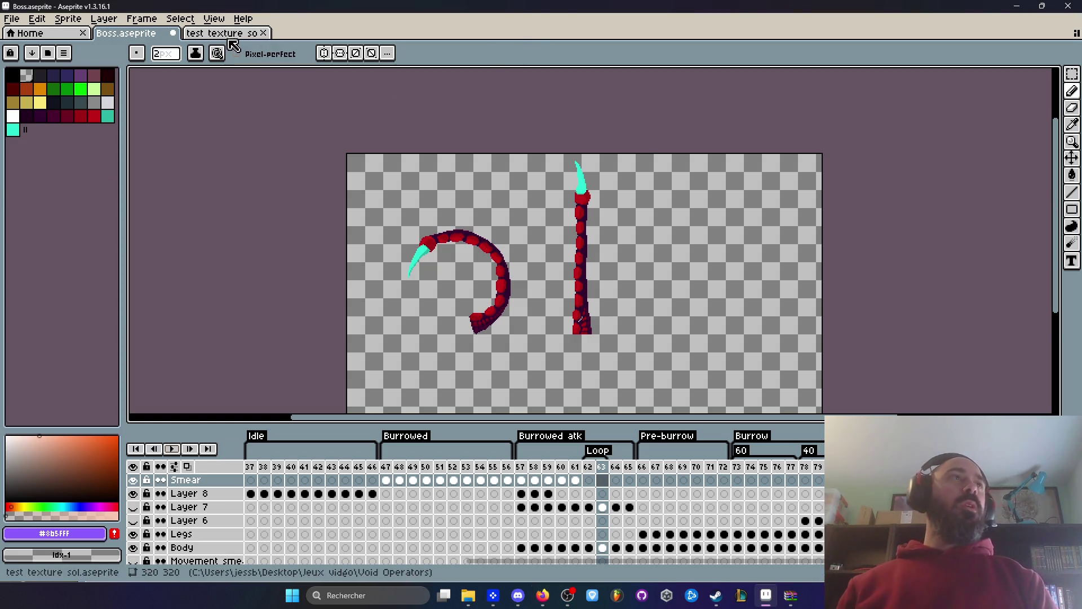
click(248, 34)
click(143, 33)
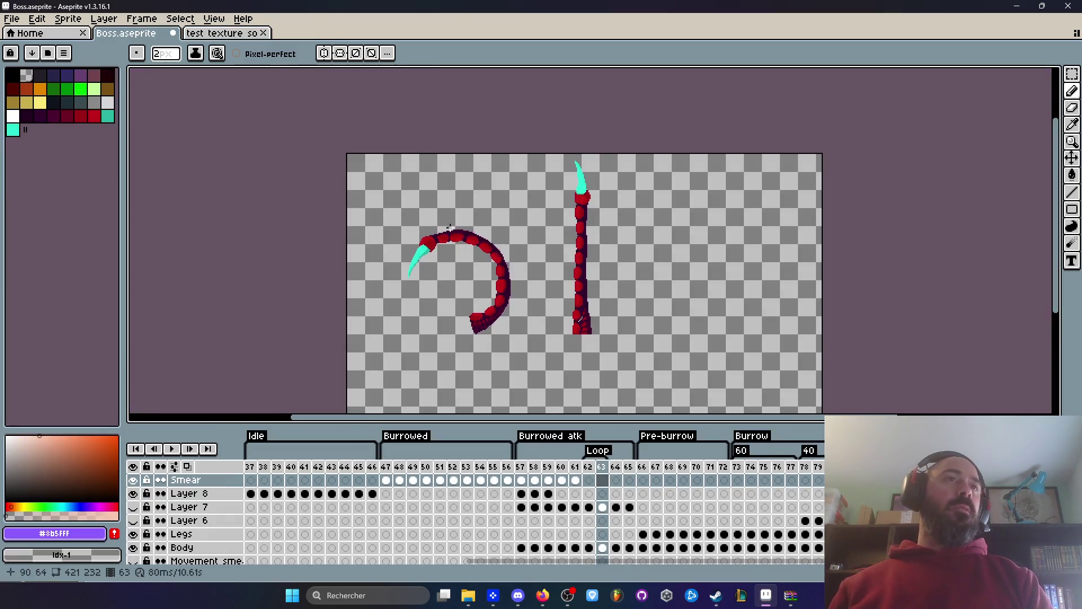
click(521, 480)
mouse_move(523, 478)
mouse_down()
mouse_move(602, 474)
mouse_move(536, 470)
mouse_move(583, 462)
mouse_up()
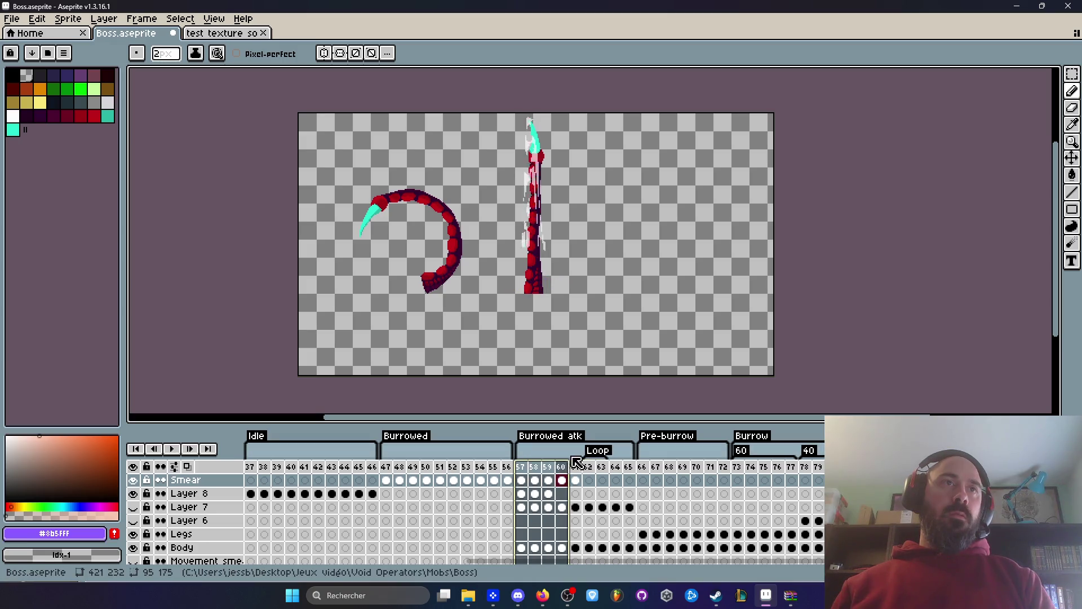
click(524, 461)
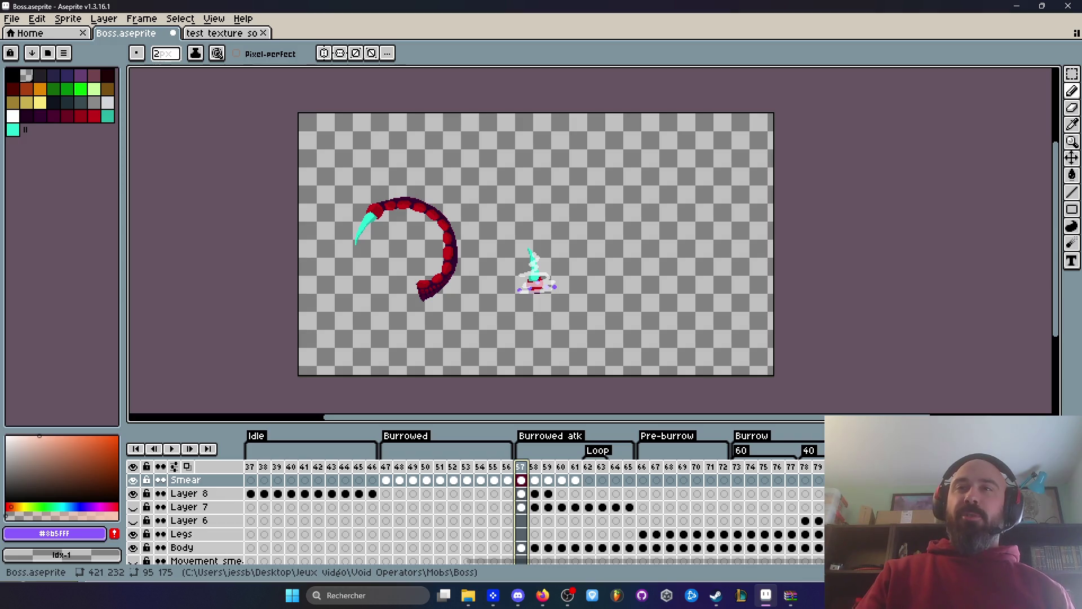
key(alt+Tab)
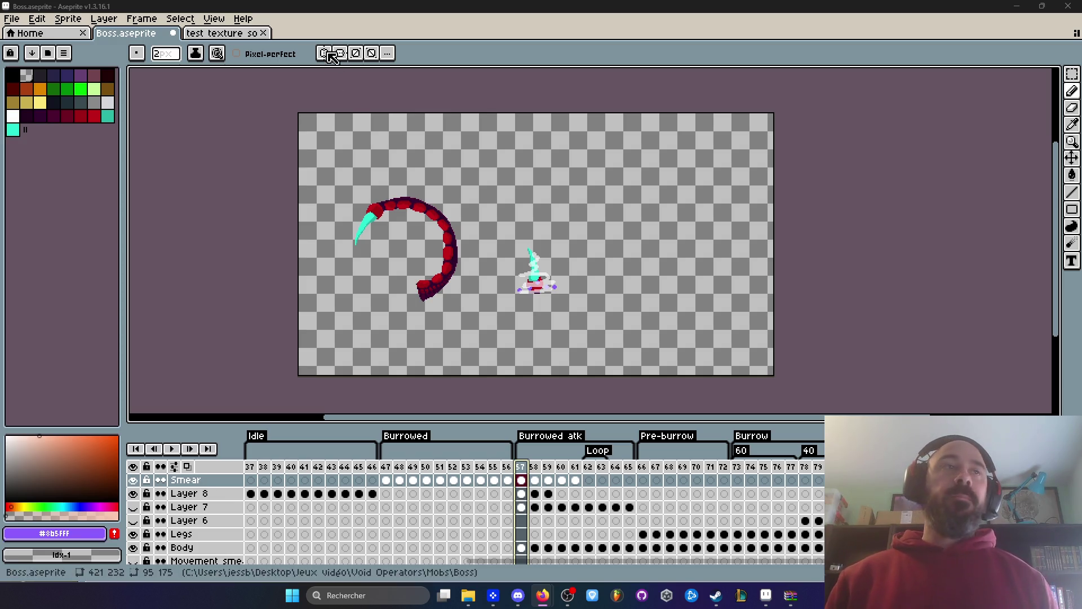
key(Right)
key(Right)
key(Right)
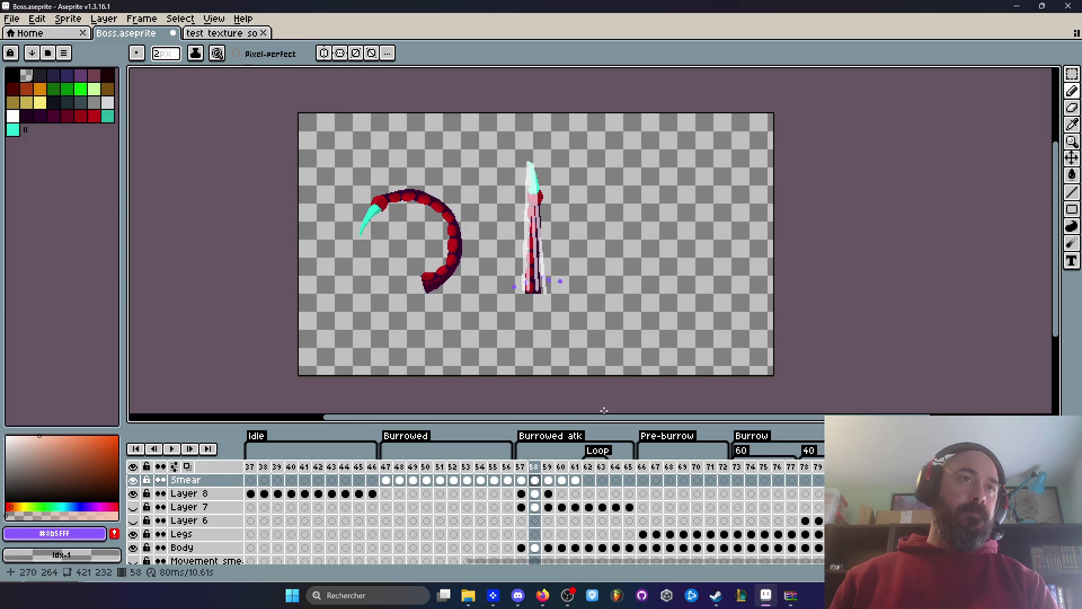
key(Right)
key(Right)
key(Right)
key(Left)
key(Left)
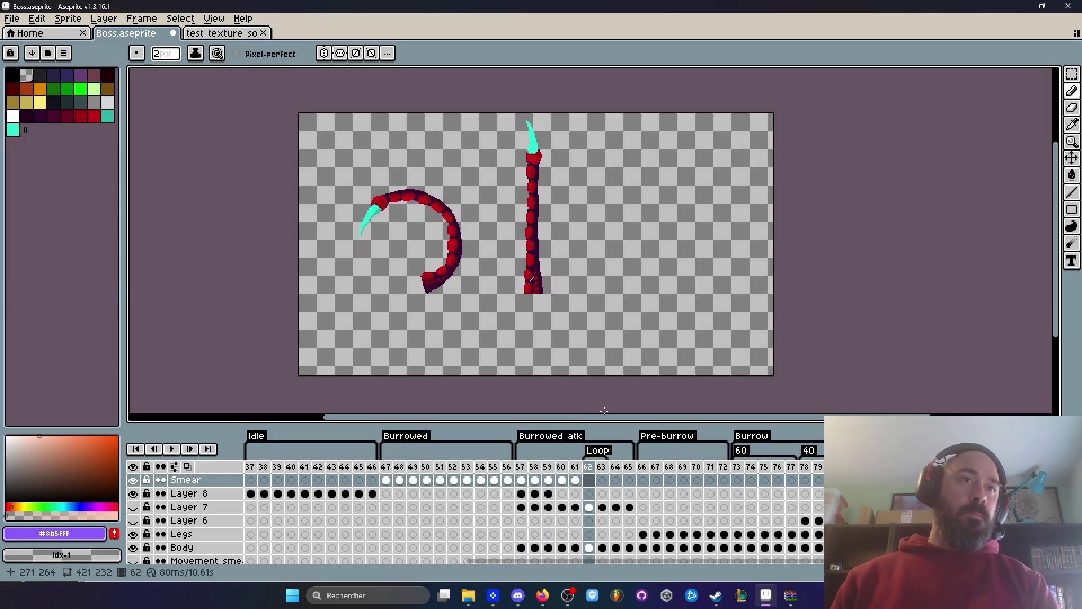
key(Right)
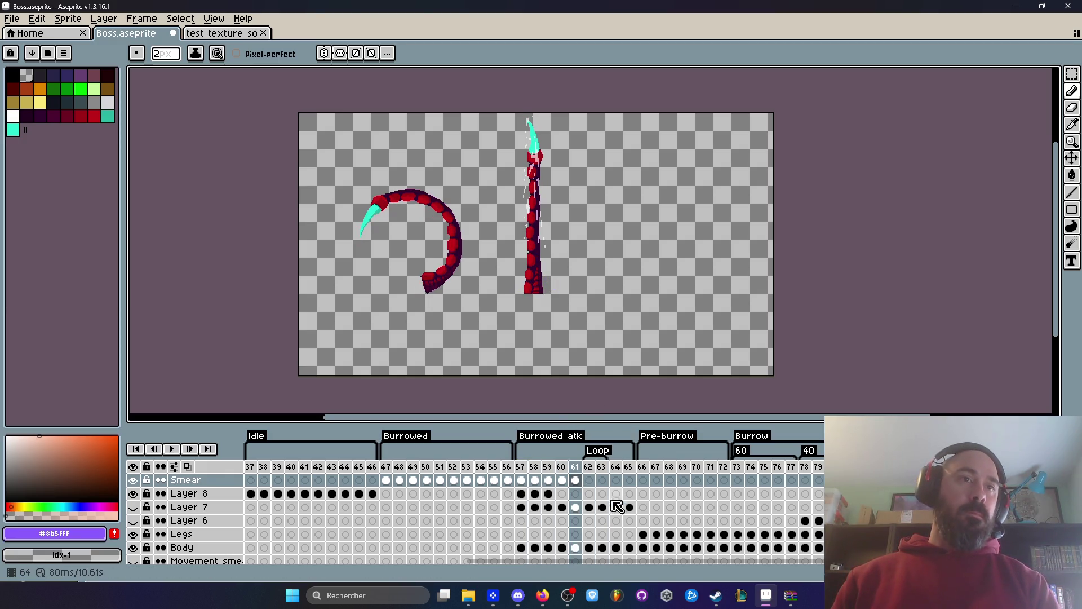
Undo the clearing of Layer 7's cel at frame 63 to restore it.
click(603, 507)
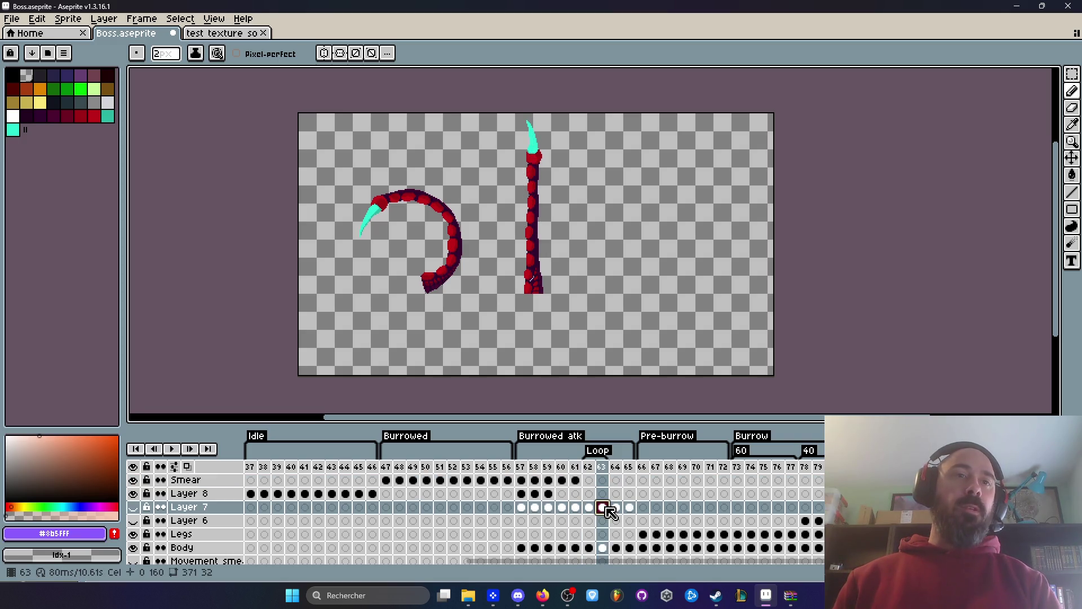
click(575, 507)
click(589, 510)
click(576, 511)
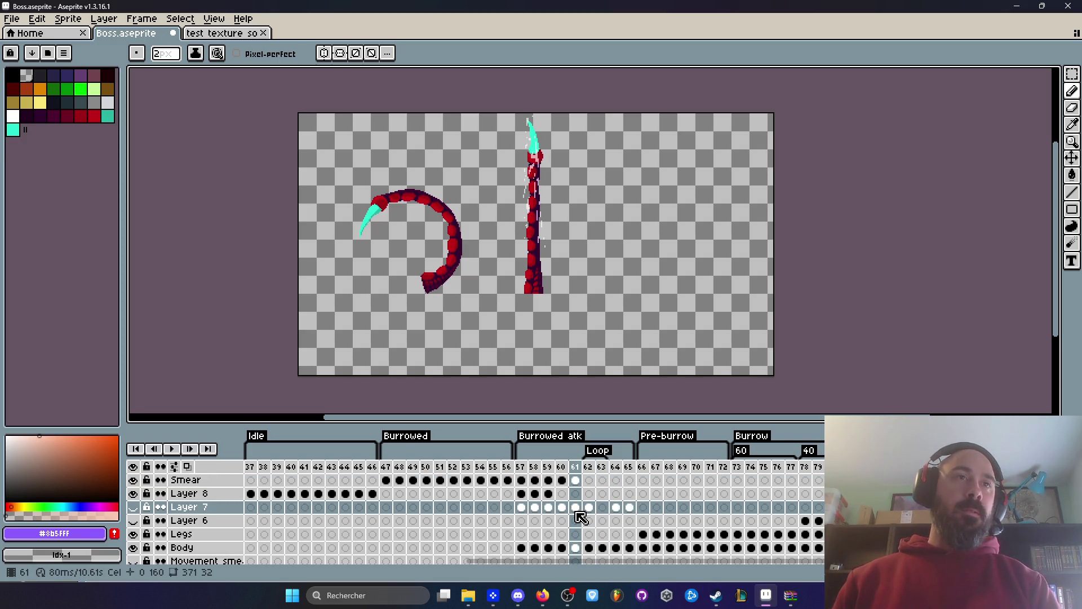
click(576, 548)
click(602, 510)
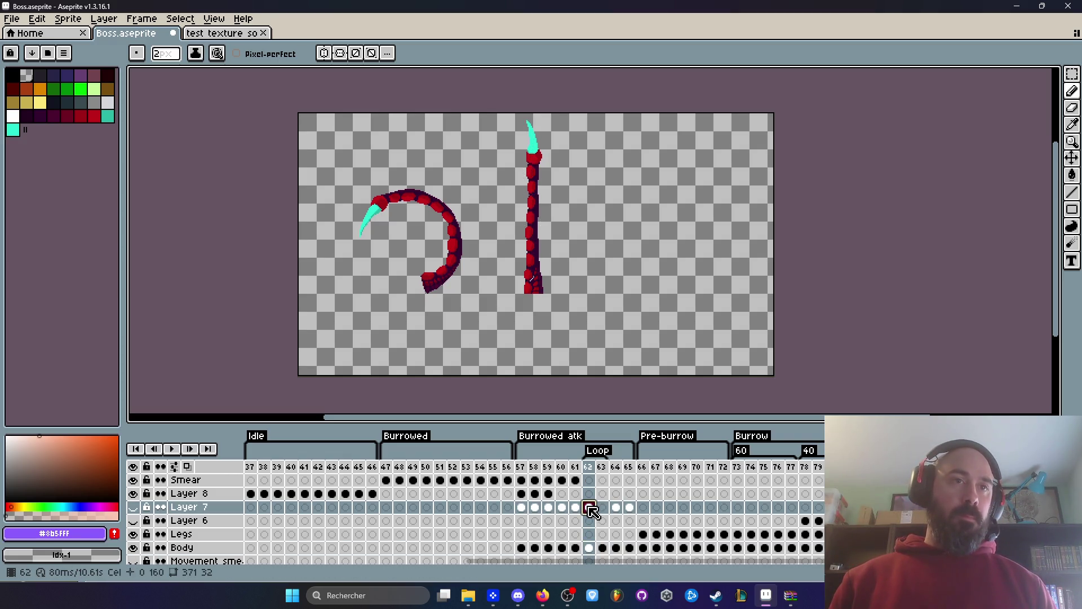
key(ctrl+z)
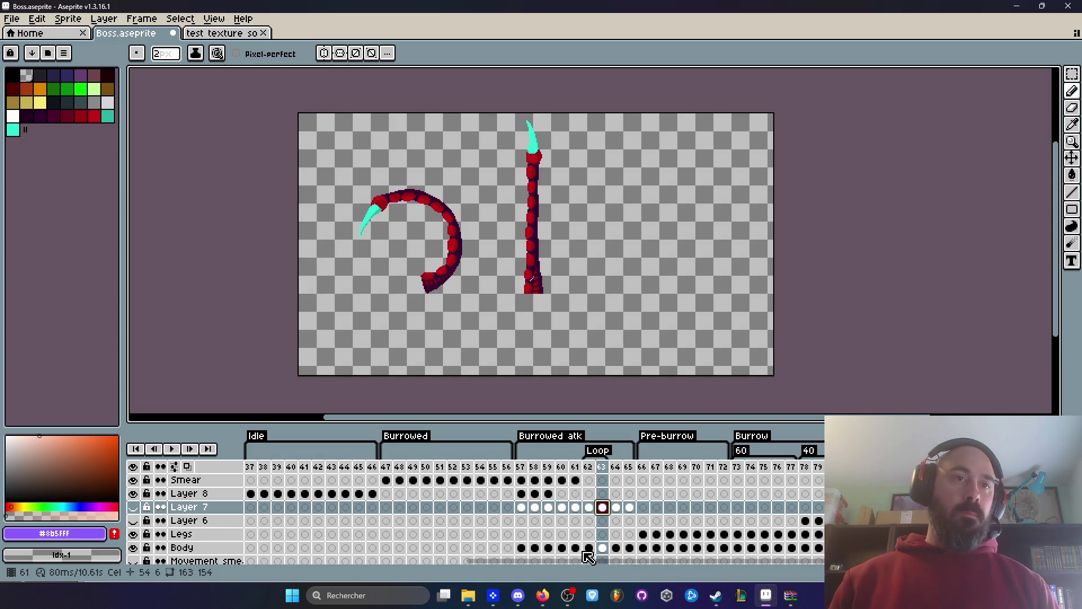
Replace the Body cel at frame 63 with the pasted upright tentacle pose and preview playback.
click(603, 548)
click(133, 547)
click(132, 547)
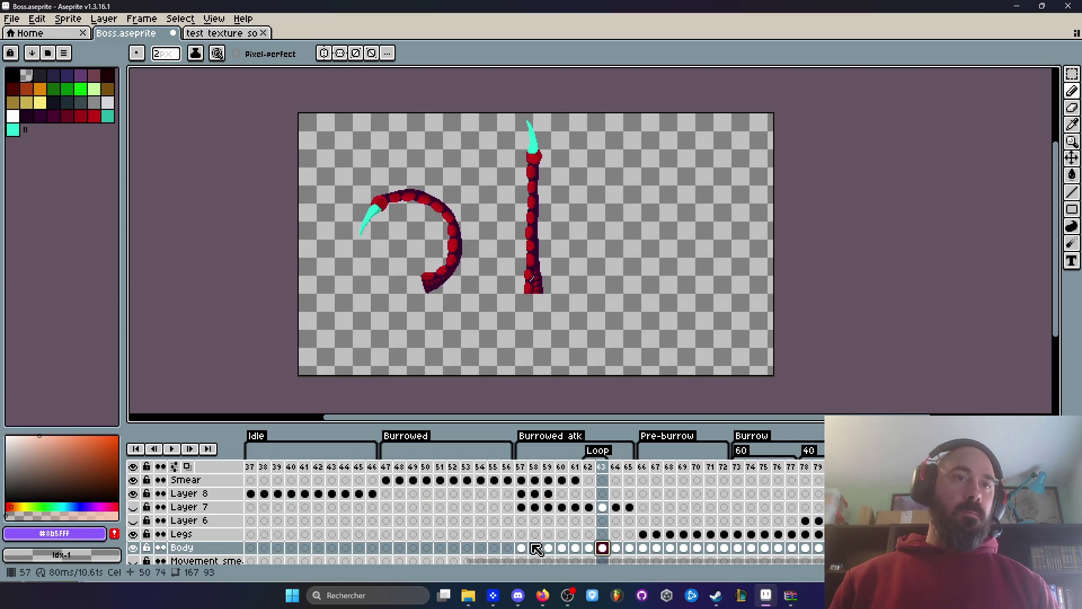
key(Delete)
click(588, 548)
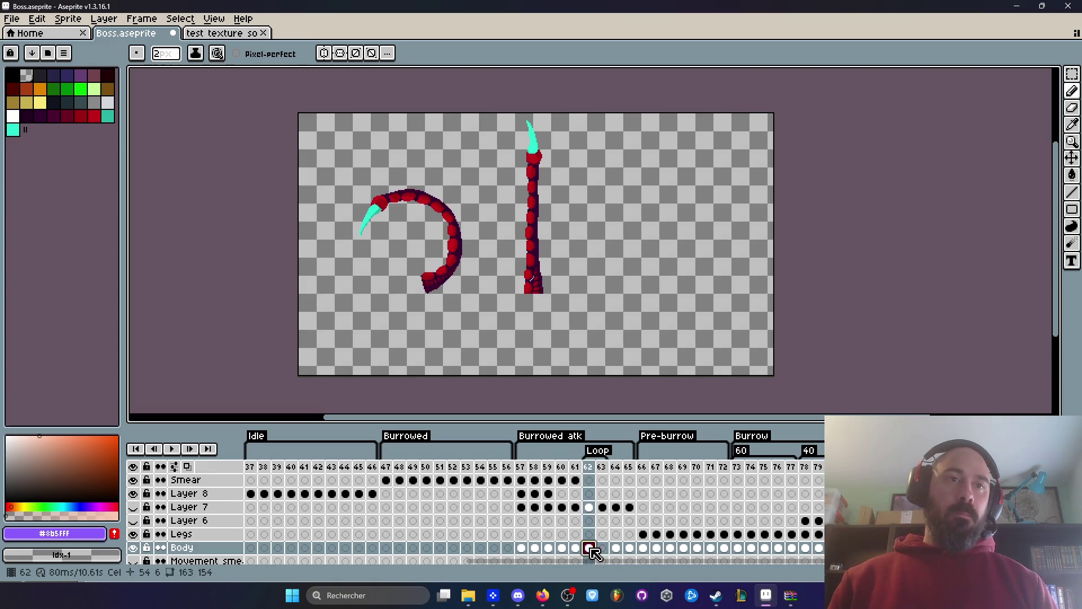
click(575, 548)
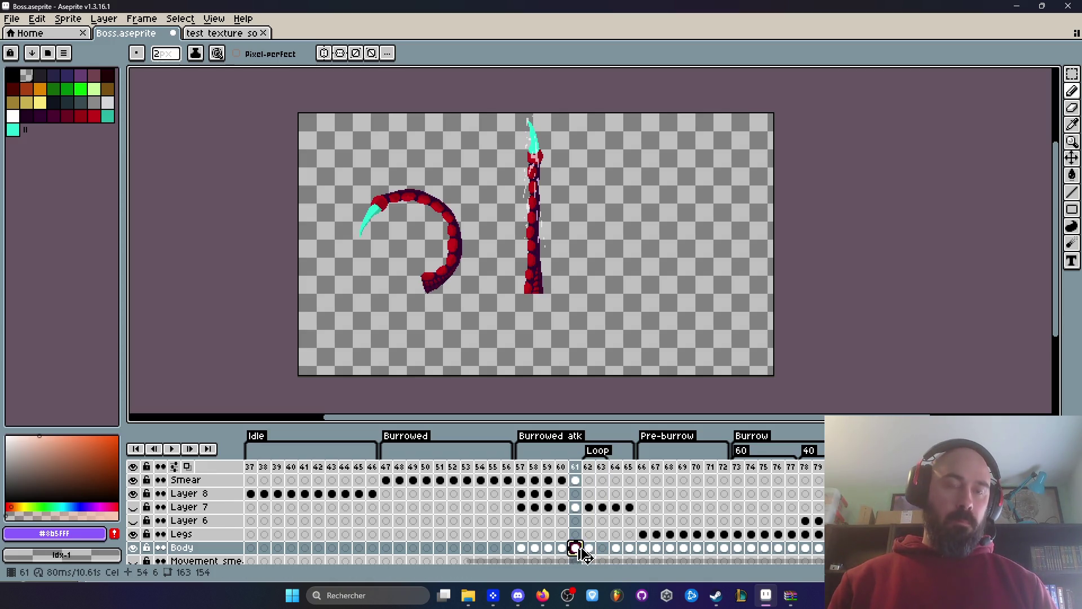
click(602, 548)
key(ctrl+v)
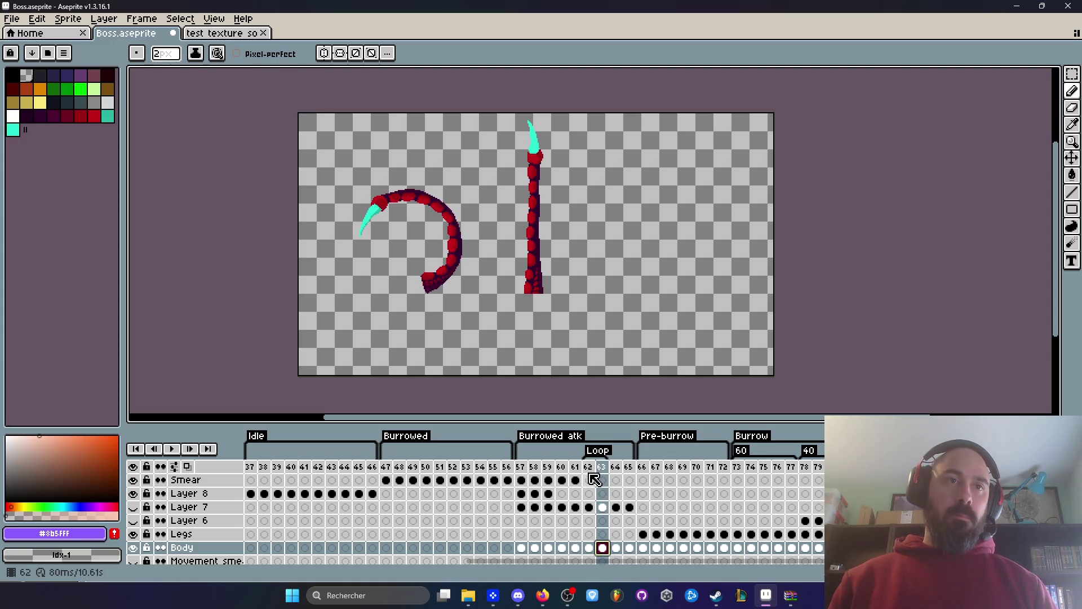
click(171, 448)
click(169, 448)
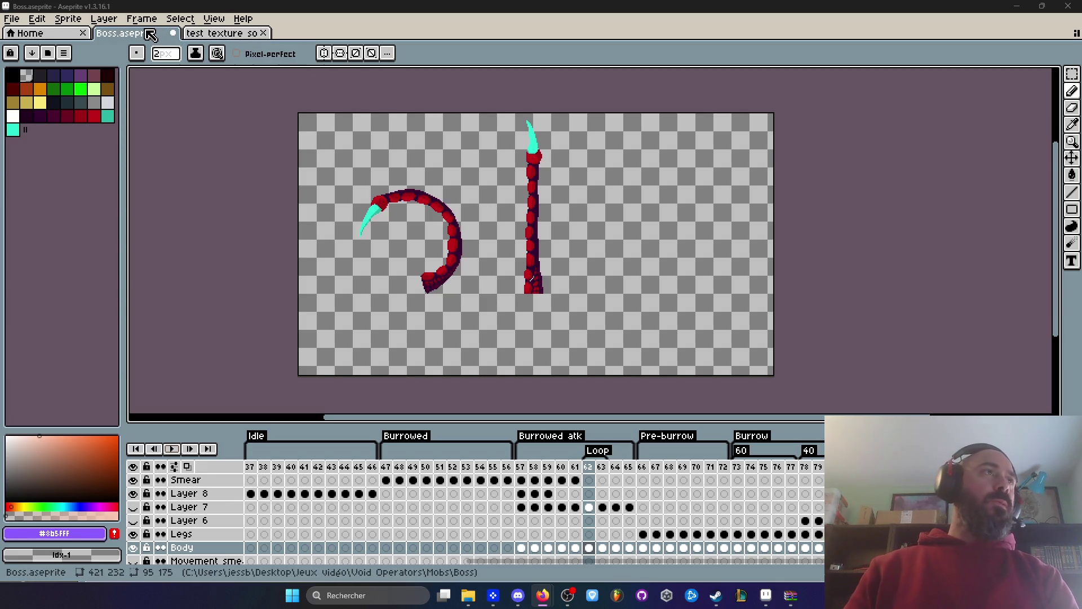
Play the Burrowed atk animation from frame 58, then bring up the test texture sol file.
scroll(426, 198, up, 2)
click(534, 466)
key(Return)
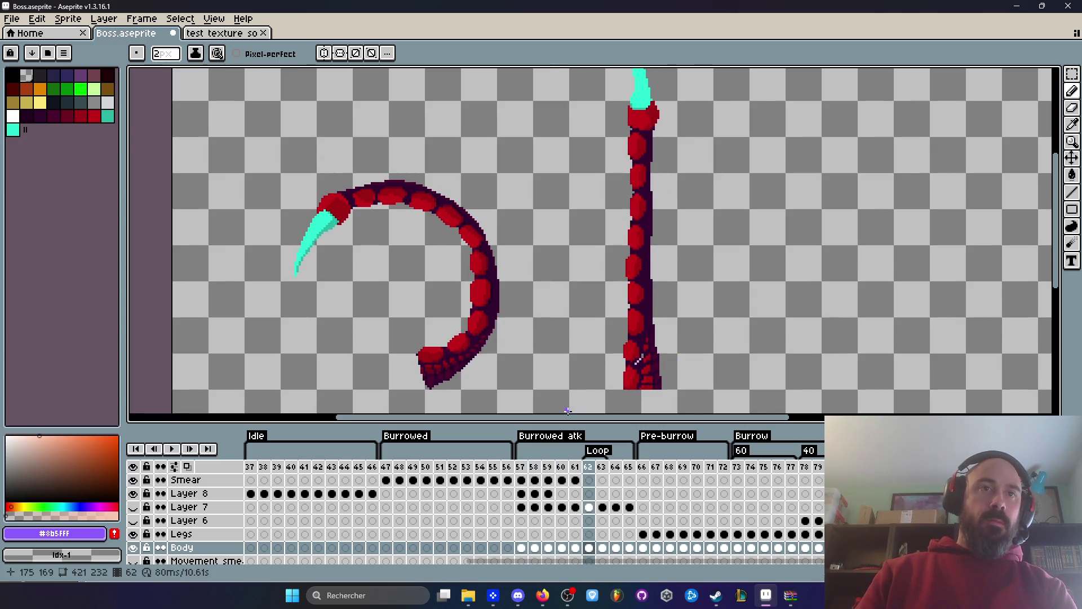
scroll(592, 390, down, 2)
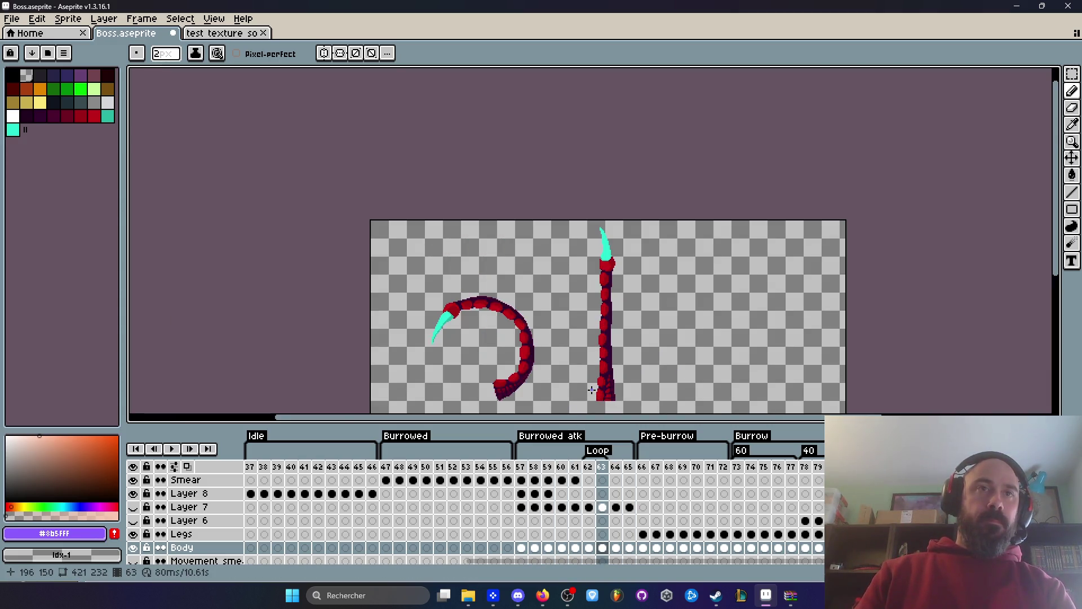
scroll(591, 390, up, 2)
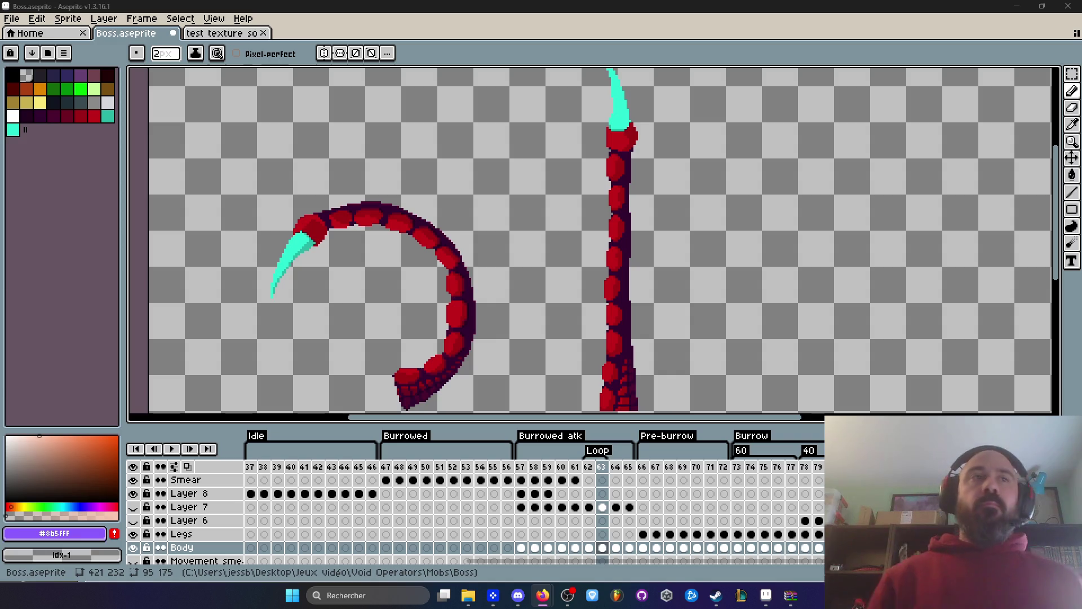
click(228, 37)
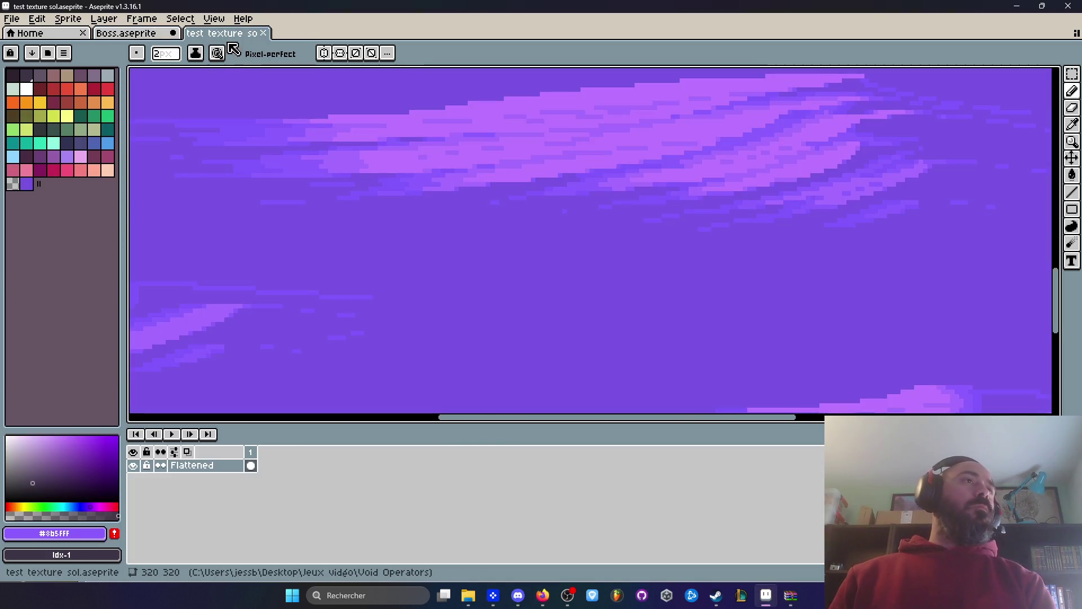
Close the test texture sol file and recentre the Boss sprite on the canvas.
click(263, 33)
scroll(574, 112, down, 4)
scroll(575, 112, up, 2)
drag(488, 138, 507, 212)
scroll(506, 212, up, 1)
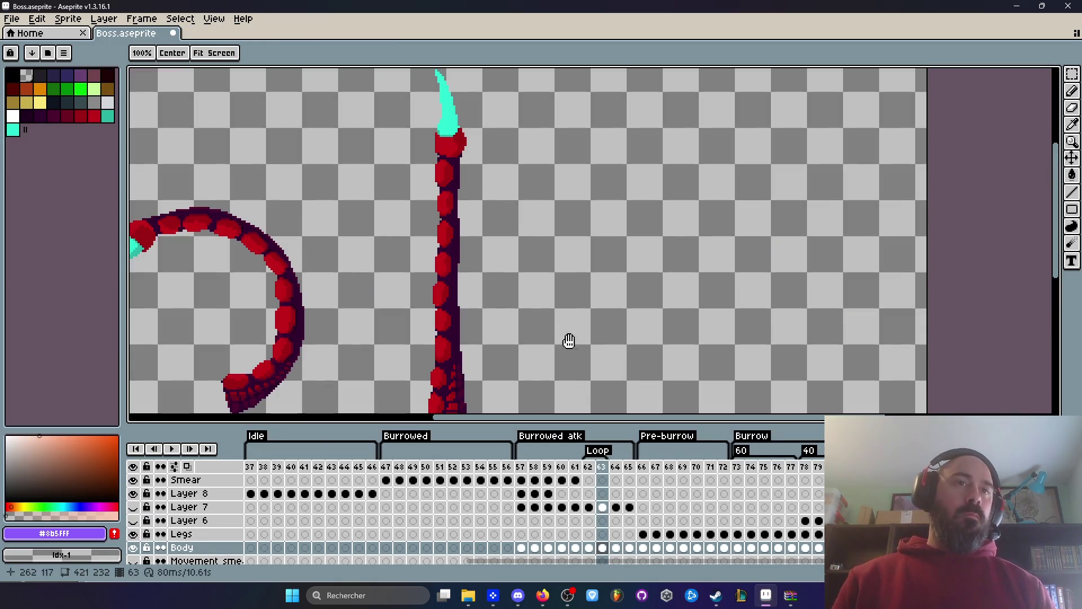
Step through attack frames 57–59, then play and stop the animation.
click(521, 467)
scroll(517, 377, down, 1)
key(Right)
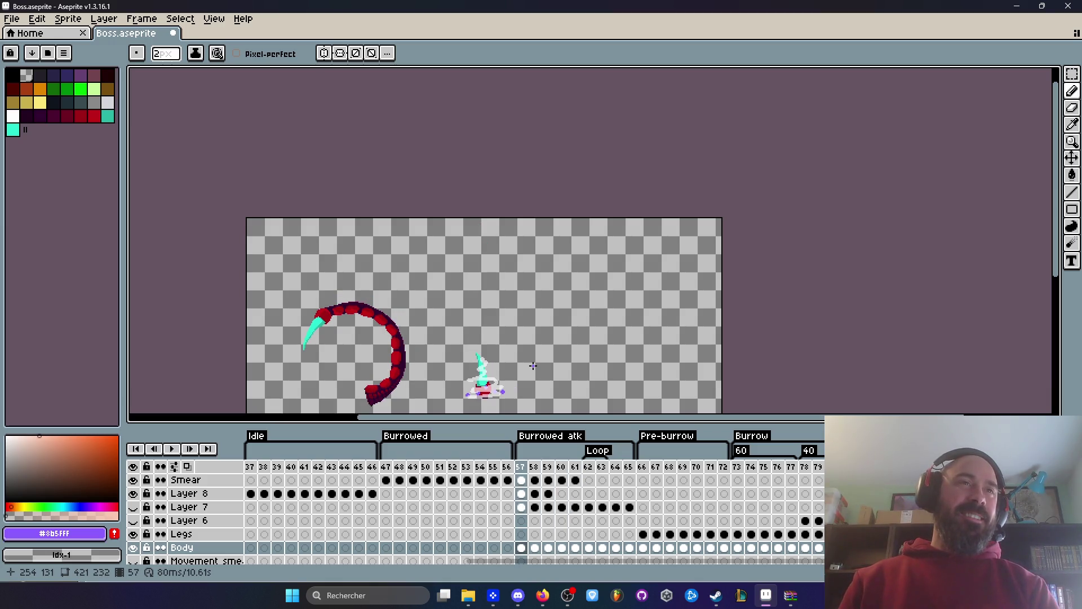
key(Right)
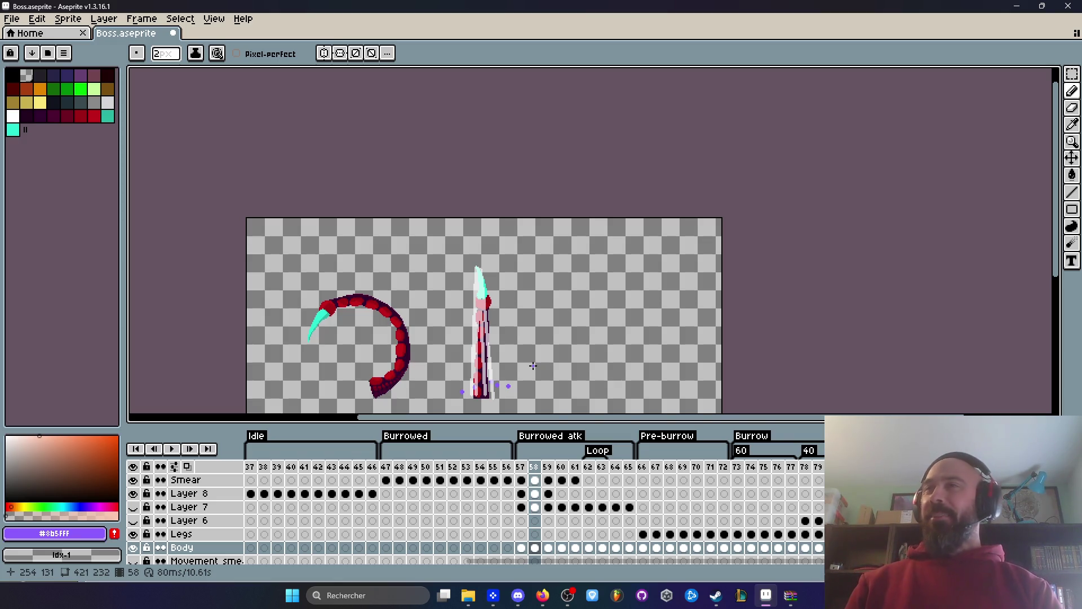
scroll(533, 366, down, 1)
scroll(508, 372, up, 4)
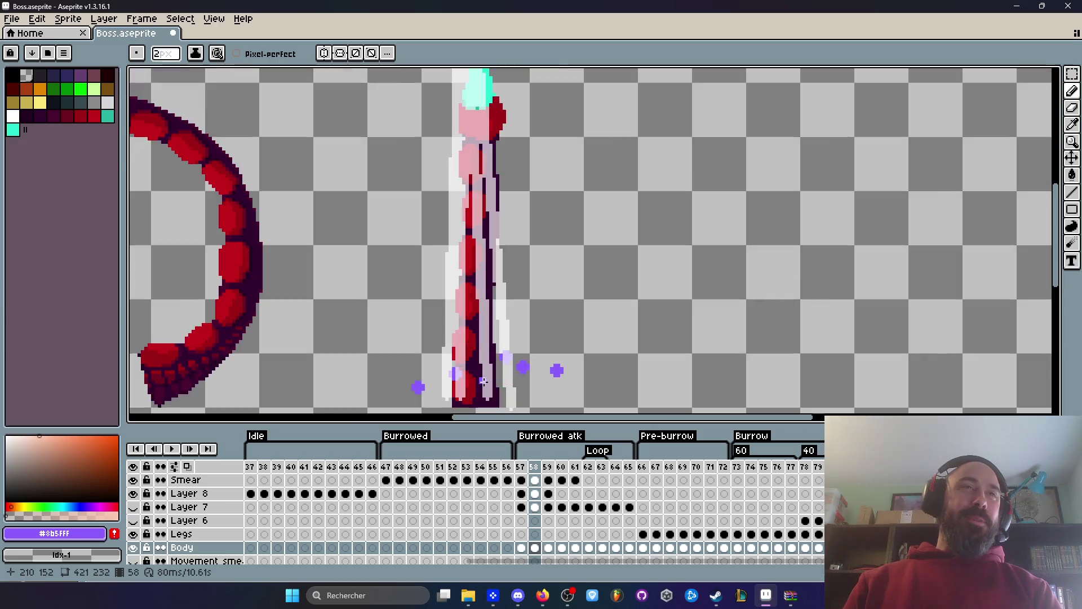
key(Left)
key(Right)
key(Right)
scroll(483, 381, down, 2)
key(Return)
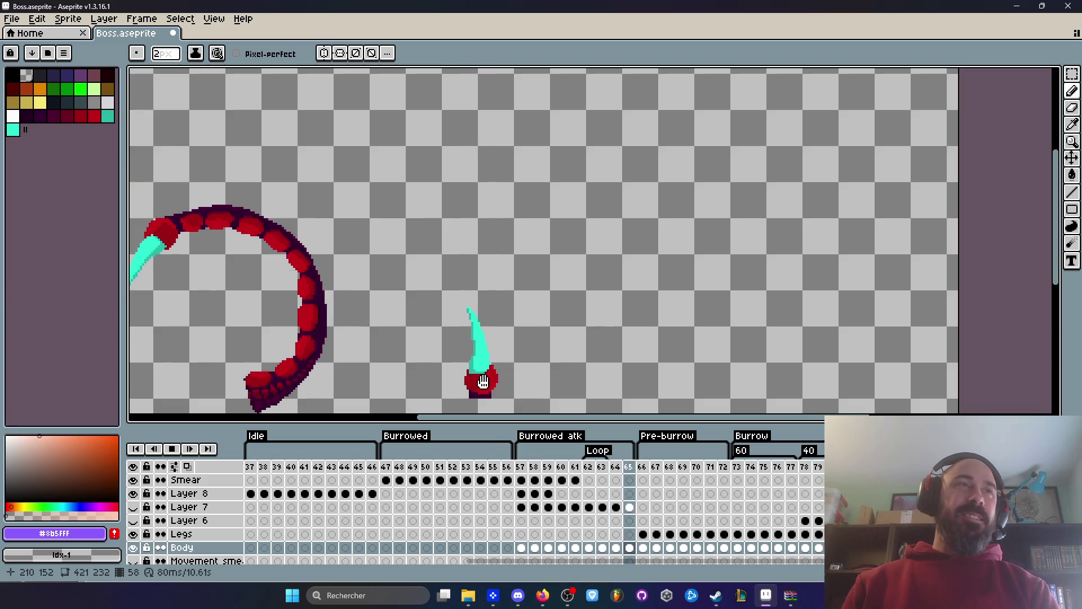
key(Return)
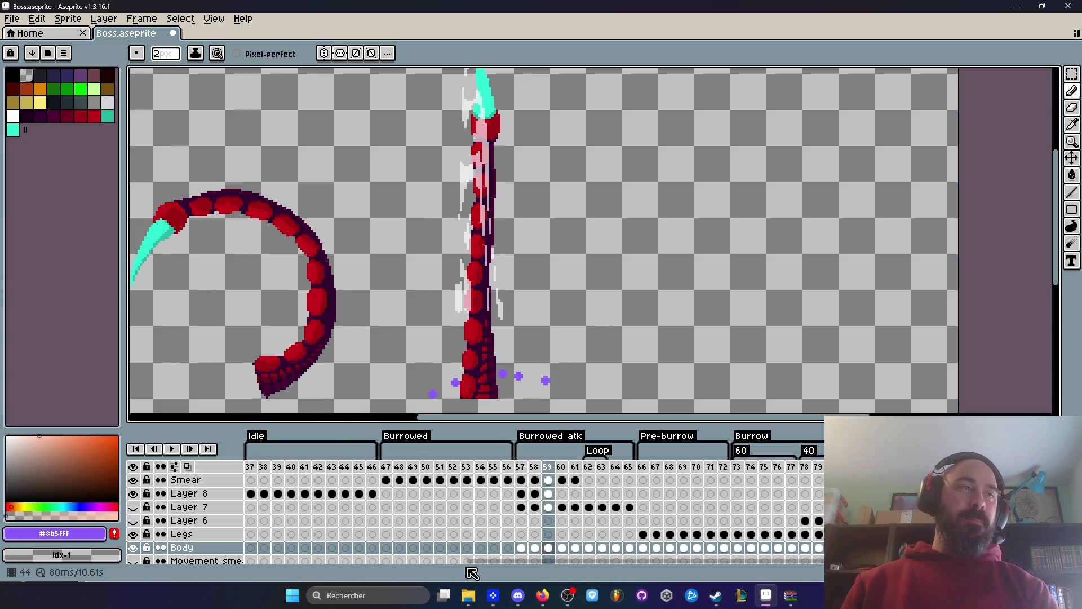
On the frame 59 Body cel, rectangle-select the curled tentacle, then drop the selection.
click(549, 547)
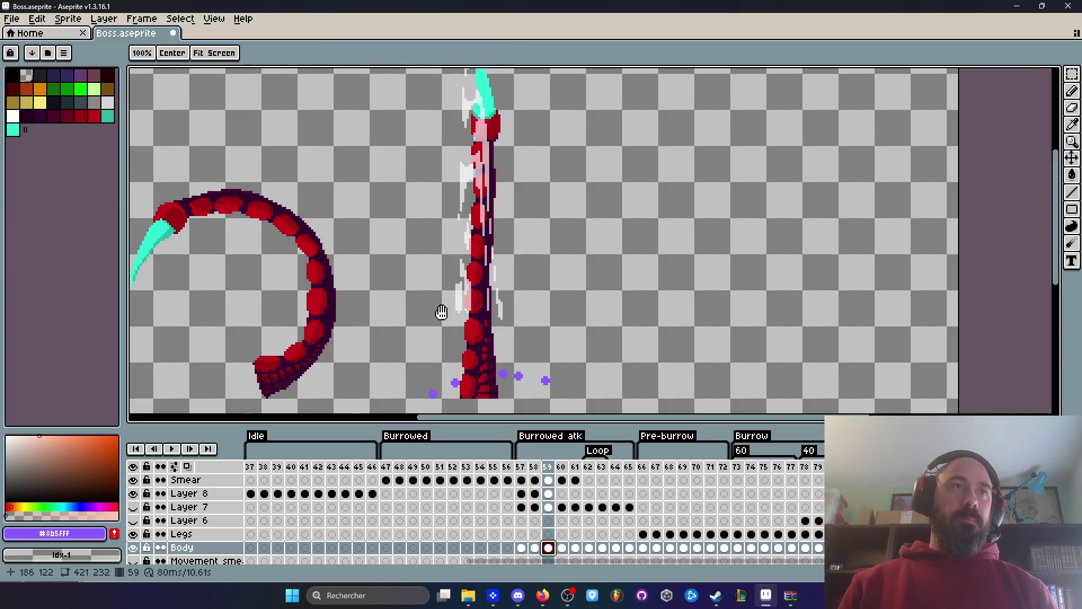
drag(425, 311, 504, 304)
key(m)
mouse_move(194, 149)
mouse_down()
mouse_move(411, 344)
mouse_move(451, 411)
mouse_up()
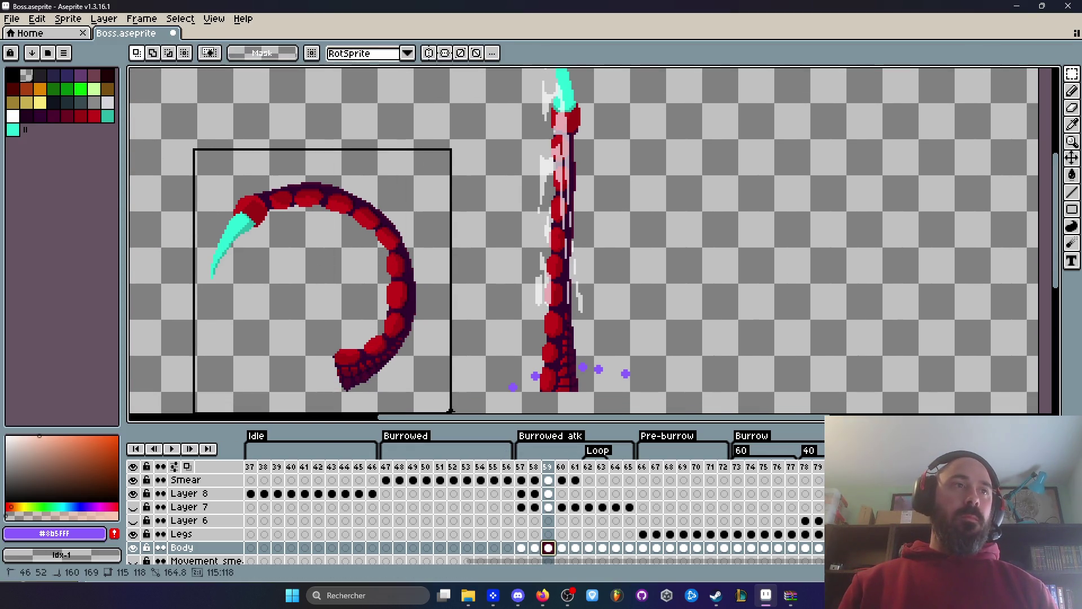
click(468, 410)
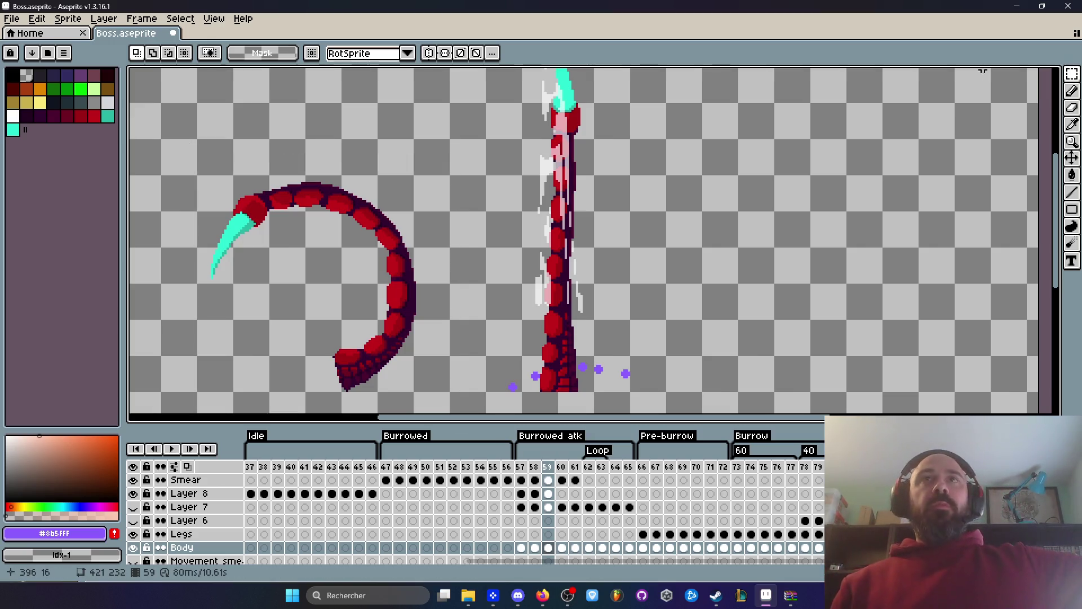
Save Boss.aseprite, minimize Aseprite, and return to the Milanote Ressources board.
click(11, 19)
click(35, 77)
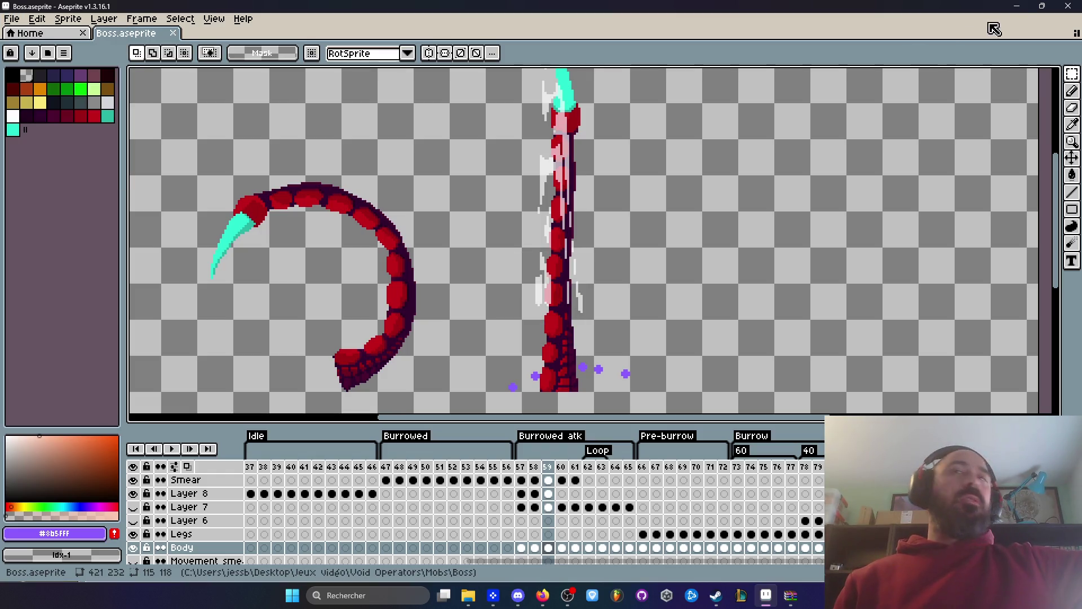
click(1017, 6)
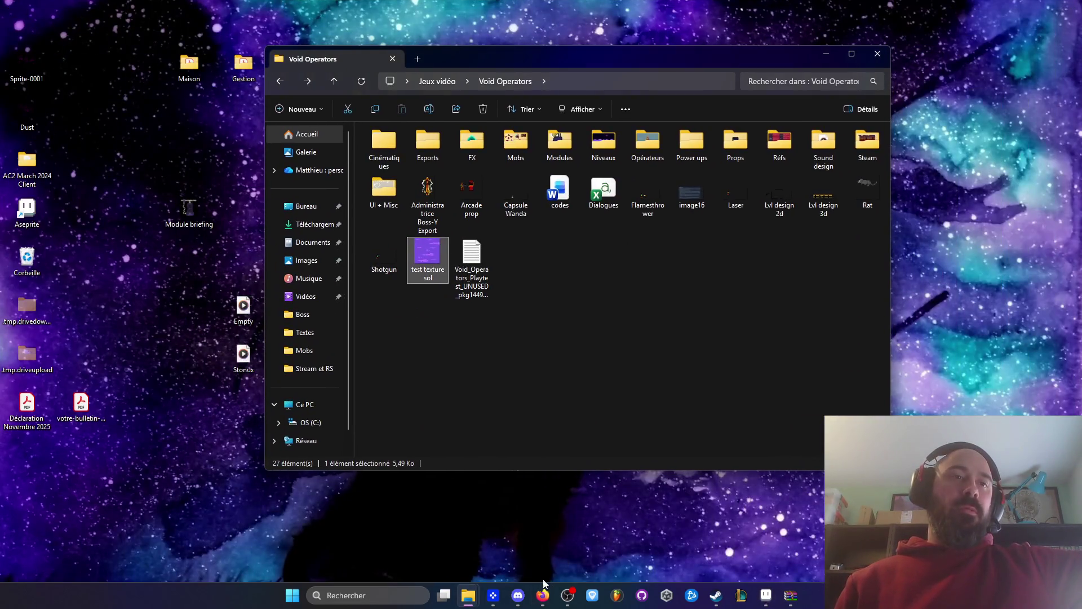
mouse_move(542, 592)
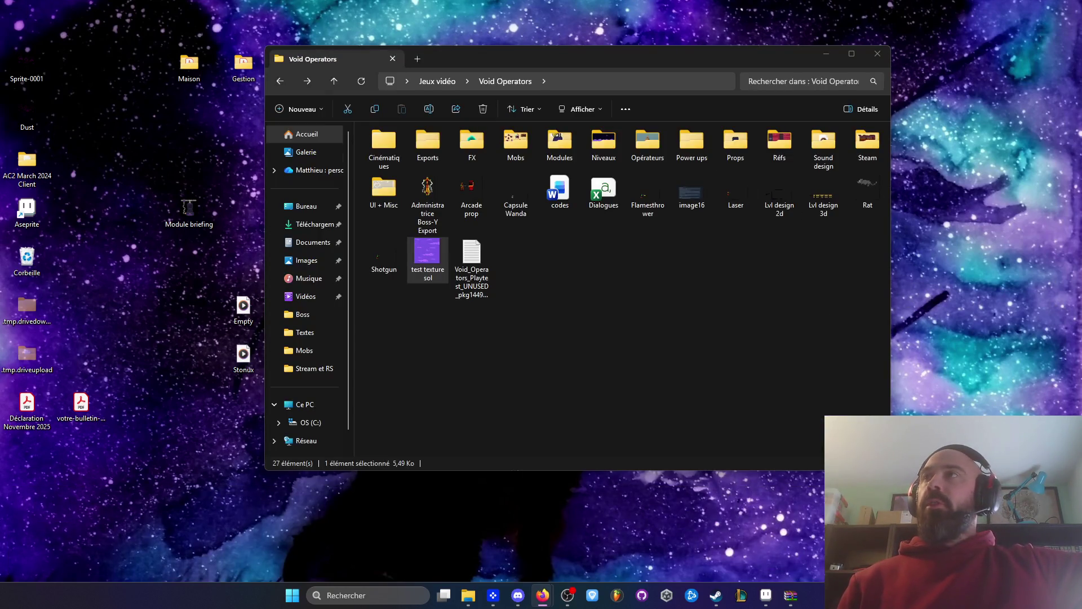
key(alt+Tab)
click(35, 51)
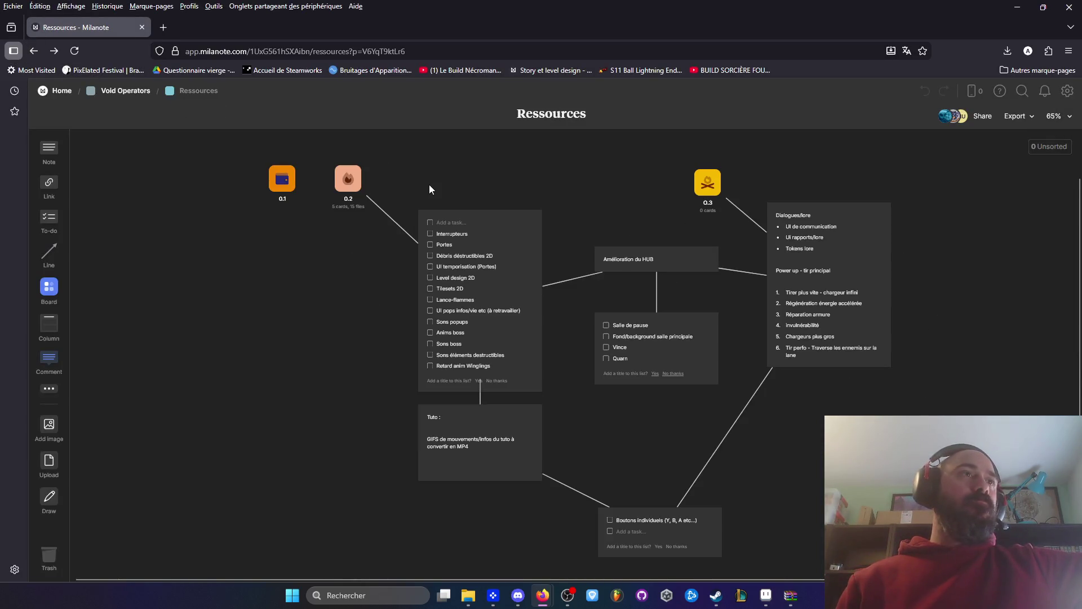
Zoom and scroll over the asset to-do list and the Amélioration du HUB checklist.
scroll(462, 268, up, 1)
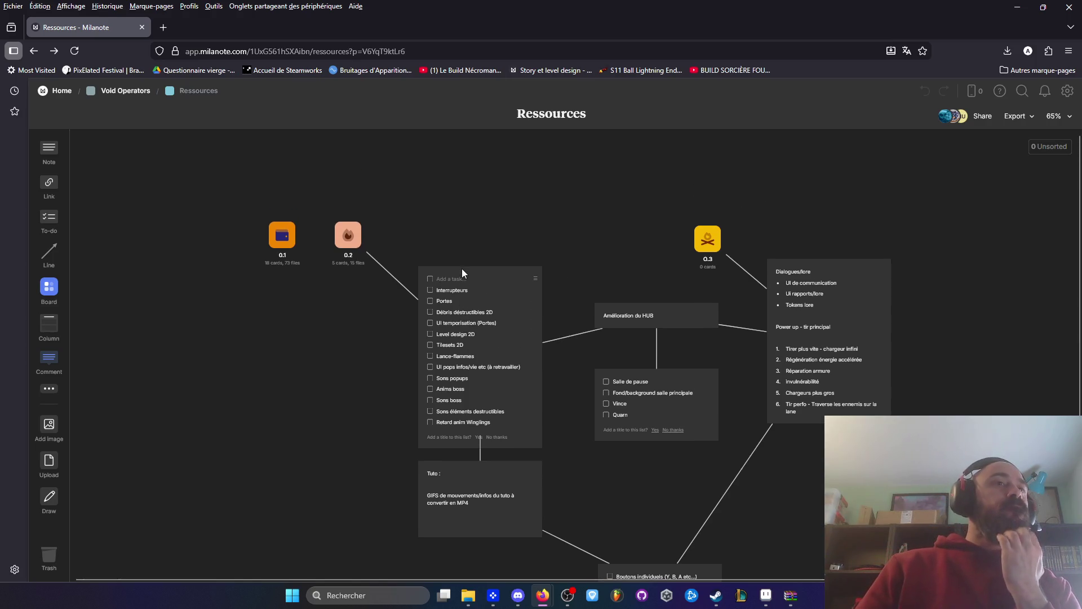
scroll(454, 268, up, 3)
scroll(455, 267, up, 1)
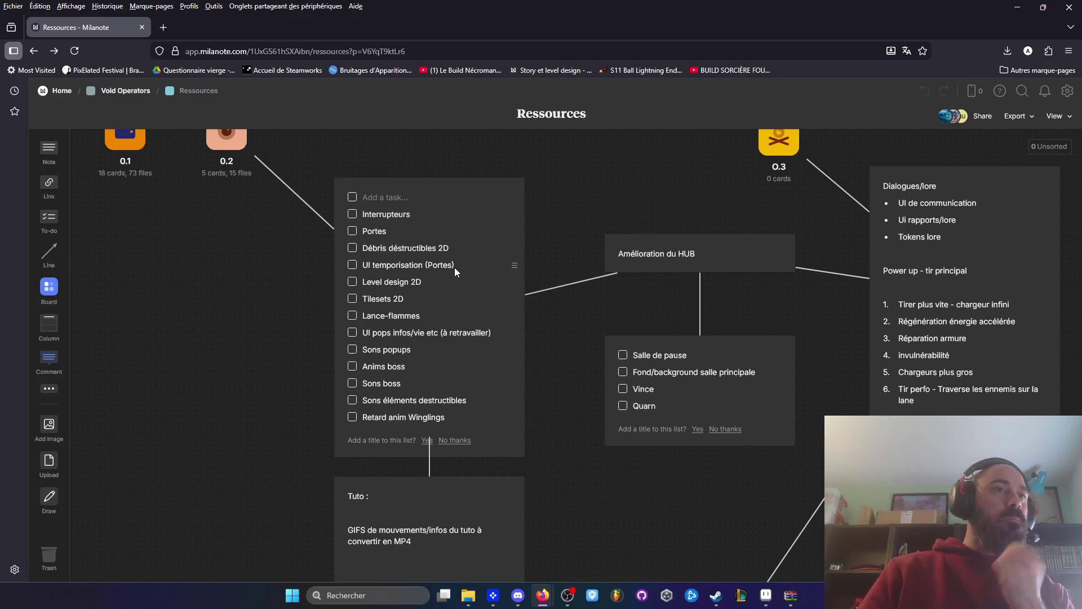
scroll(448, 273, down, 3)
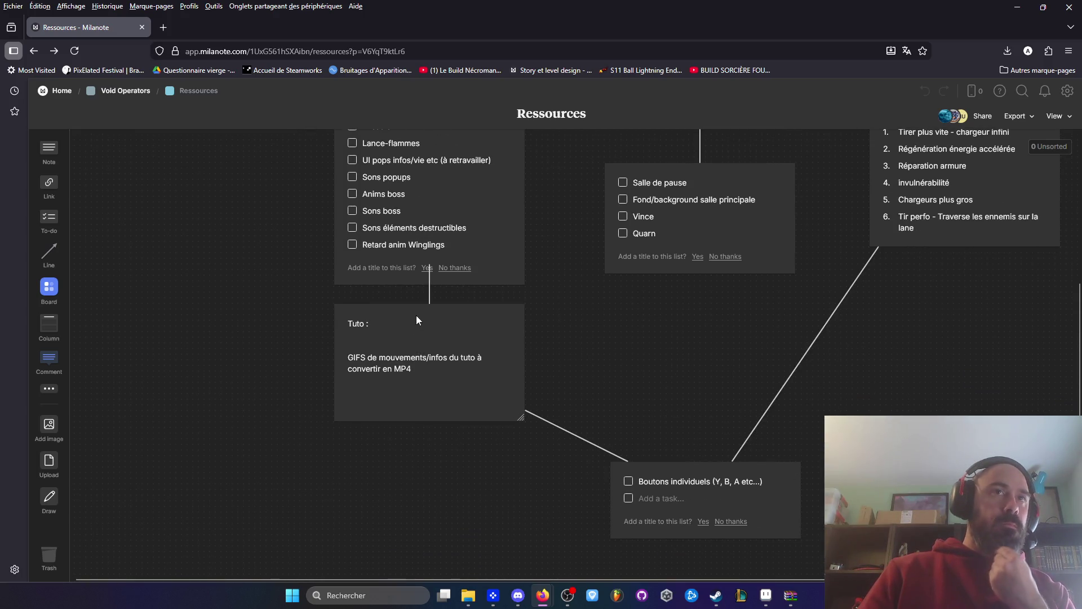
scroll(416, 316, up, 3)
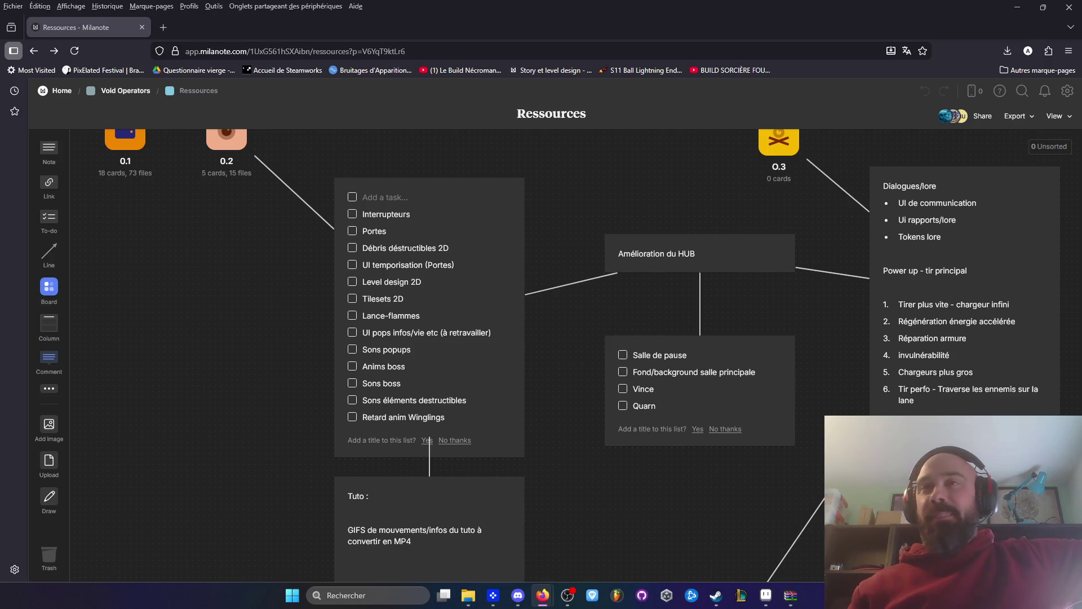
scroll(545, 230, up, 1)
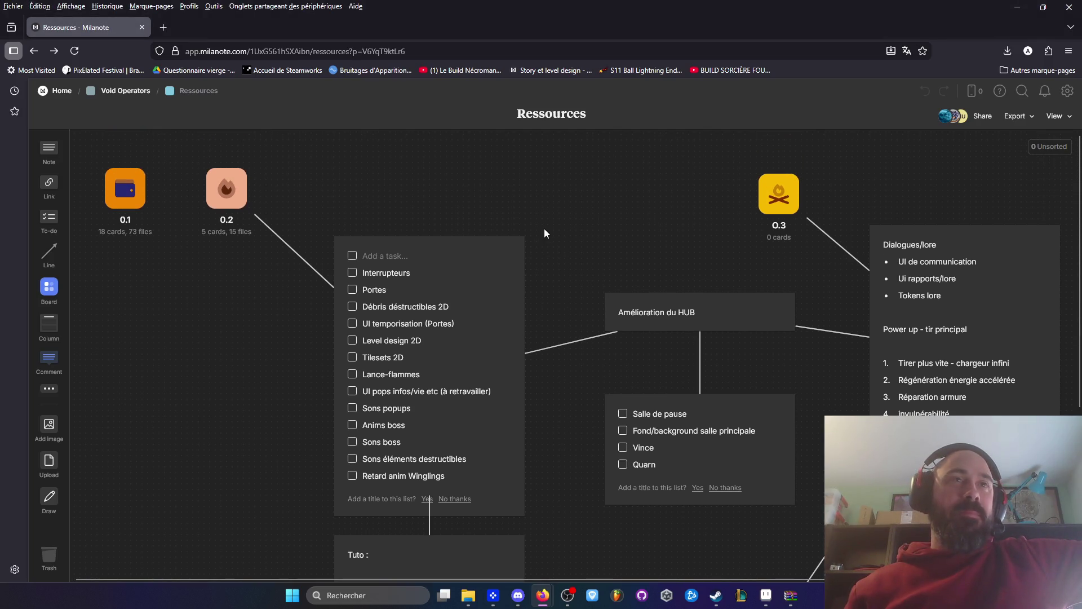